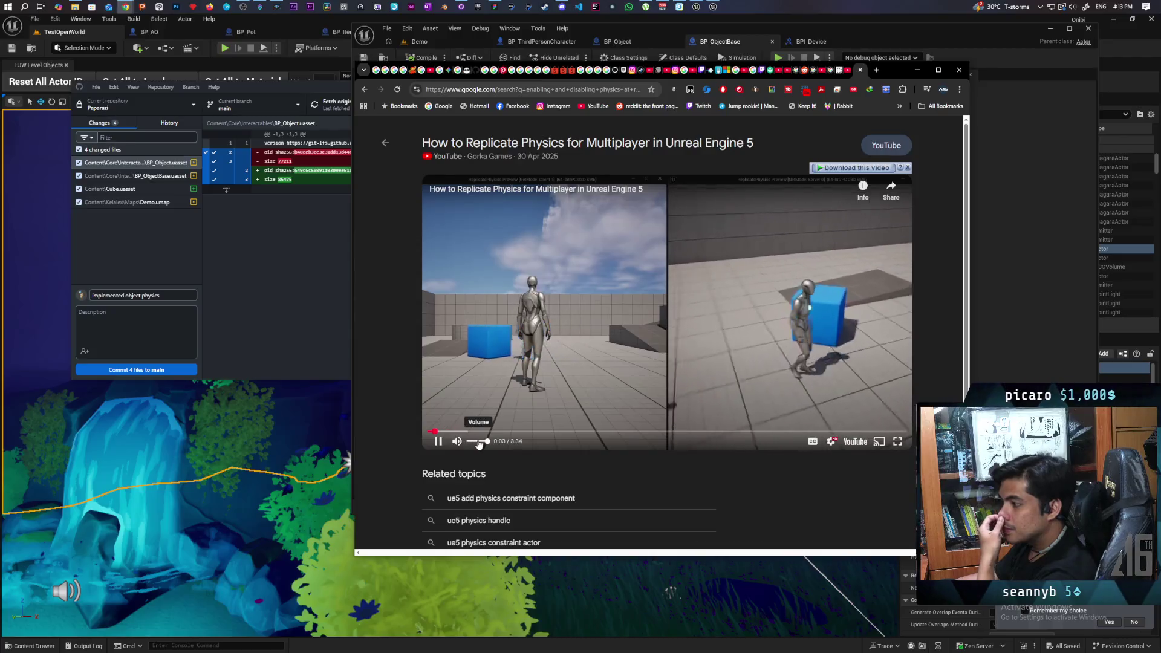
# Lower the volume, skip ahead 10 seconds and play the replication tutorial full screen
pyautogui.click(475, 446)
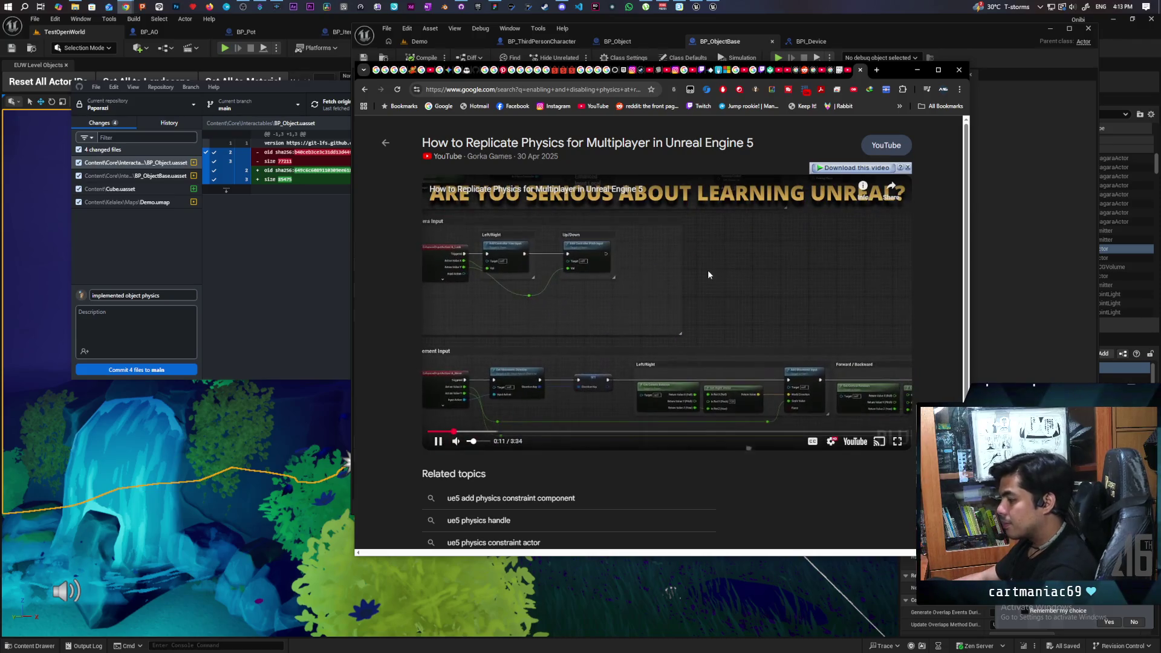
pyautogui.press('l')
pyautogui.press('l')
pyautogui.press('l')
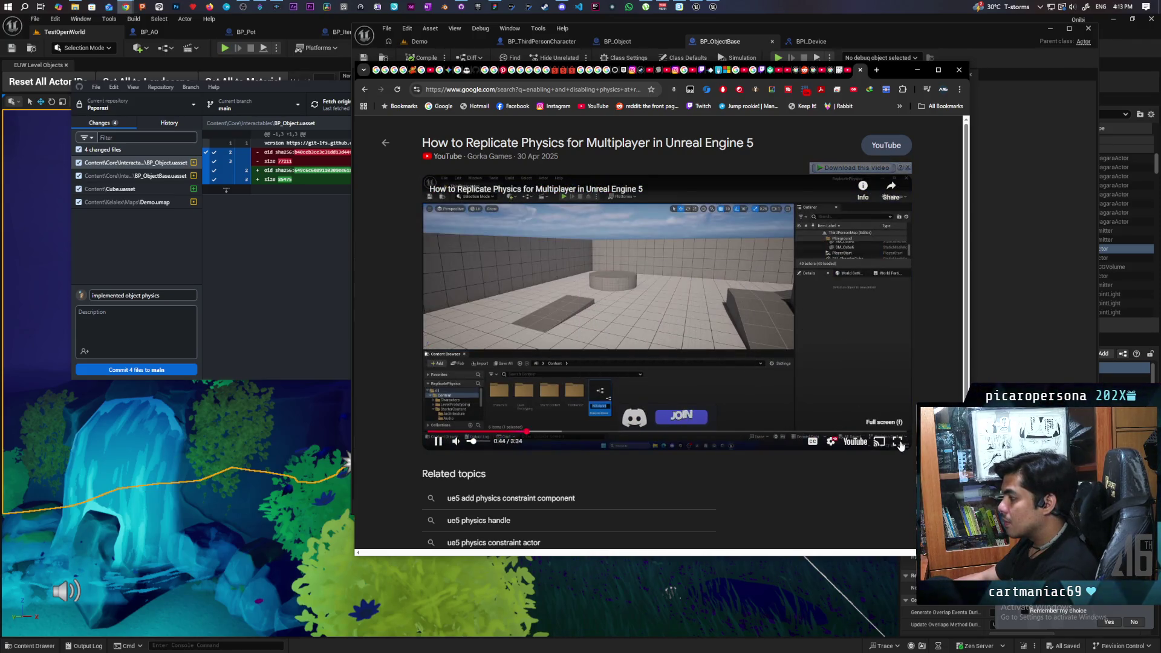
pyautogui.click(899, 442)
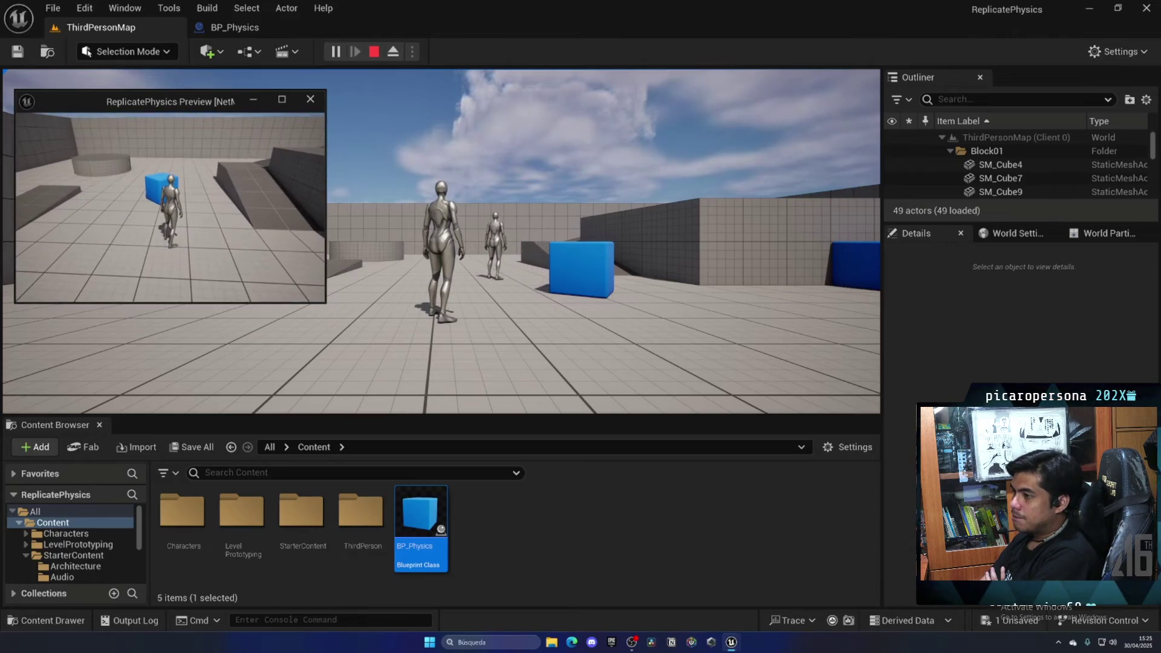
# Leave full screen, filter the settings for 'plic' to show replication options, and bring BP_ObjectBase forward
pyautogui.press('Escape')
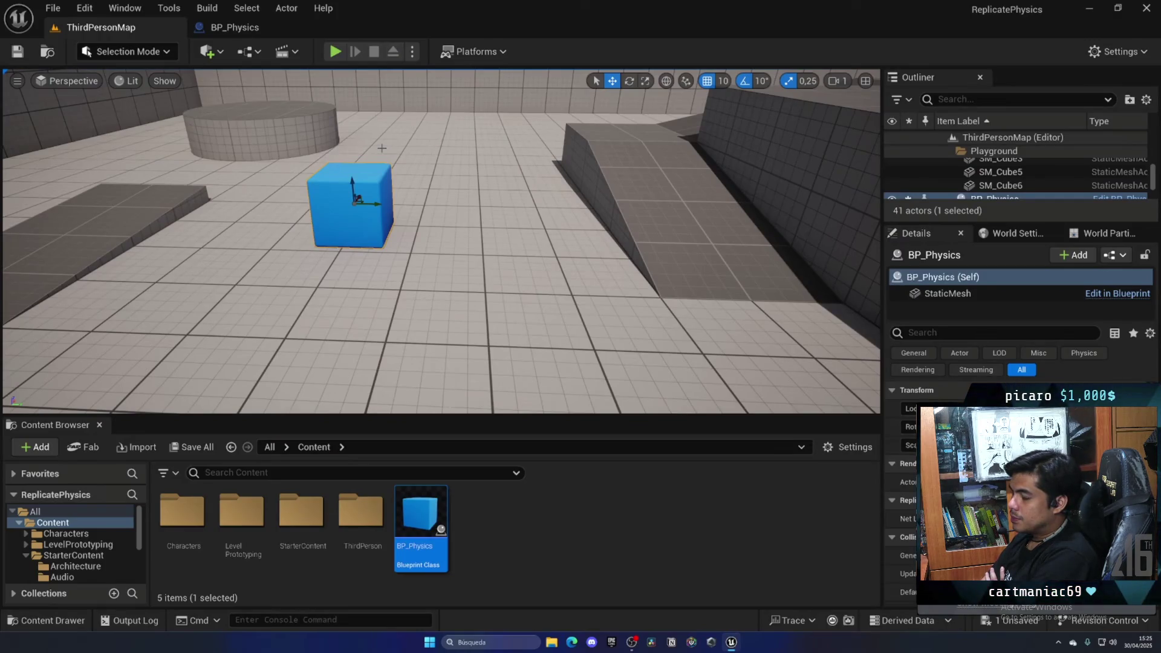
pyautogui.click(258, 29)
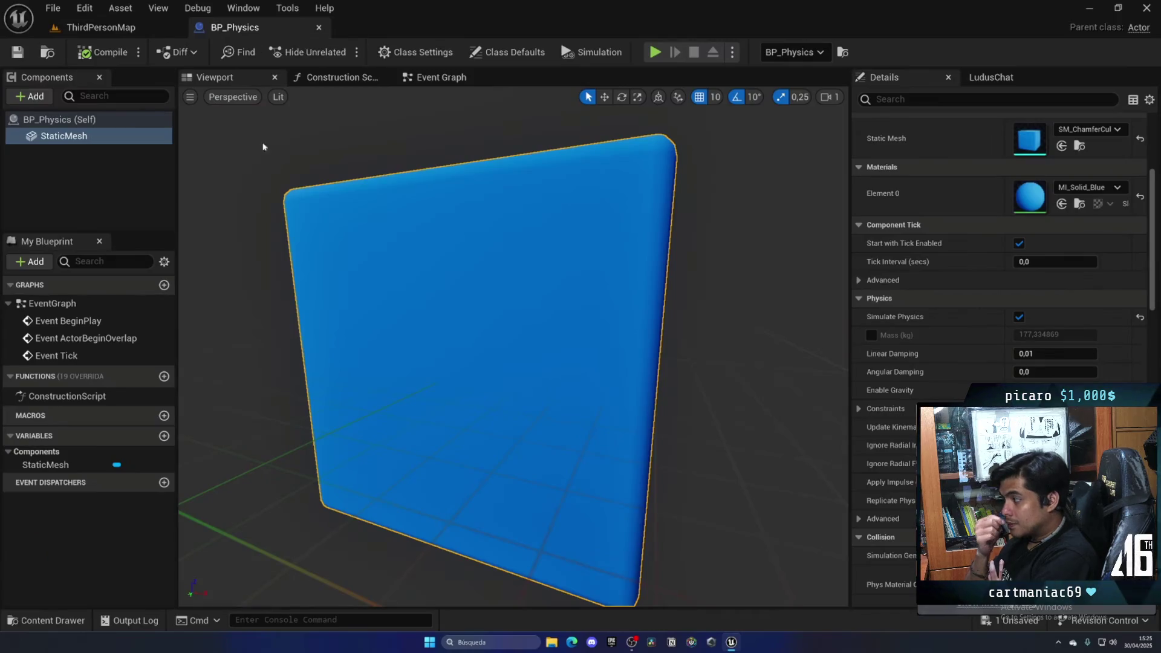
pyautogui.click(498, 55)
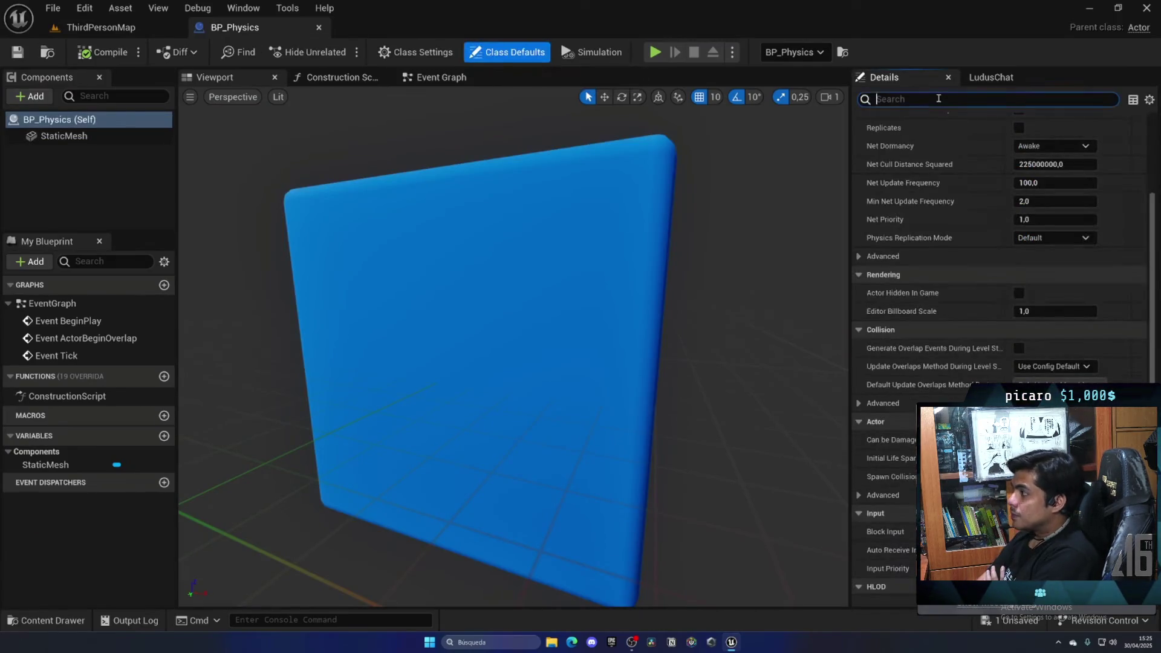
pyautogui.click(937, 98)
pyautogui.write('replic')
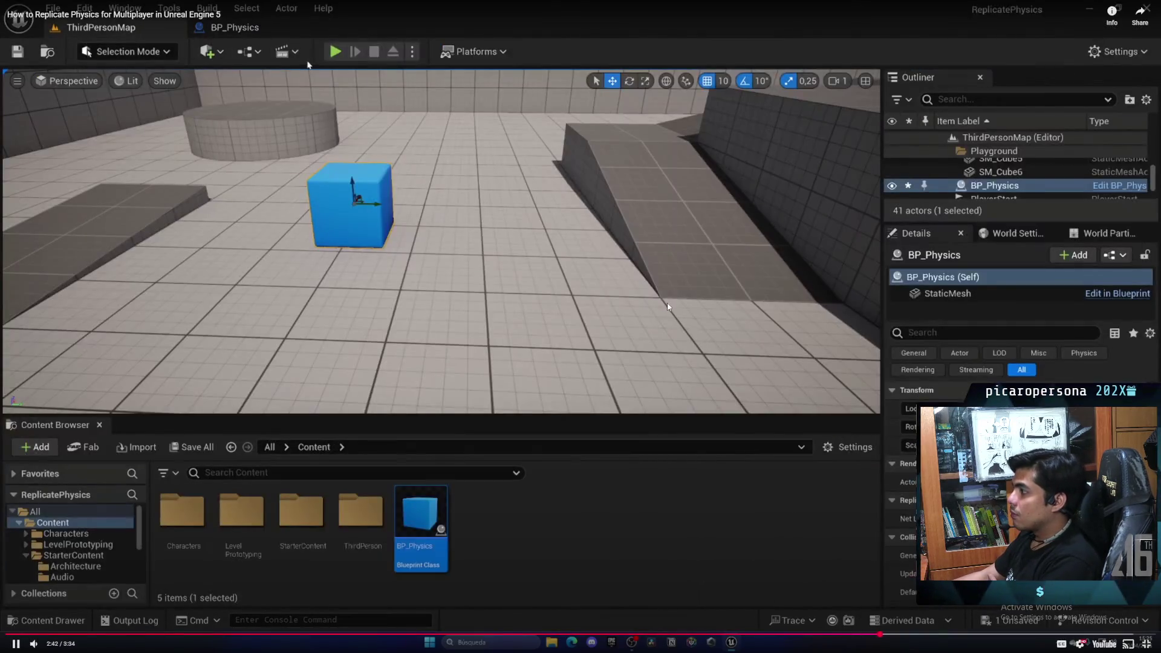
pyautogui.click(1153, 645)
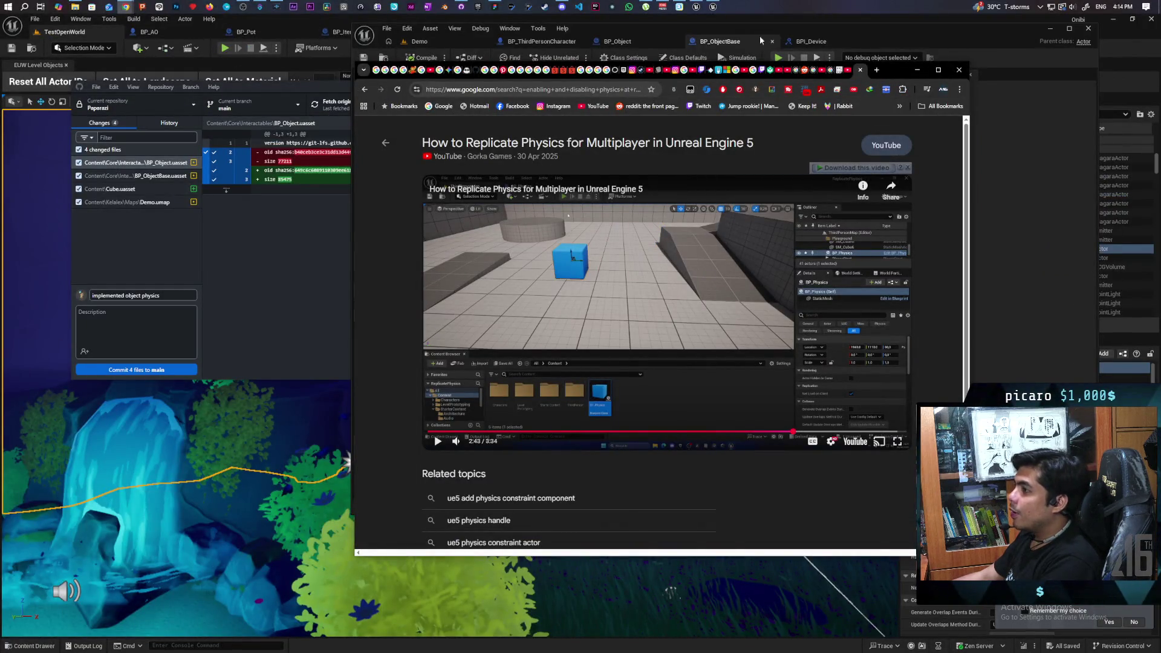
pyautogui.click(972, 38)
# Enable Replicate Movement in BP_ObjectBase's Class Defaults and save the Blueprint
pyautogui.click(405, 102)
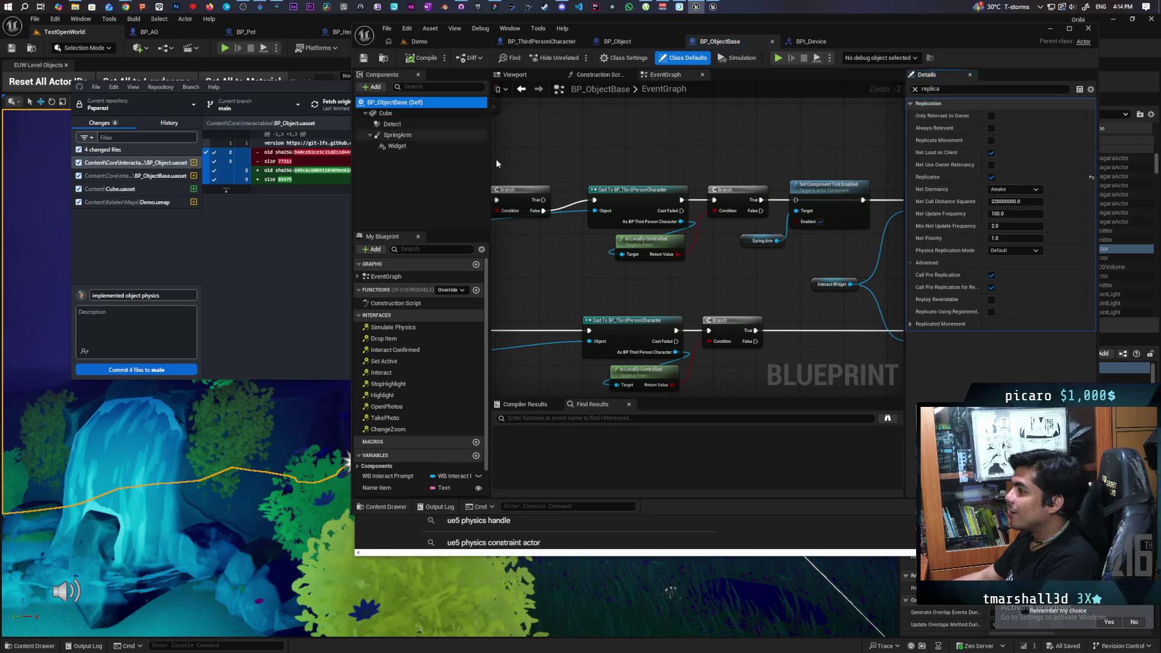
pyautogui.click(991, 141)
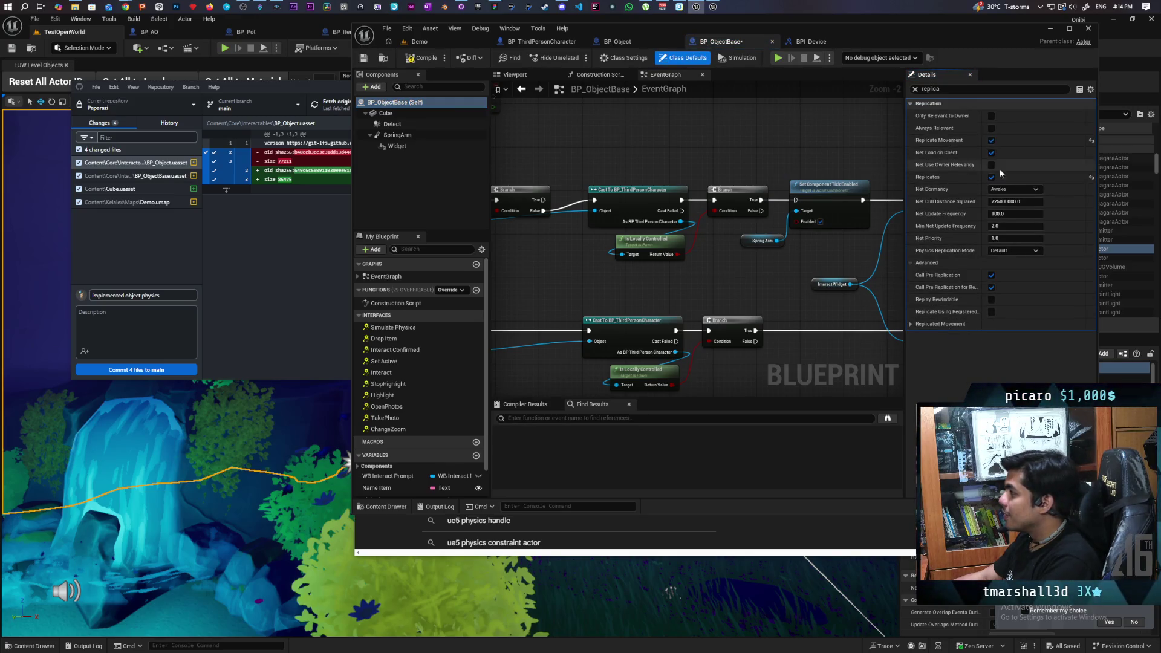
pyautogui.hotkey('ctrl', 's')
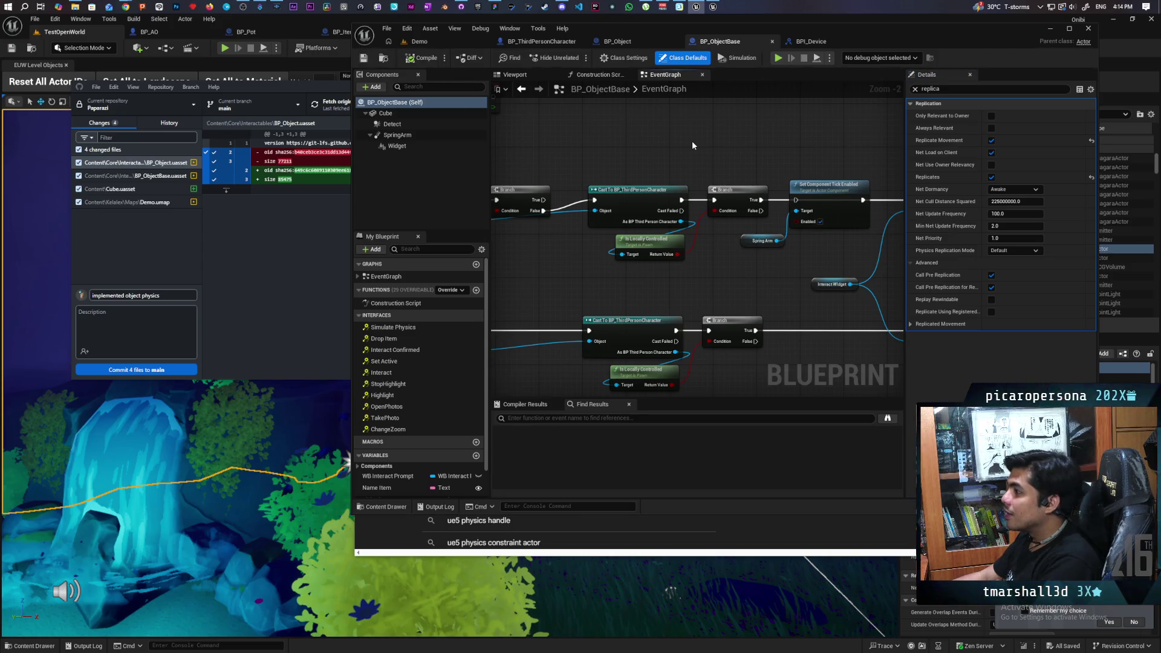
pyautogui.scroll(-3, 702, 147)
pyautogui.scroll(2, 729, 189)
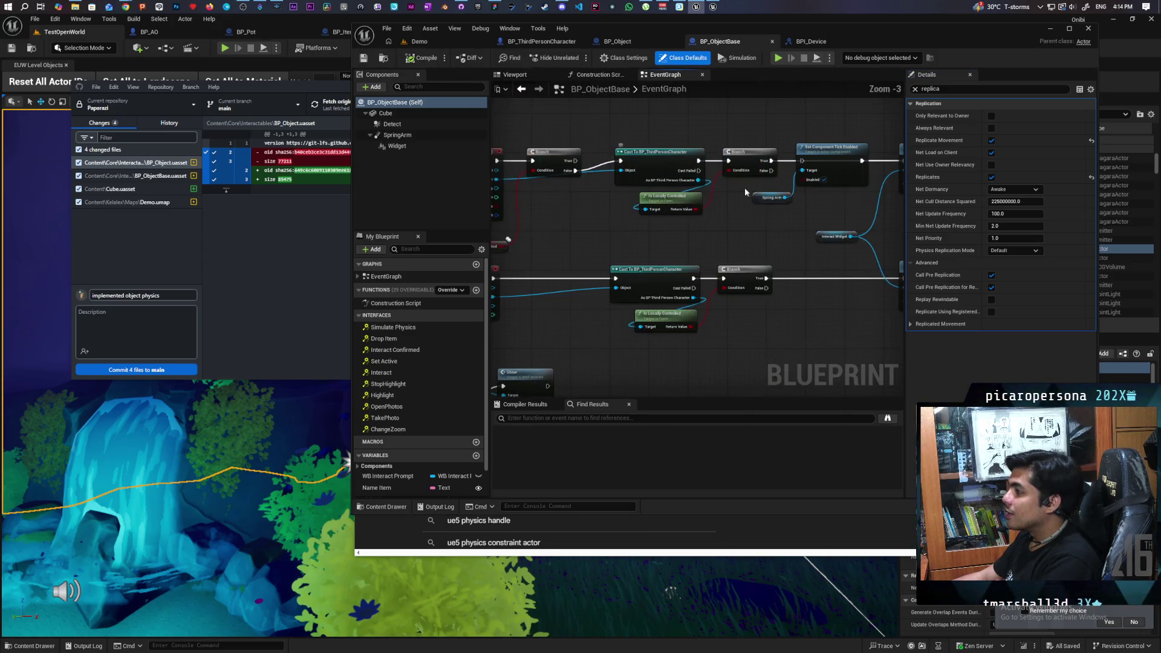
pyautogui.scroll(3, 811, 173)
# Reconnect the Branch True wire into Set Component Tick Enabled and bring the Set Visibility chain into view
pyautogui.moveTo(700, 168); pyautogui.dragTo(801, 166)
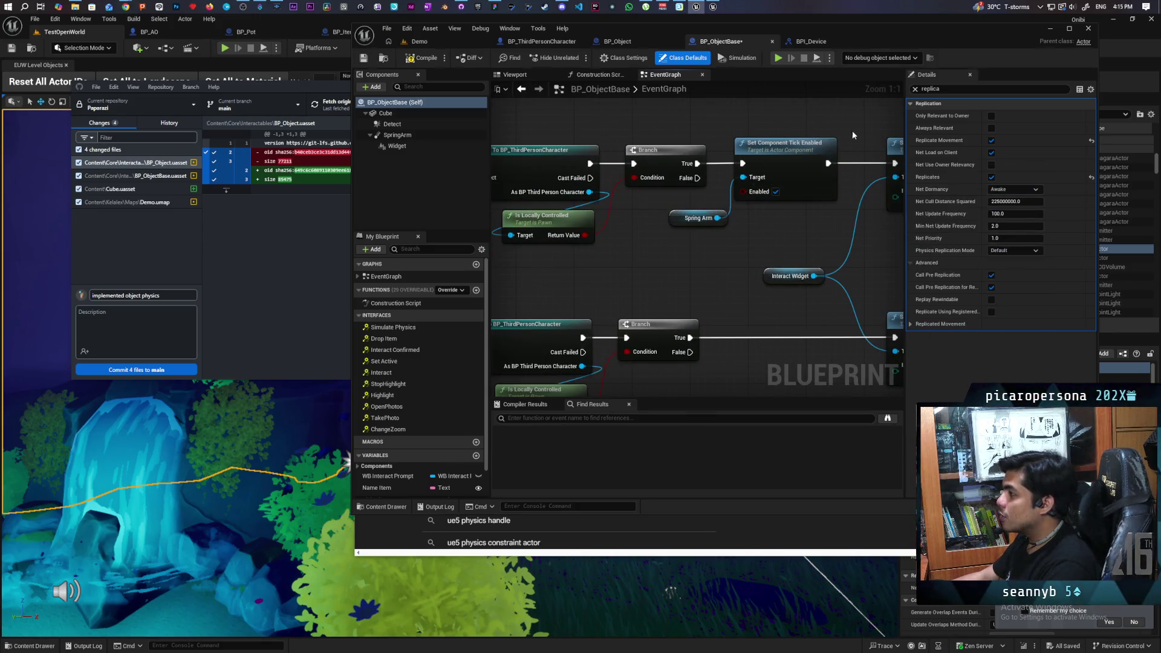
pyautogui.scroll(-5, 765, 224)
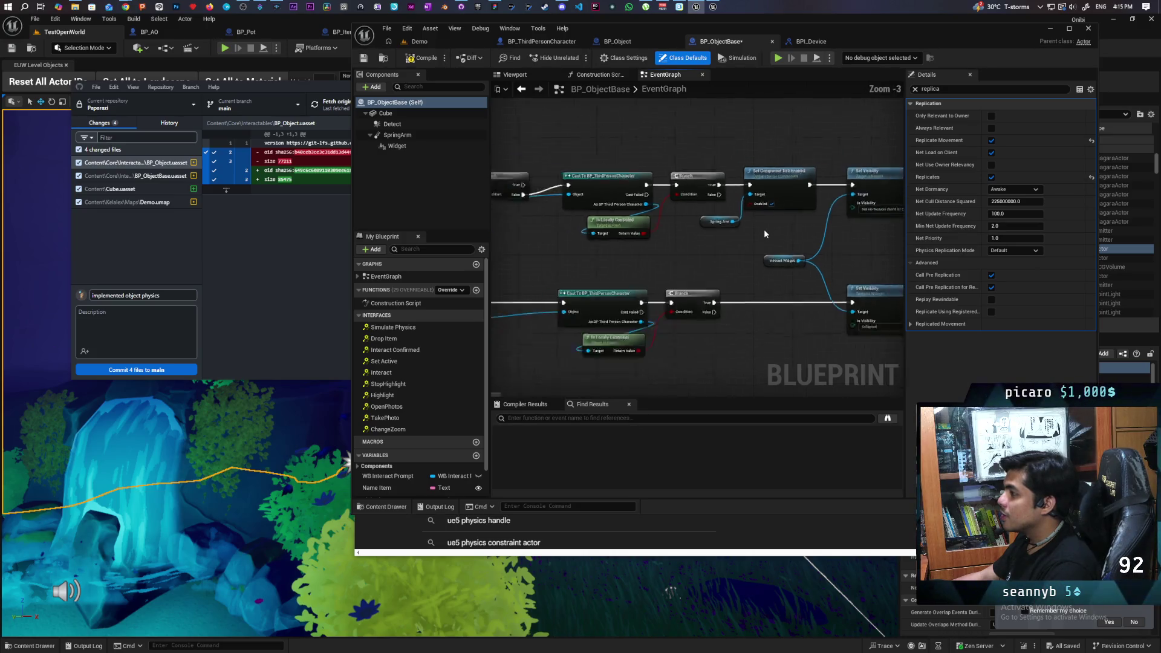
pyautogui.scroll(4, 765, 234)
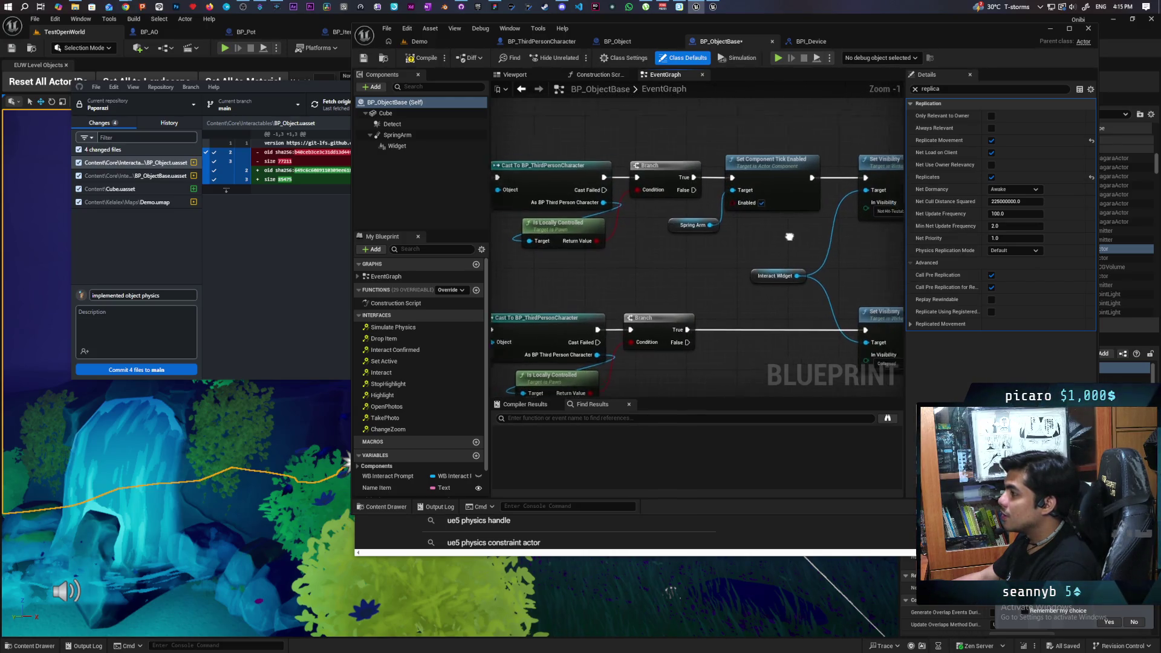
pyautogui.scroll(-5, 666, 258)
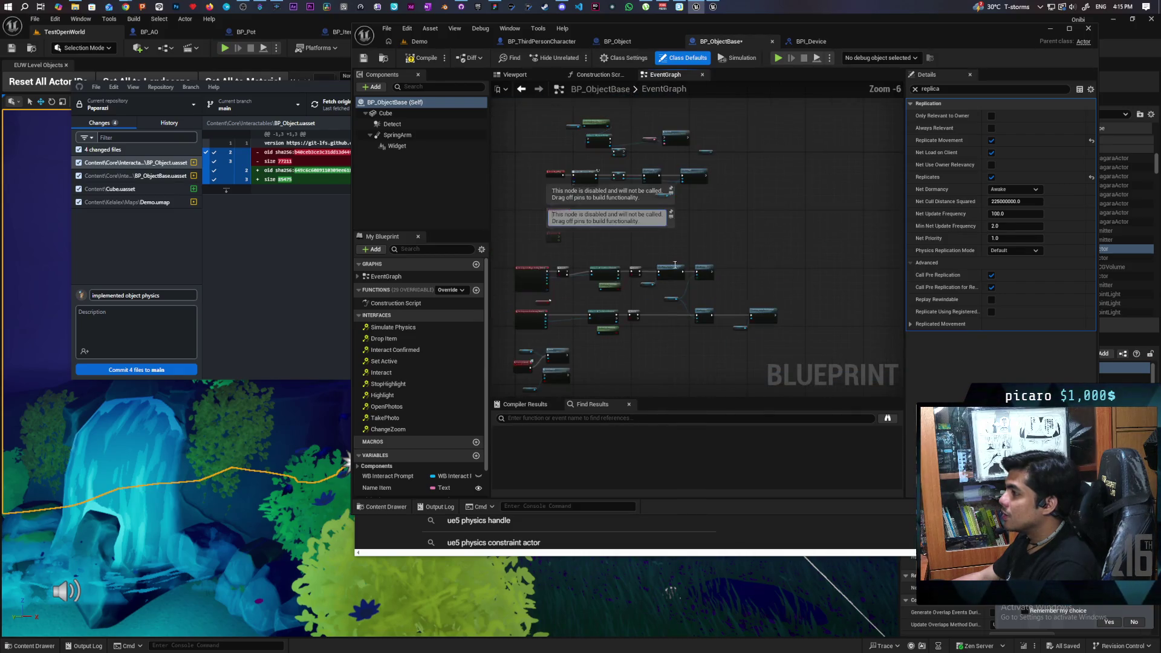
pyautogui.scroll(6, 686, 290)
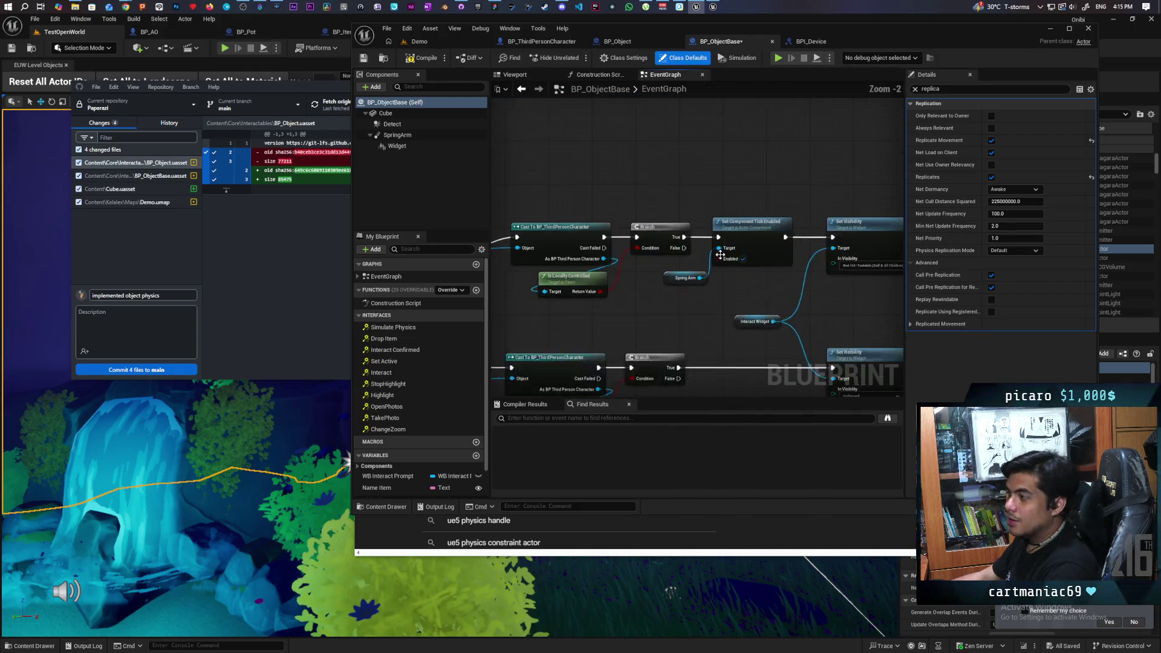
pyautogui.scroll(-2, 691, 318)
pyautogui.moveTo(691, 317); pyautogui.dragTo(496, 172)
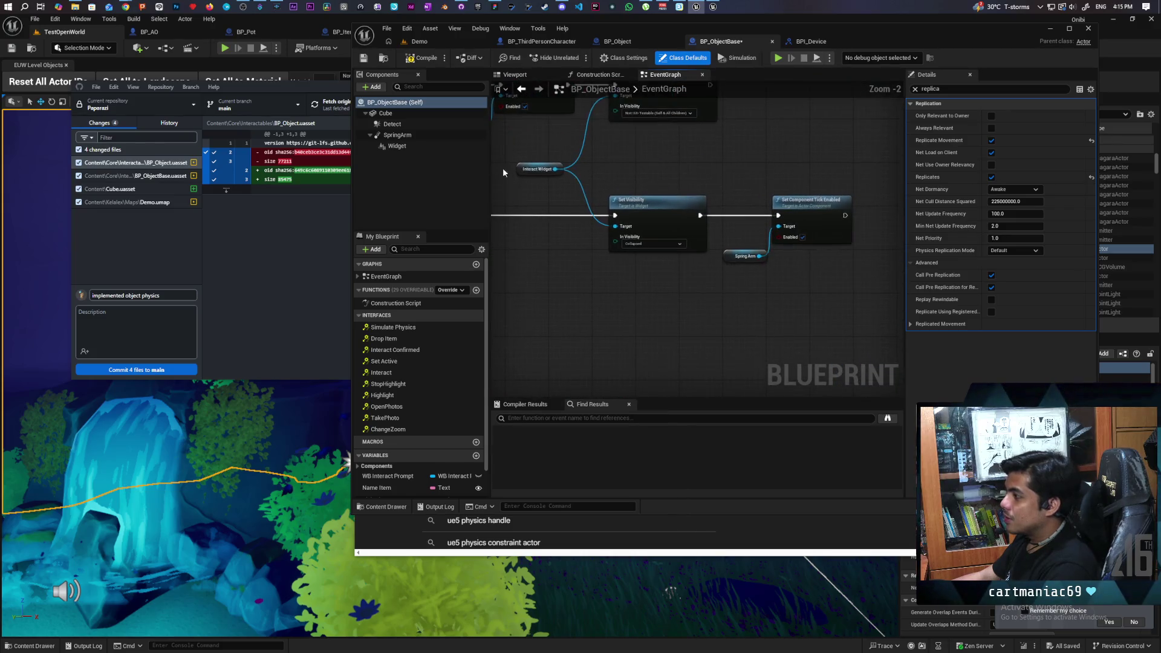
pyautogui.scroll(-3, 668, 216)
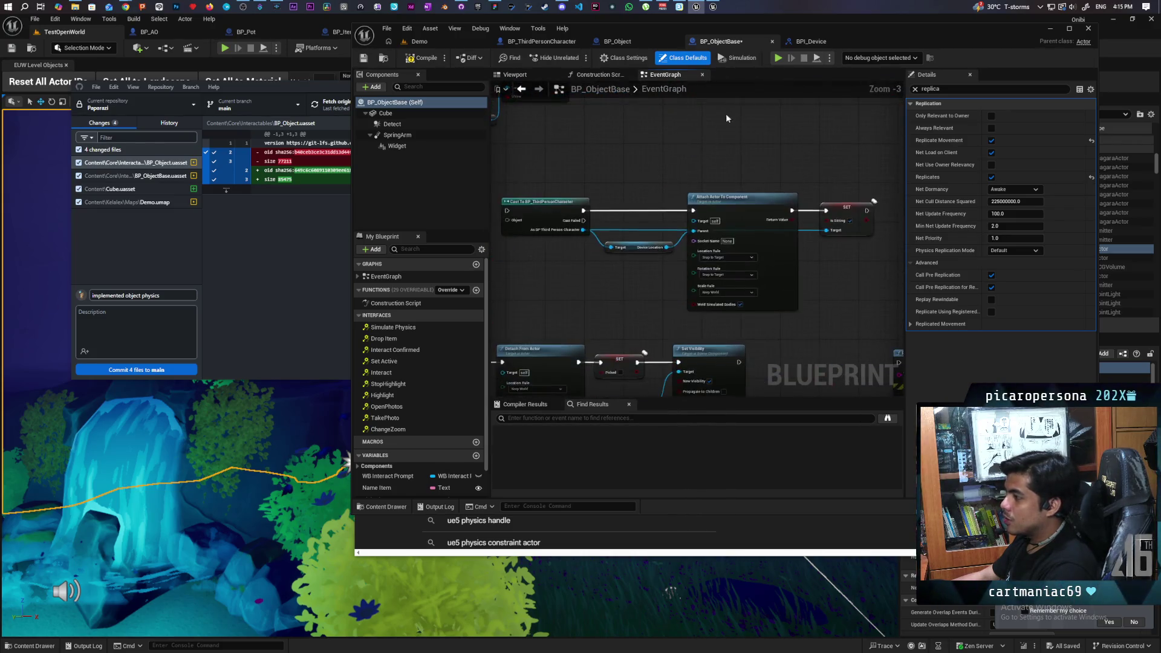
pyautogui.scroll(3, 668, 171)
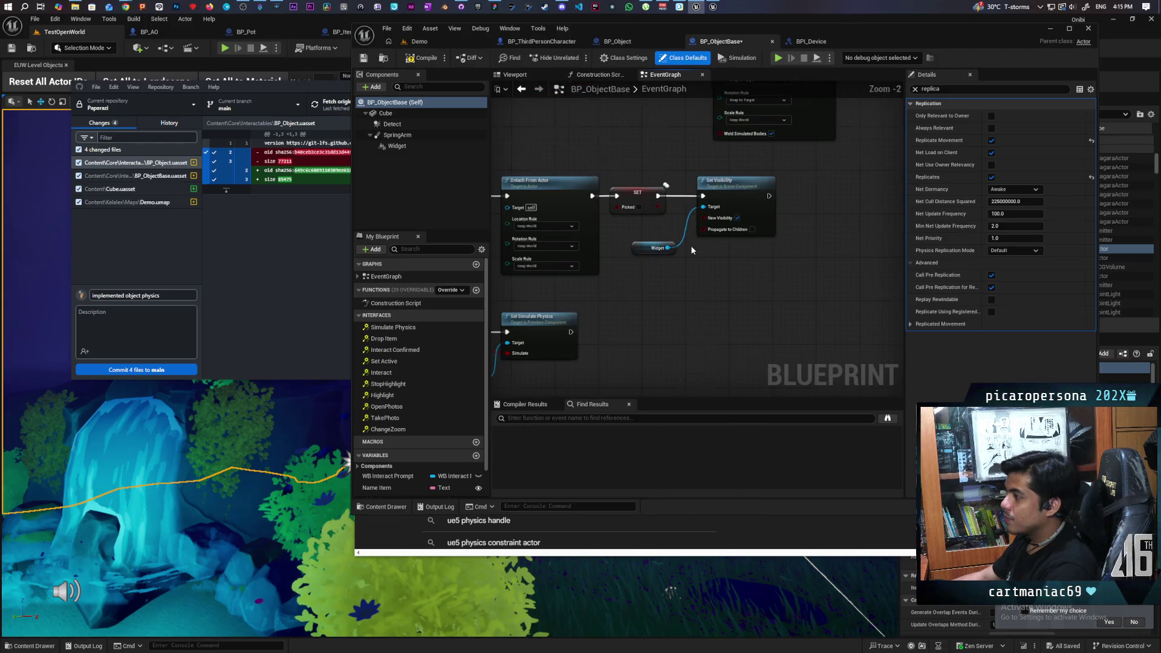
pyautogui.scroll(-1, 693, 249)
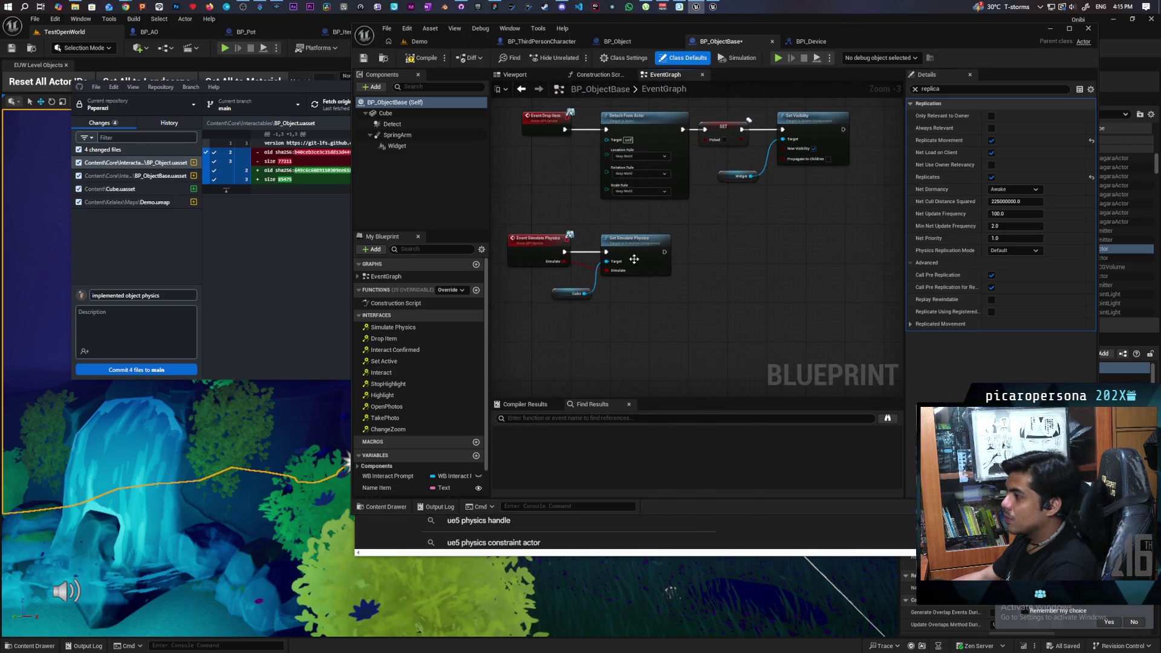
# Find references to Set Simulate Physics and jump to that node
pyautogui.rightClick(633, 259)
pyautogui.moveTo(696, 355)
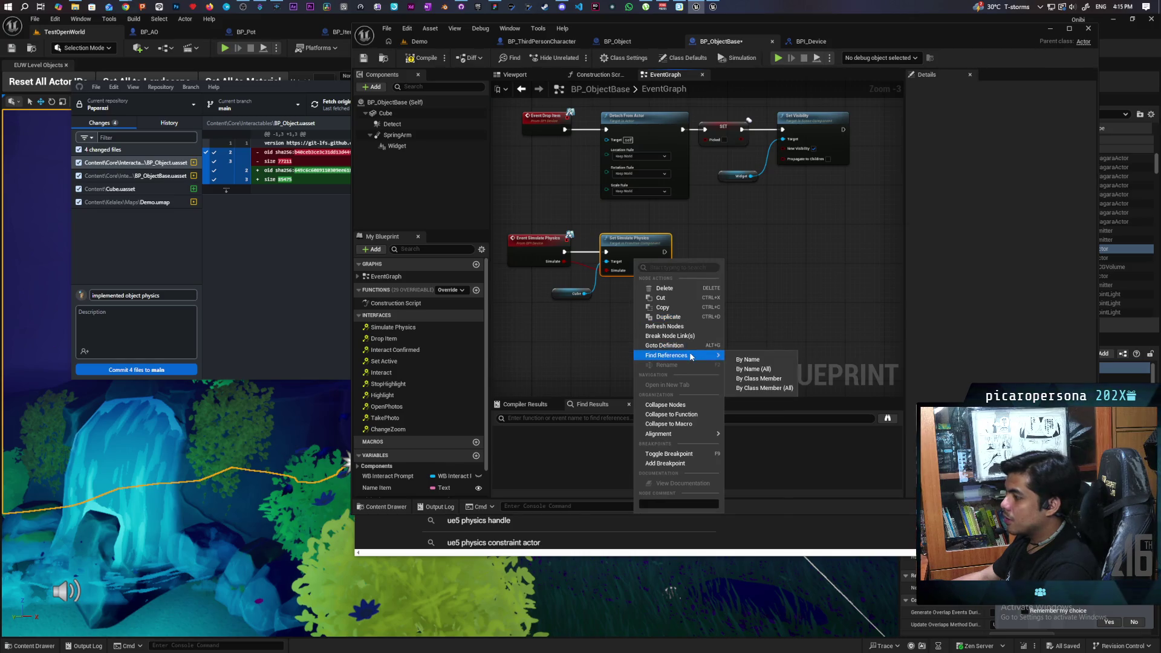
pyautogui.click(795, 374)
pyautogui.doubleClick(548, 443)
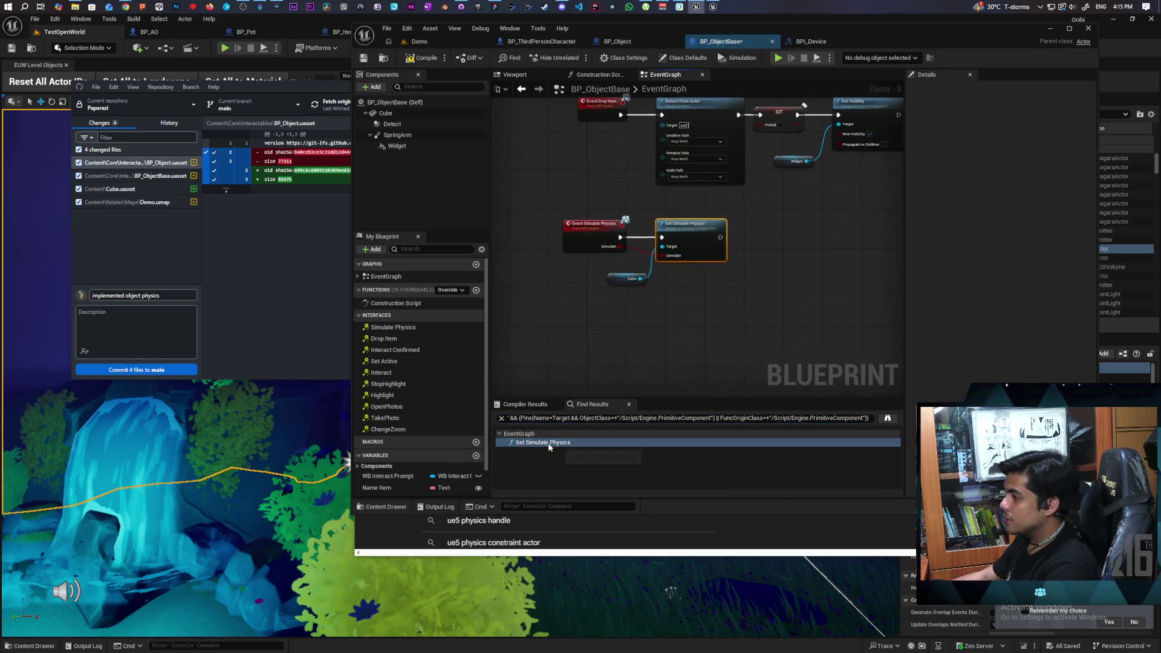
pyautogui.scroll(2, 629, 330)
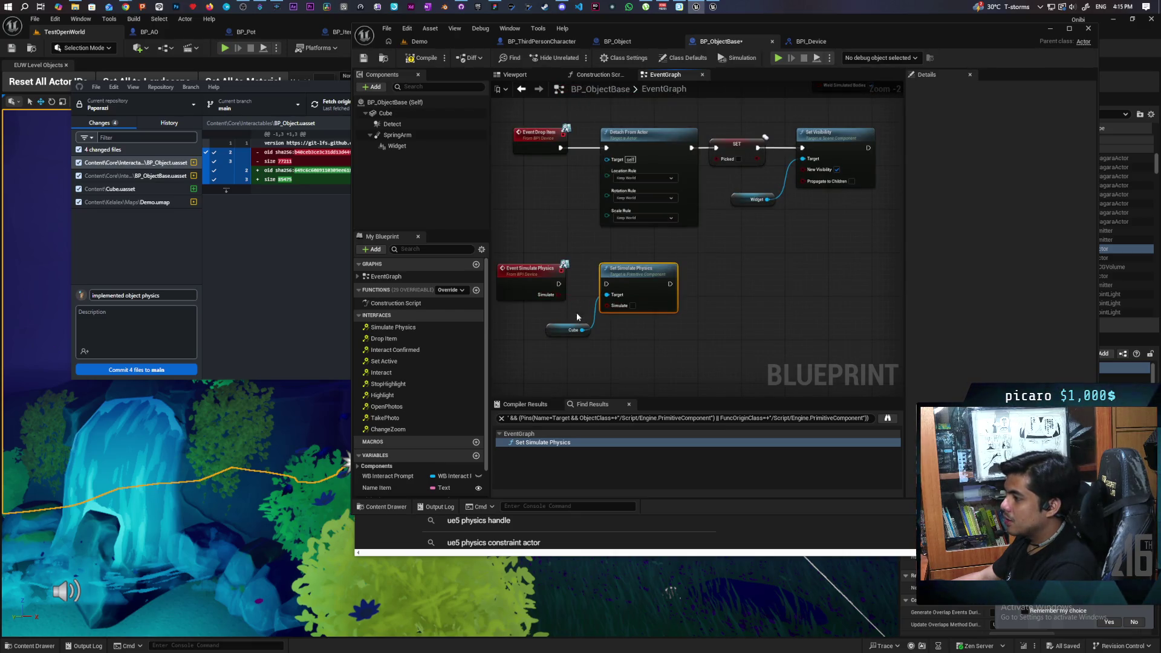
# Move Set Simulate Physics and Cube beside Set Visibility, wire it after Set Visibility, and tidy Print String
pyautogui.moveTo(623, 305)
pyautogui.mouseDown()
pyautogui.moveTo(895, 246)
pyautogui.moveTo(800, 172)
pyautogui.mouseUp()
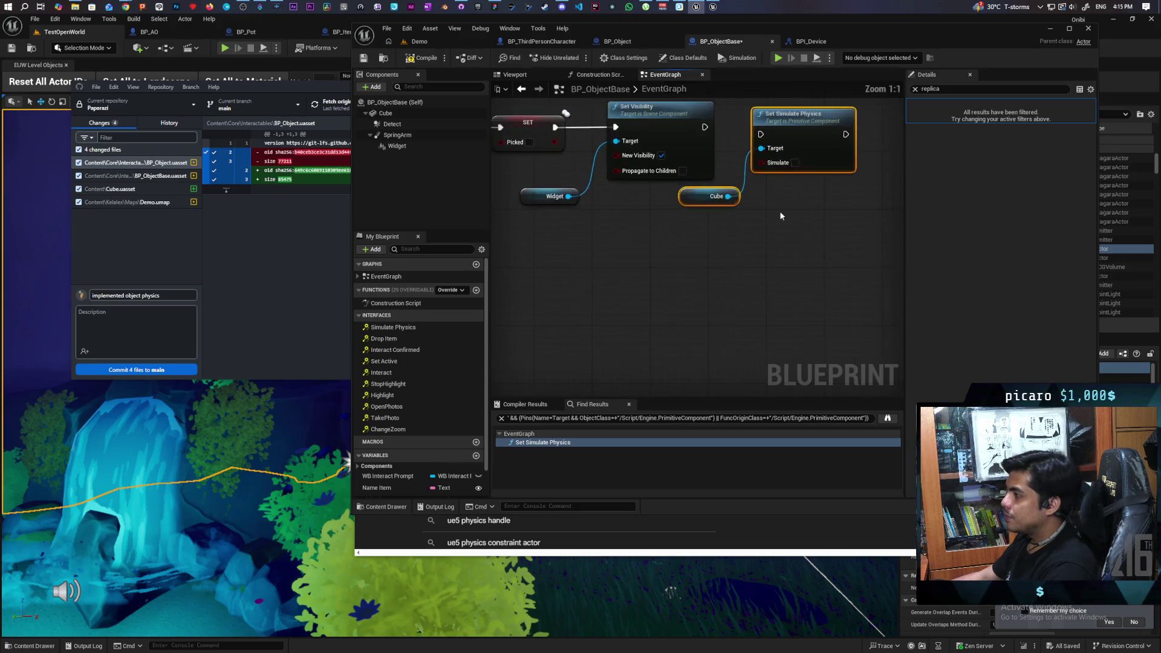
pyautogui.scroll(2, 678, 278)
pyautogui.moveTo(654, 257)
pyautogui.mouseDown()
pyautogui.moveTo(711, 264)
pyautogui.moveTo(766, 290)
pyautogui.mouseUp()
pyautogui.moveTo(893, 243); pyautogui.dragTo(821, 243)
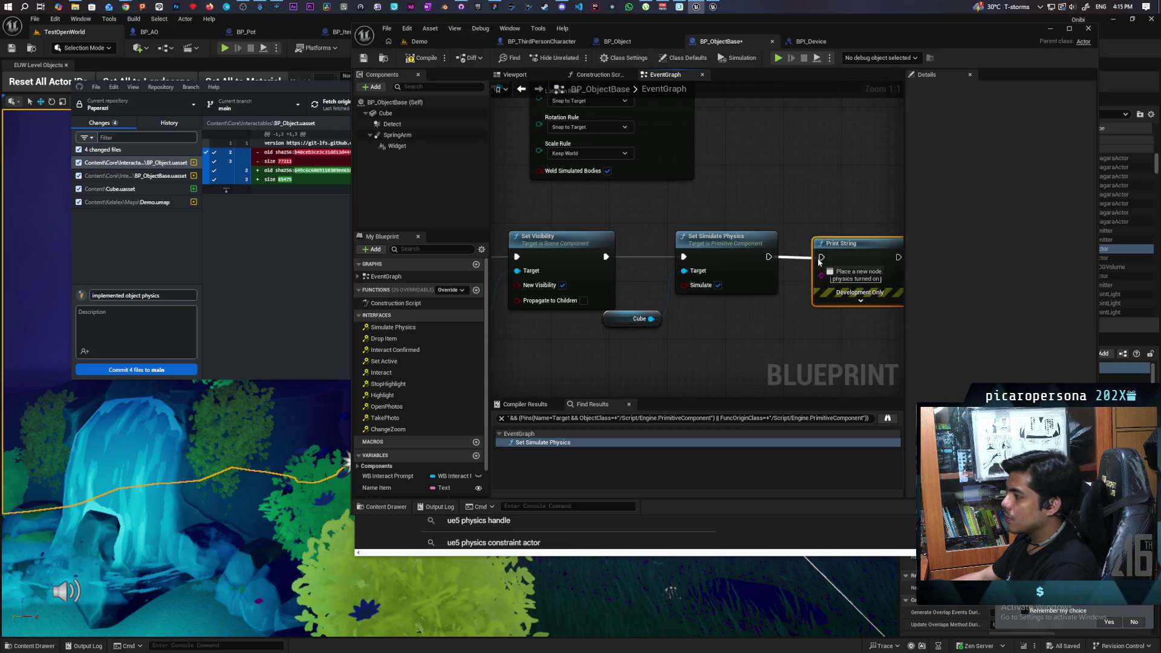
pyautogui.moveTo(786, 327)
pyautogui.mouseDown()
pyautogui.moveTo(659, 229)
pyautogui.moveTo(717, 324)
pyautogui.moveTo(741, 270)
pyautogui.moveTo(737, 284)
pyautogui.mouseUp()
pyautogui.scroll(-2, 659, 229)
pyautogui.scroll(-4, 736, 289)
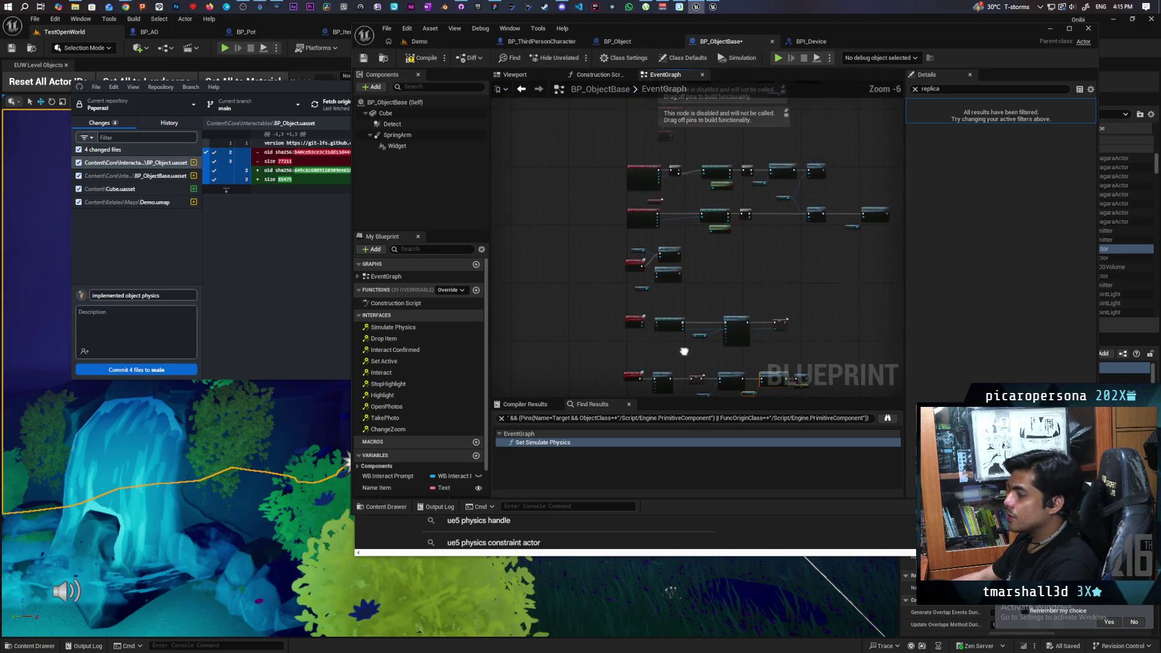
# Open BP_Object's event graph and select its Set Simulate Physics node
pyautogui.click(645, 39)
pyautogui.scroll(1, 639, 260)
pyautogui.moveTo(640, 260)
pyautogui.mouseDown()
pyautogui.moveTo(679, 262)
pyautogui.moveTo(612, 270)
pyautogui.moveTo(715, 251)
pyautogui.moveTo(772, 278)
pyautogui.moveTo(694, 302)
pyautogui.moveTo(709, 254)
pyautogui.mouseUp()
pyautogui.click(779, 182)
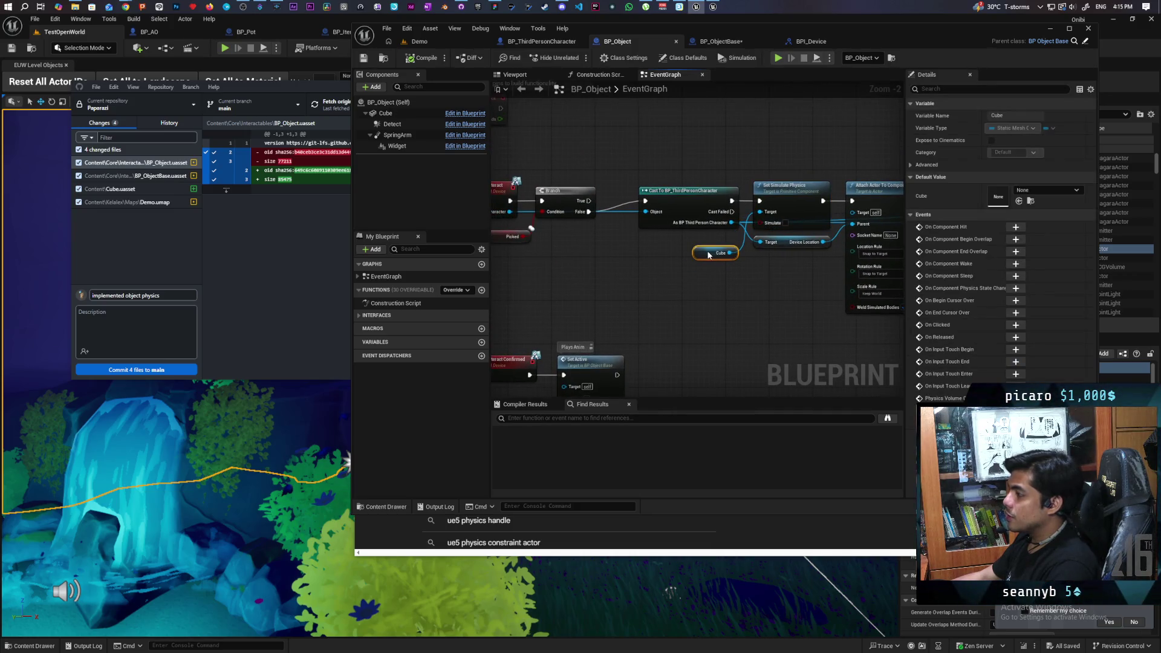
# Save the BP_Object Blueprint and select nodes in its graph
pyautogui.click(372, 59)
pyautogui.scroll(-1, 609, 298)
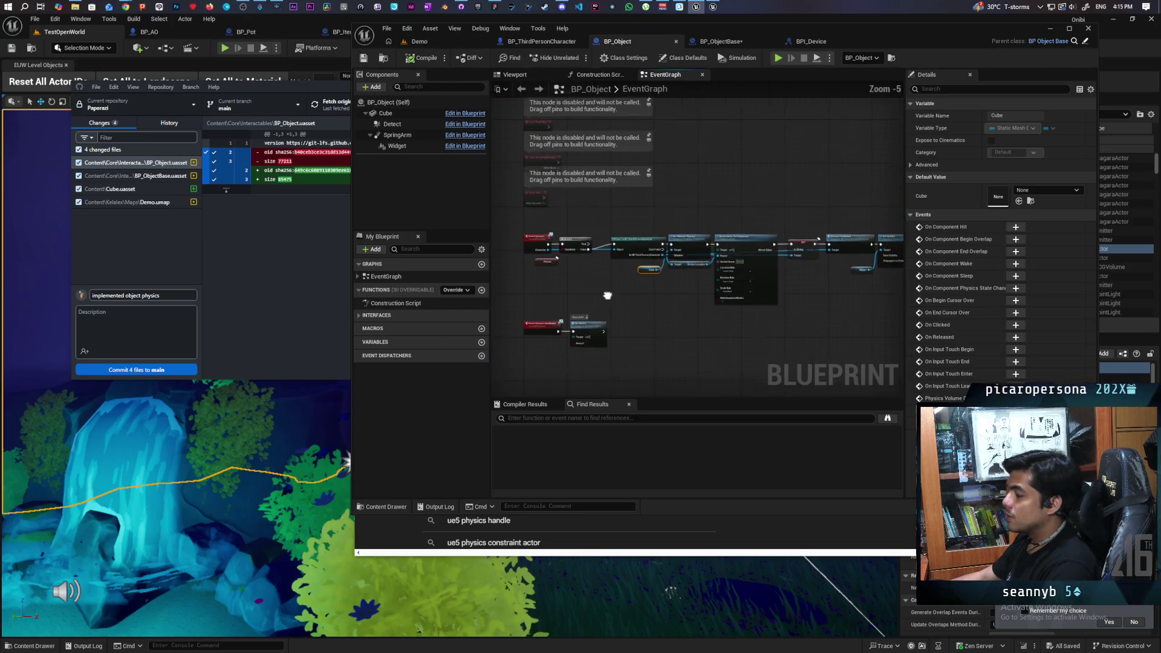
pyautogui.scroll(-3, 535, 264)
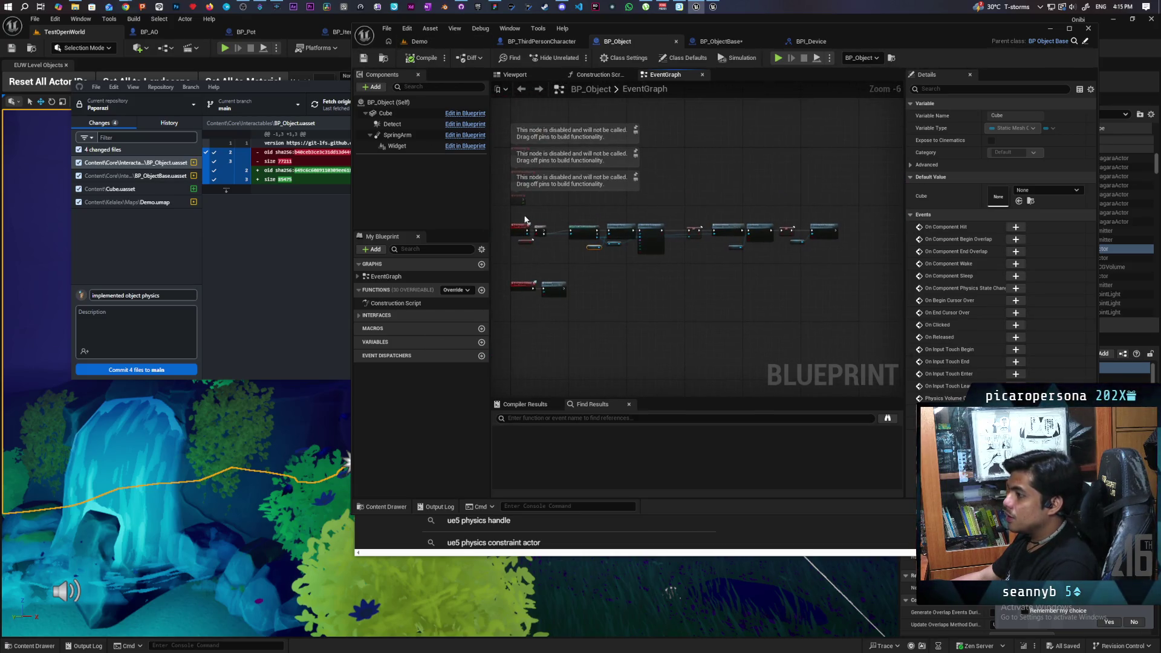
pyautogui.moveTo(823, 277); pyautogui.dragTo(837, 265)
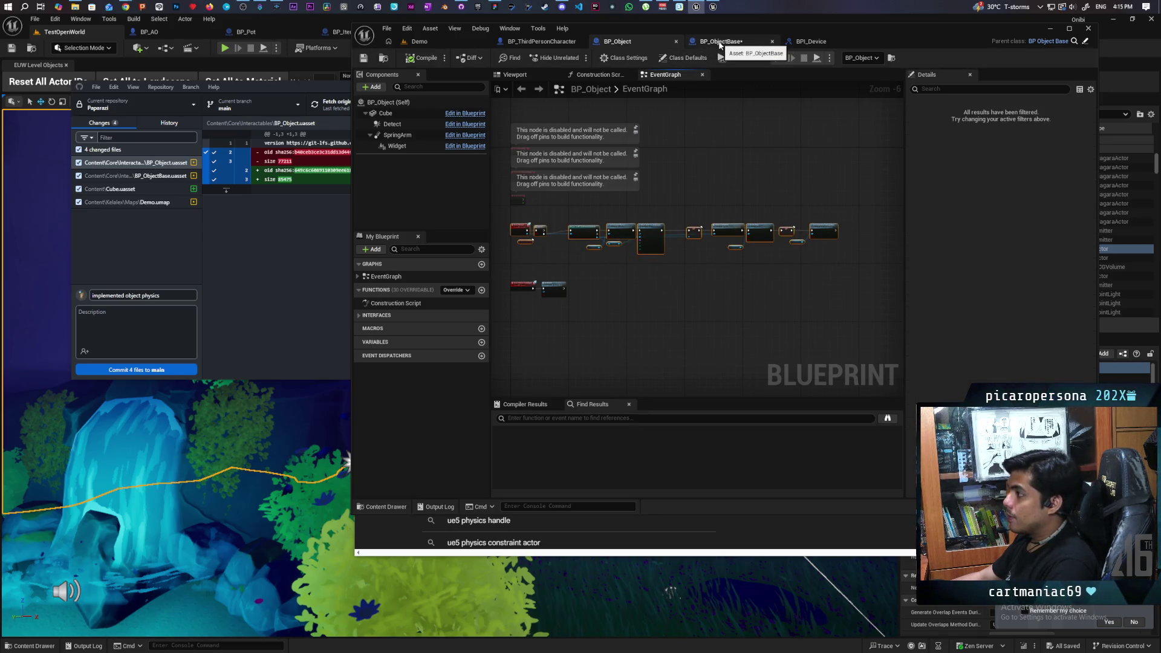
# In BP_ObjectBase, delete and restore the Cast To/Attach nodes, shift the event chain right, and save
pyautogui.click(720, 43)
pyautogui.scroll(4, 629, 212)
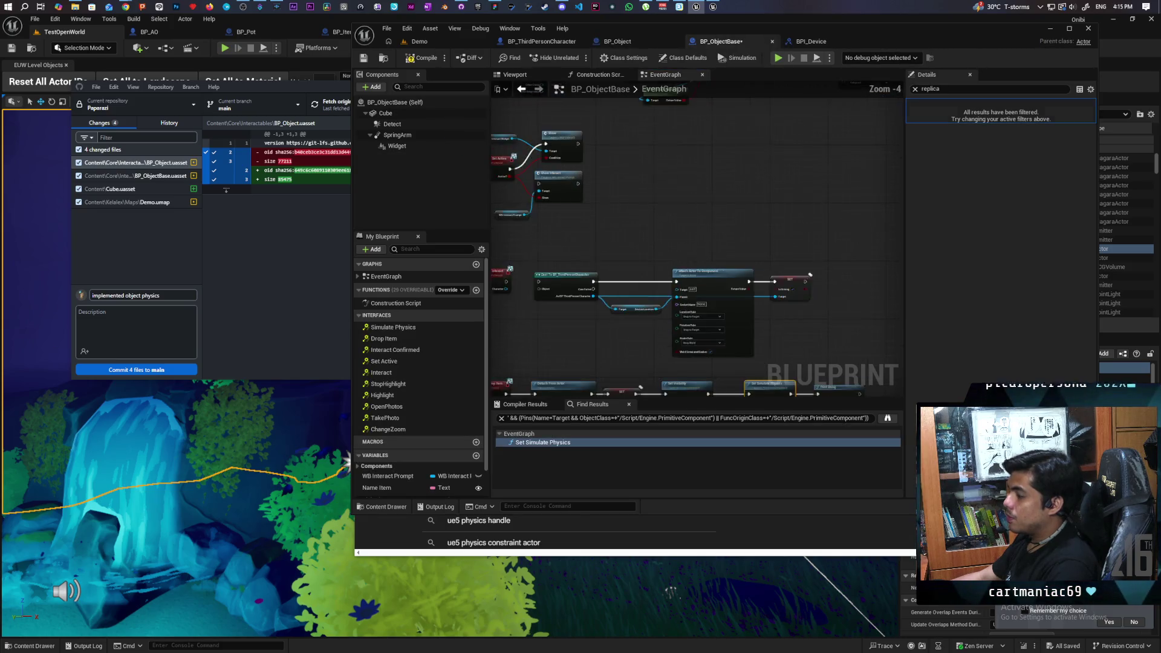
pyautogui.scroll(-3, 632, 178)
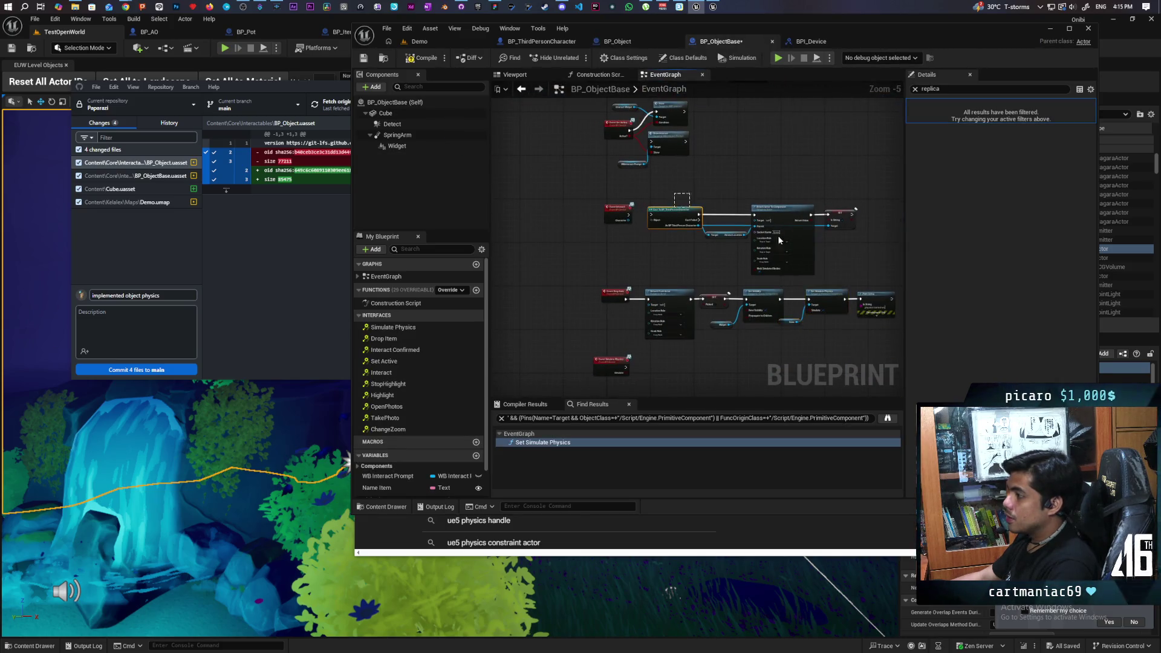
pyautogui.press('Delete')
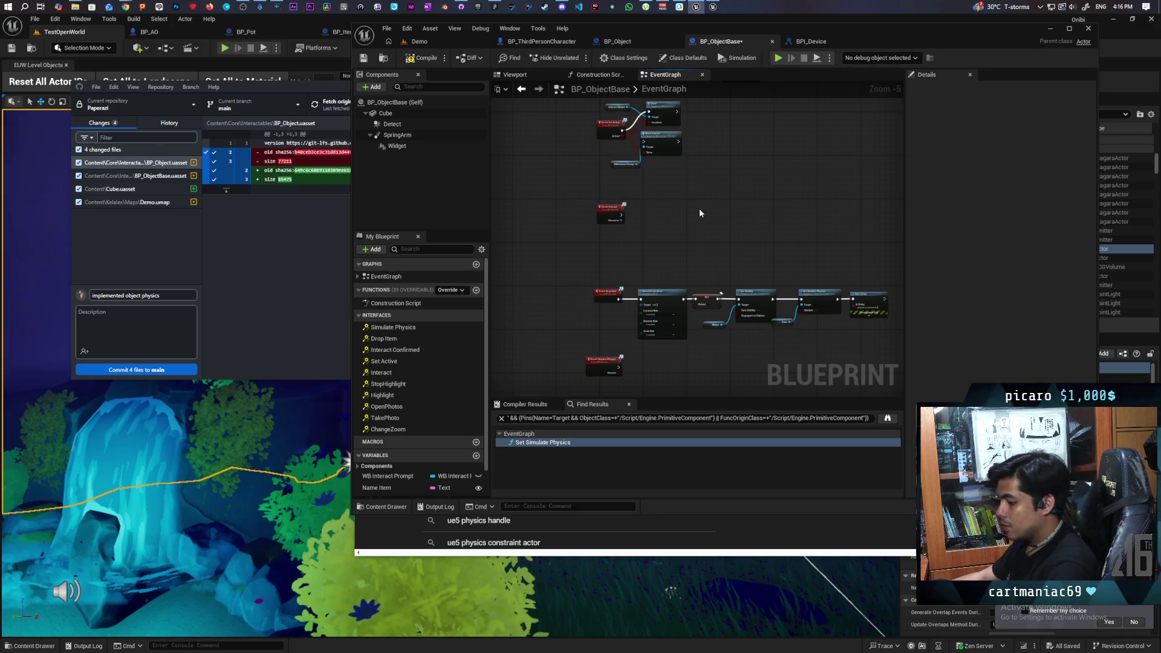
pyautogui.moveTo(645, 196); pyautogui.dragTo(657, 204)
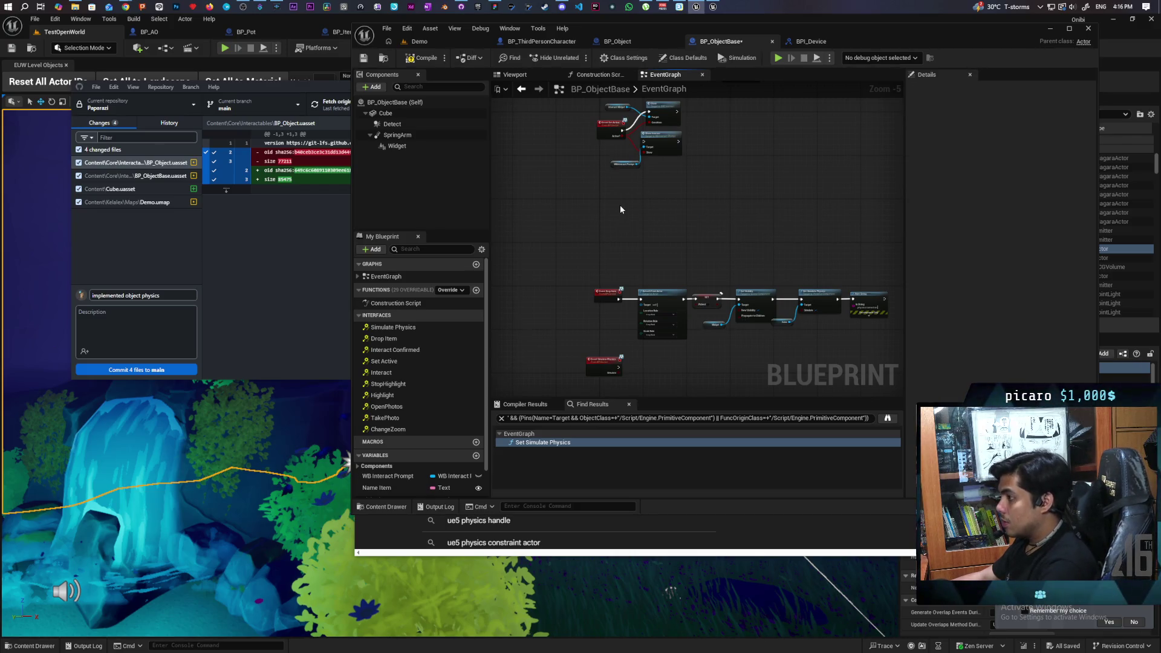
pyautogui.hotkey('ctrl', 'z')
pyautogui.moveTo(572, 262); pyautogui.dragTo(736, 248)
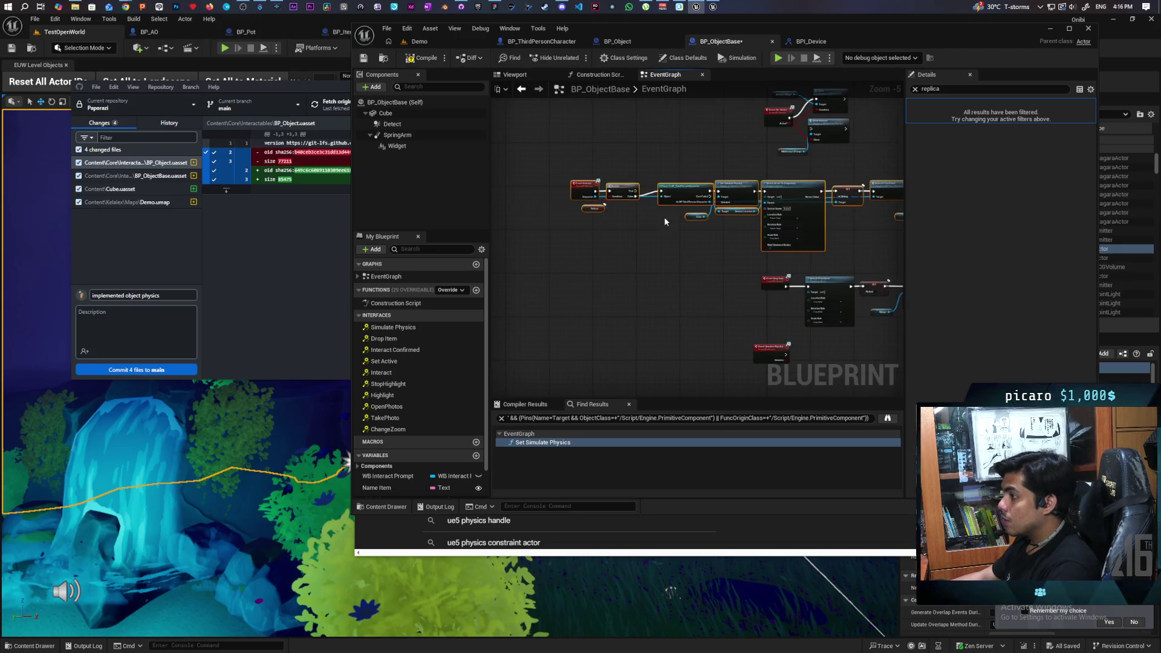
pyautogui.moveTo(579, 190)
pyautogui.mouseDown()
pyautogui.moveTo(768, 196)
pyautogui.moveTo(665, 214)
pyautogui.mouseUp()
pyautogui.hotkey('ctrl', 's')
# Return to the Demo level, start a multiplayer Play In Editor session, and focus the main game view
pyautogui.click(419, 42)
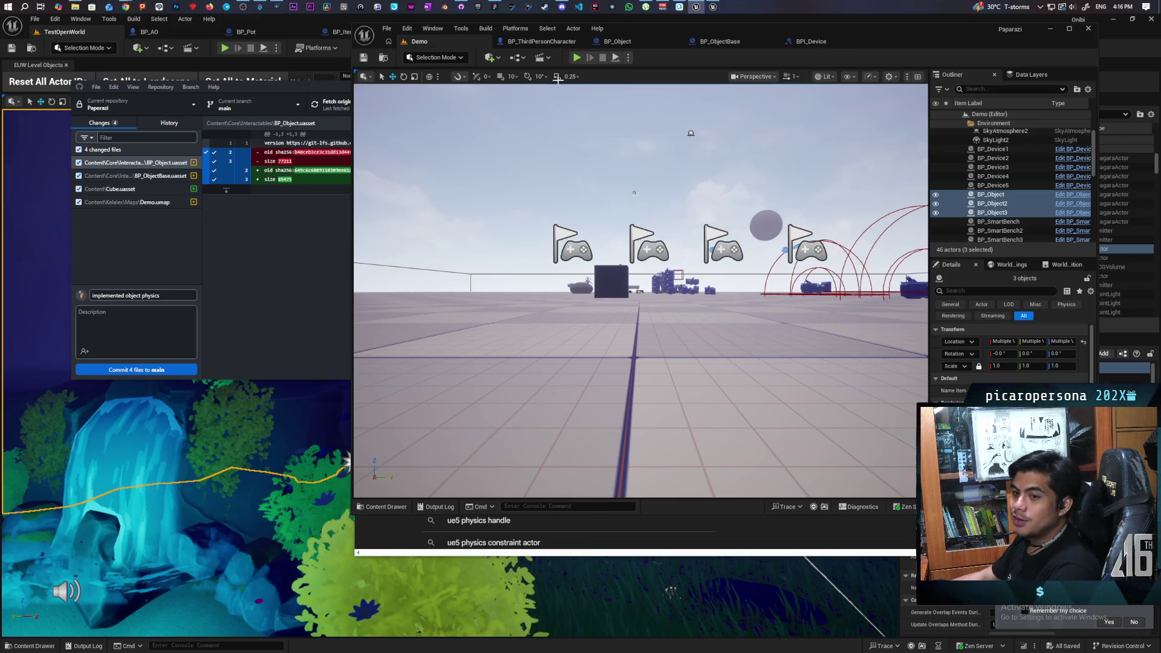
pyautogui.click(576, 57)
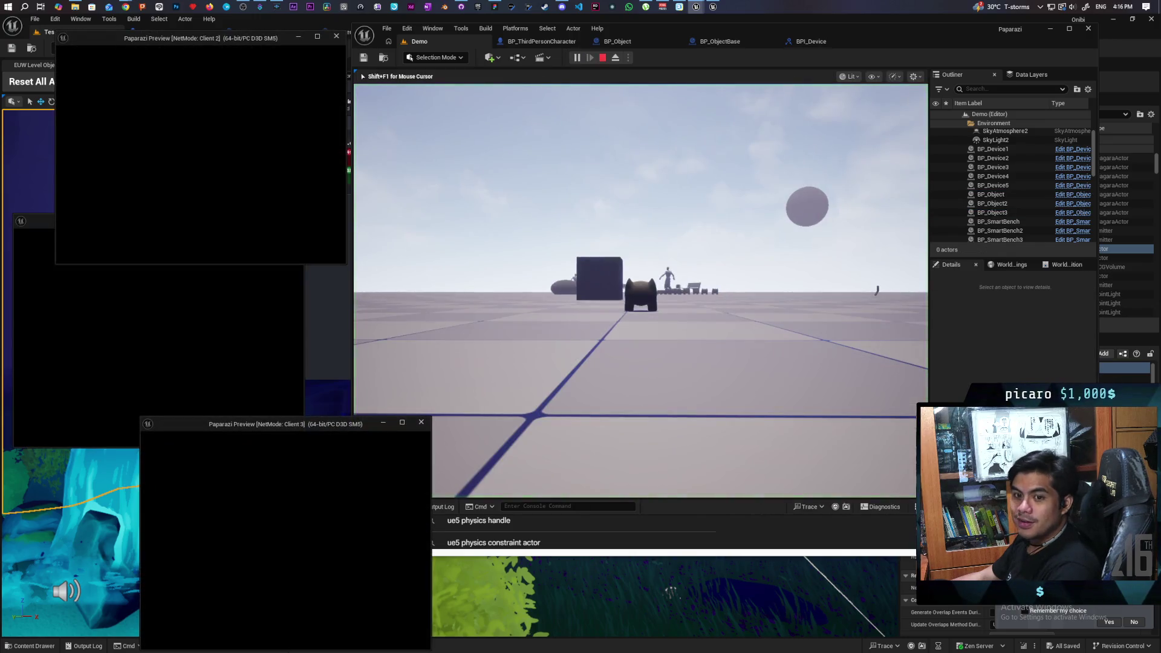
pyautogui.hotkey('alt', 'Tab')
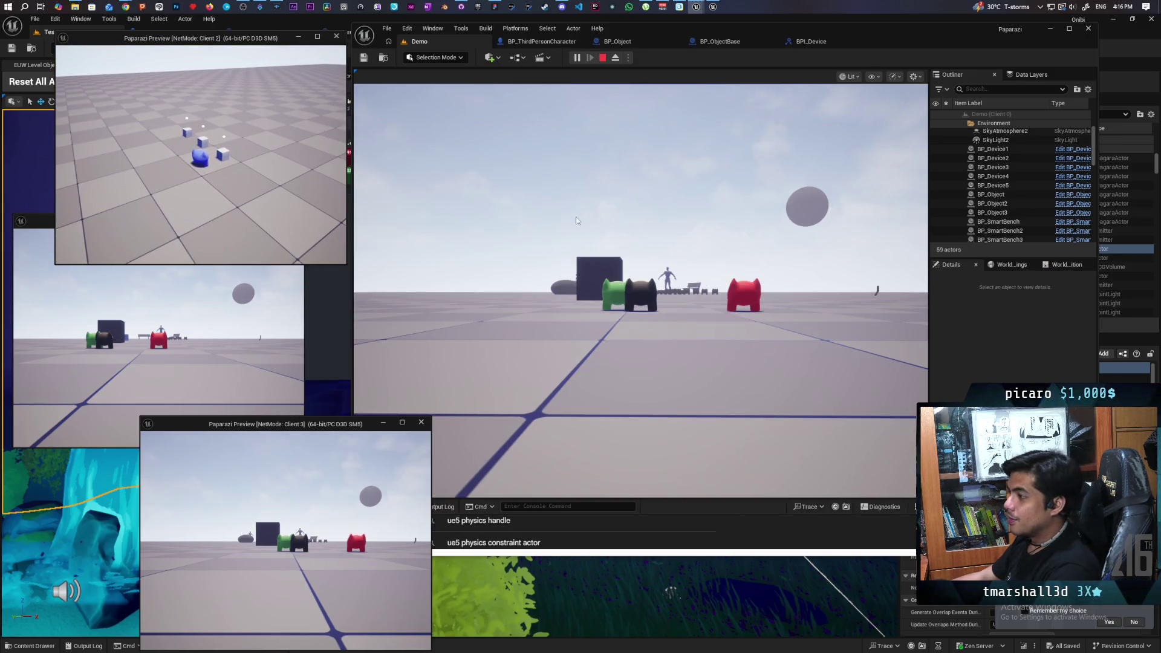
pyautogui.click(576, 221)
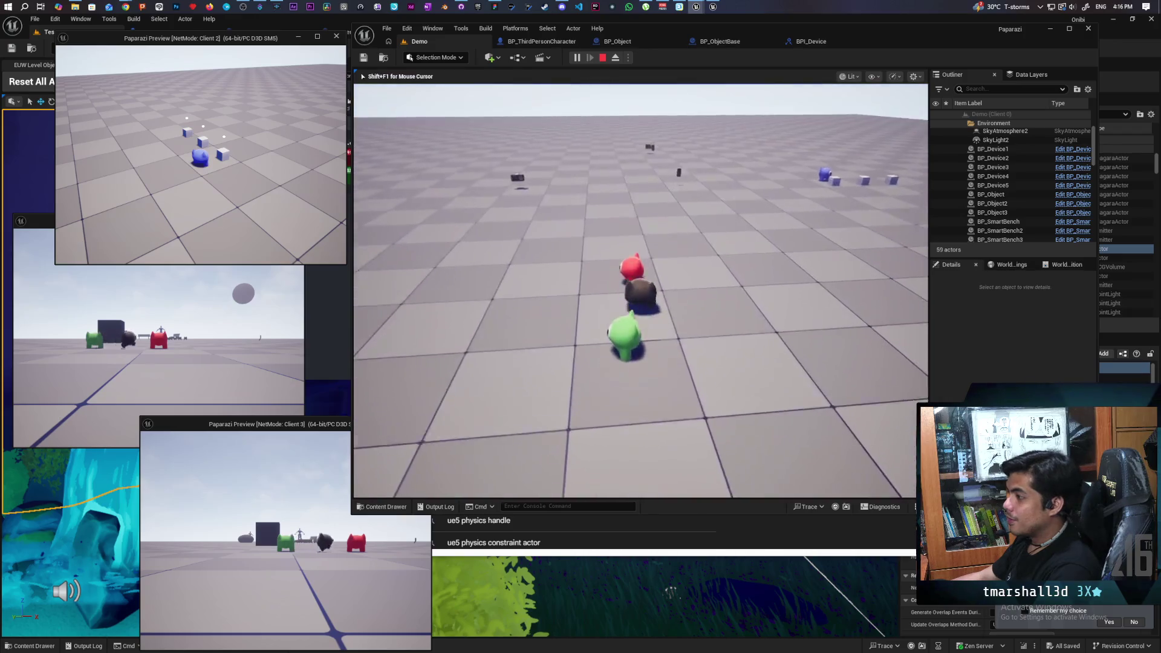
# Walk the blue creature to a cube, pick it up with F, and carry it toward the dark character
pyautogui.press('w')
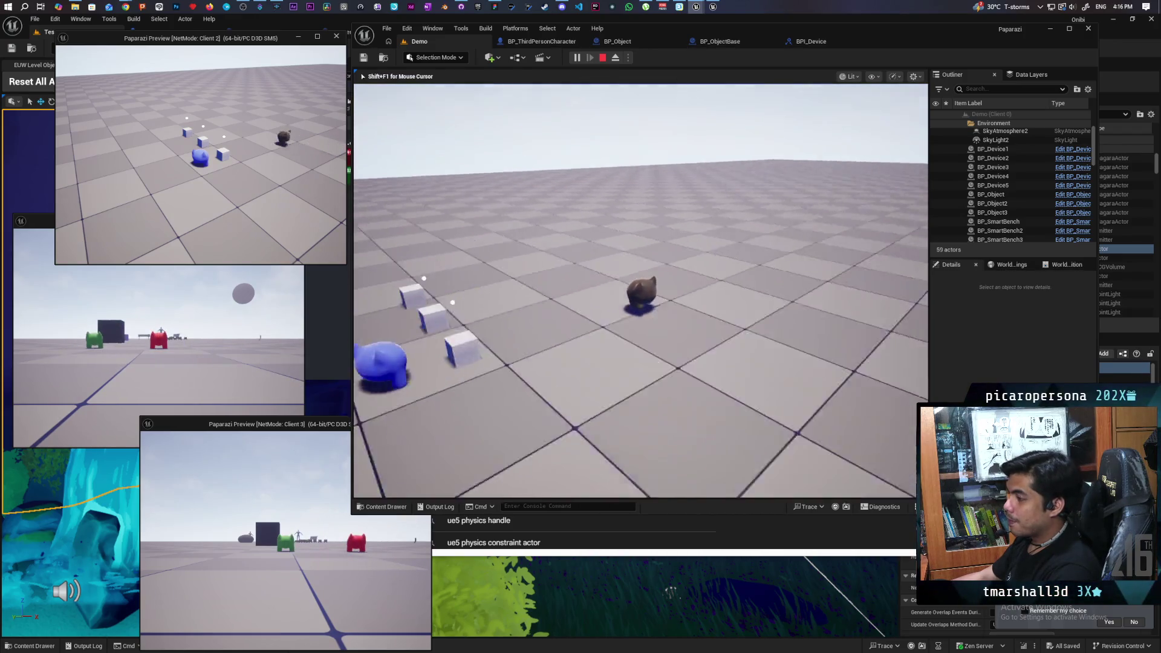
pyautogui.press('s')
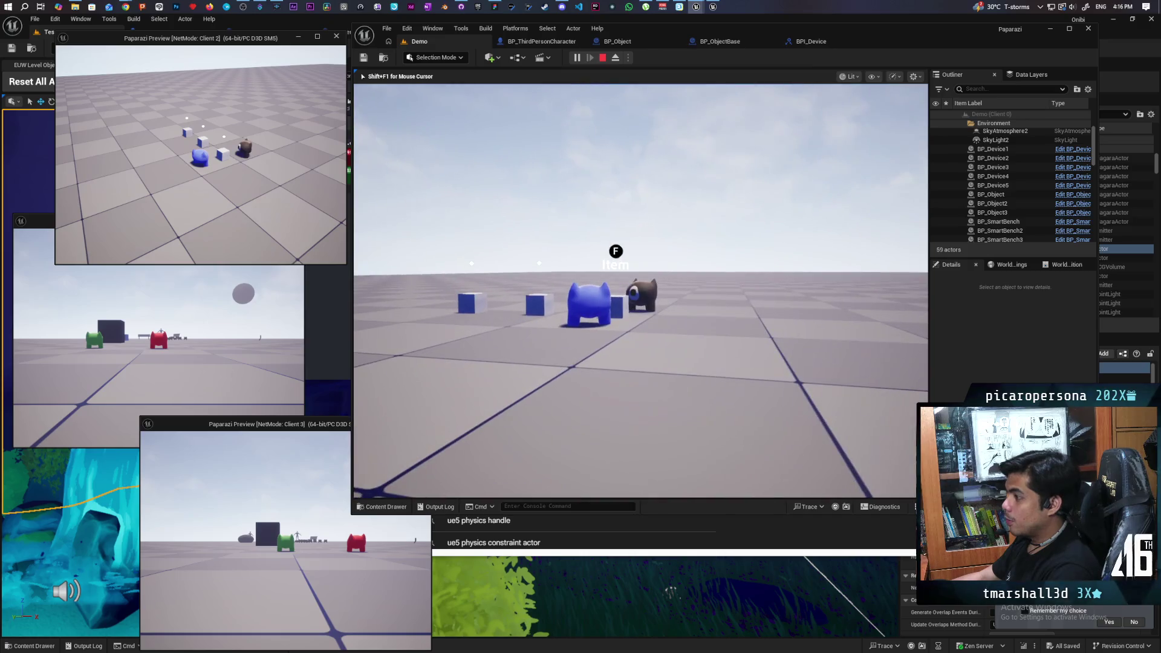
pyautogui.press('a')
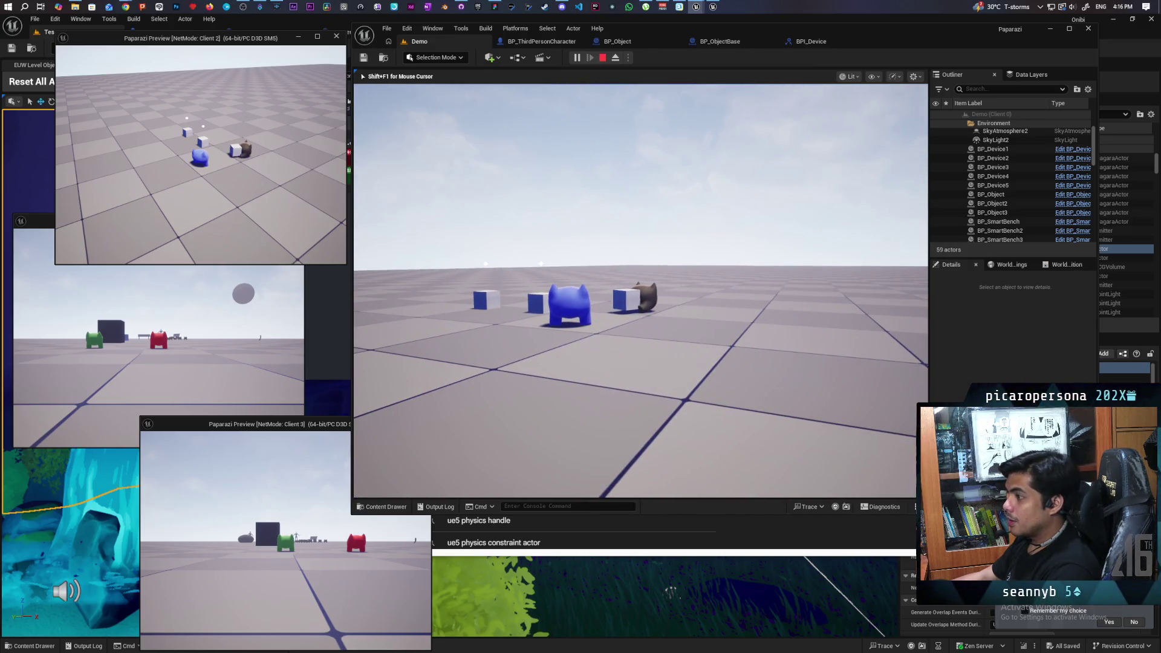
pyautogui.press('f')
pyautogui.press('f')
pyautogui.press('d')
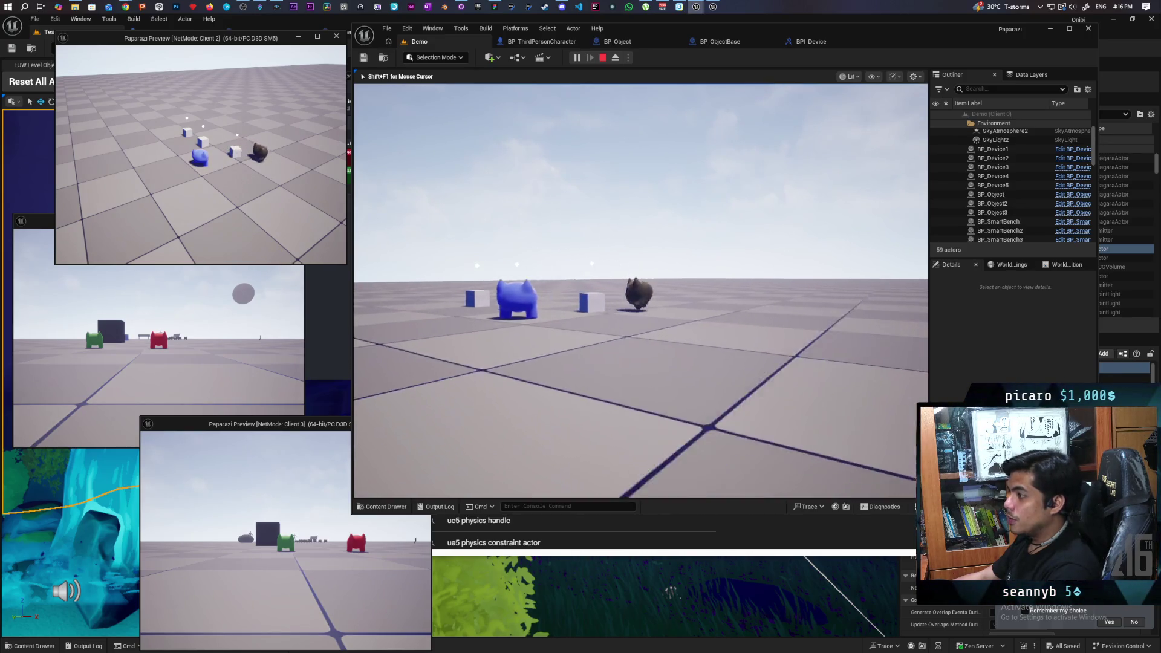
pyautogui.press('a')
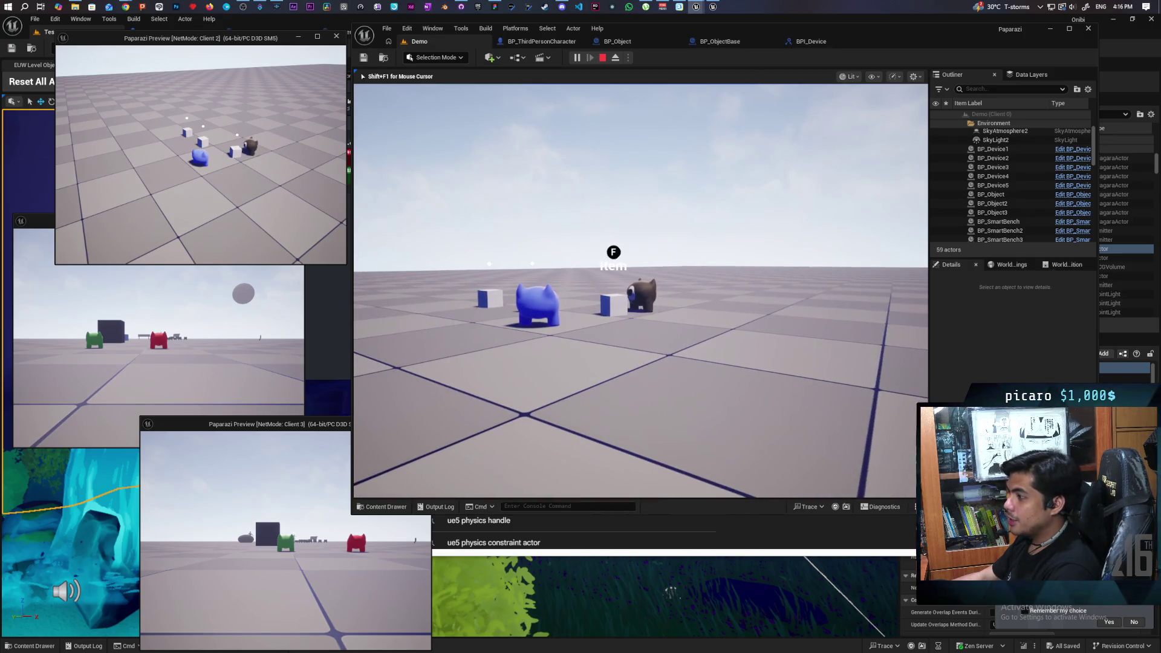
pyautogui.press('w')
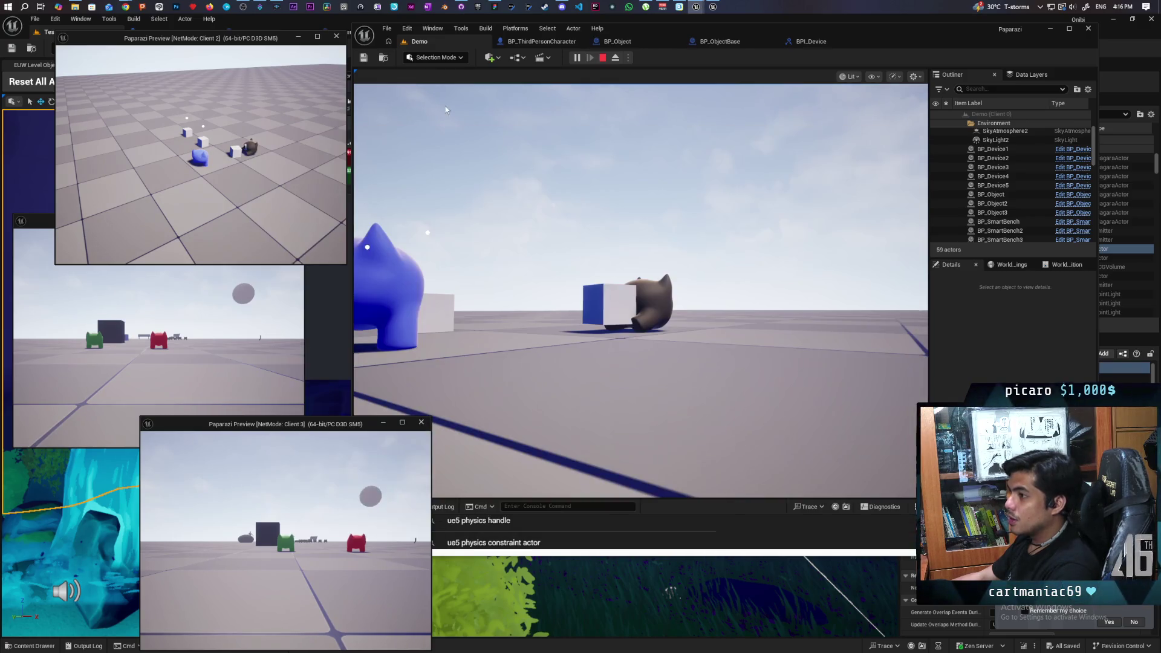
pyautogui.press('w')
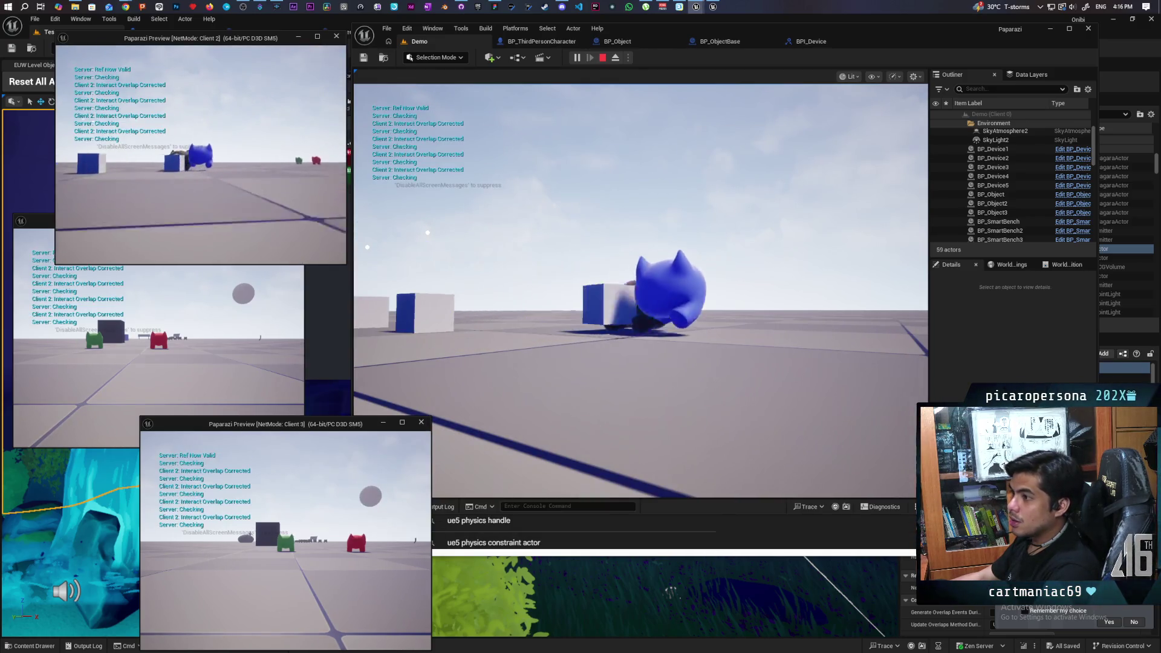
pyautogui.press('s')
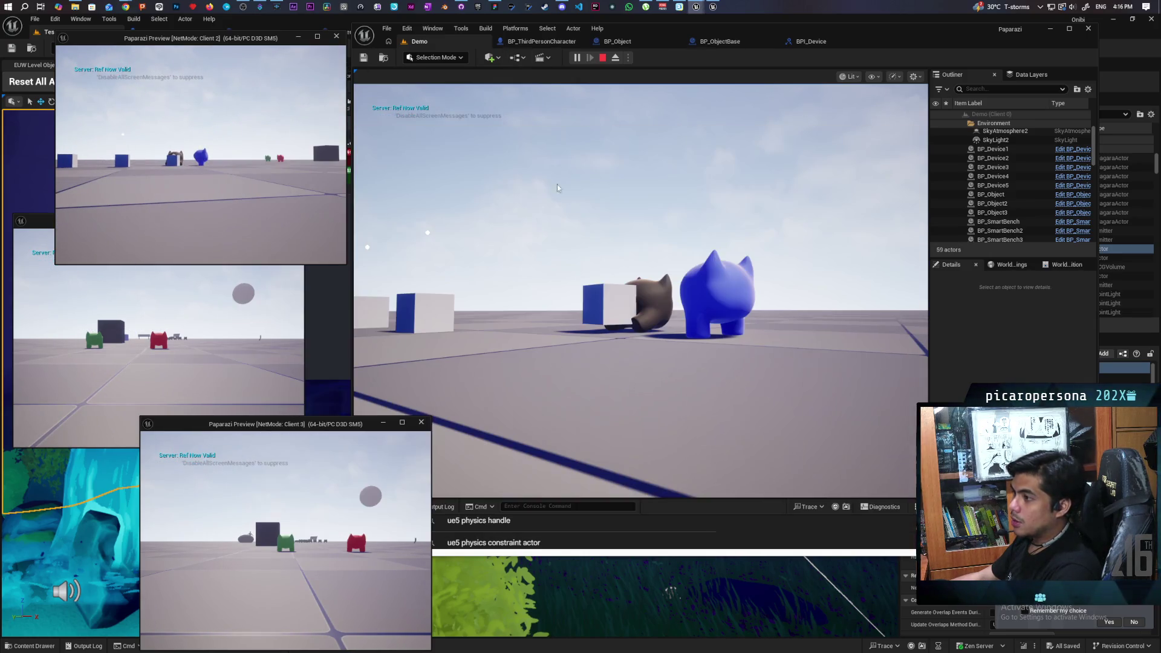
# Drop the carried cube with physics, pick up the cube beside the dark character, then switch to Client 1
pyautogui.click(546, 162)
pyautogui.press('w')
pyautogui.press('p')
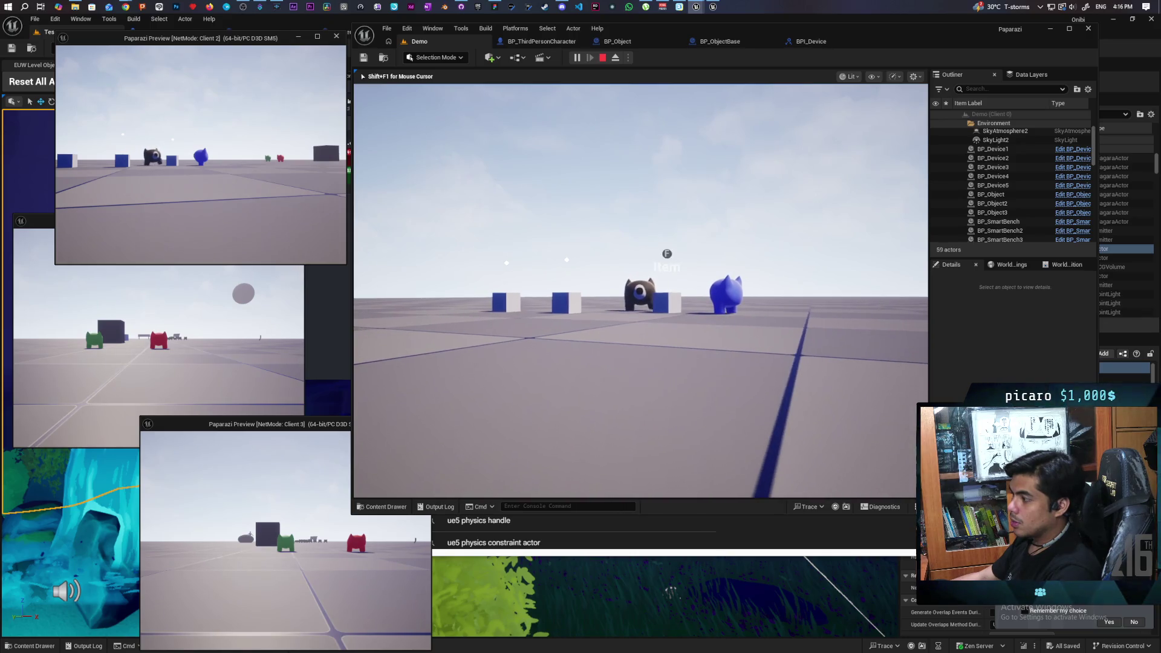
pyautogui.press('f')
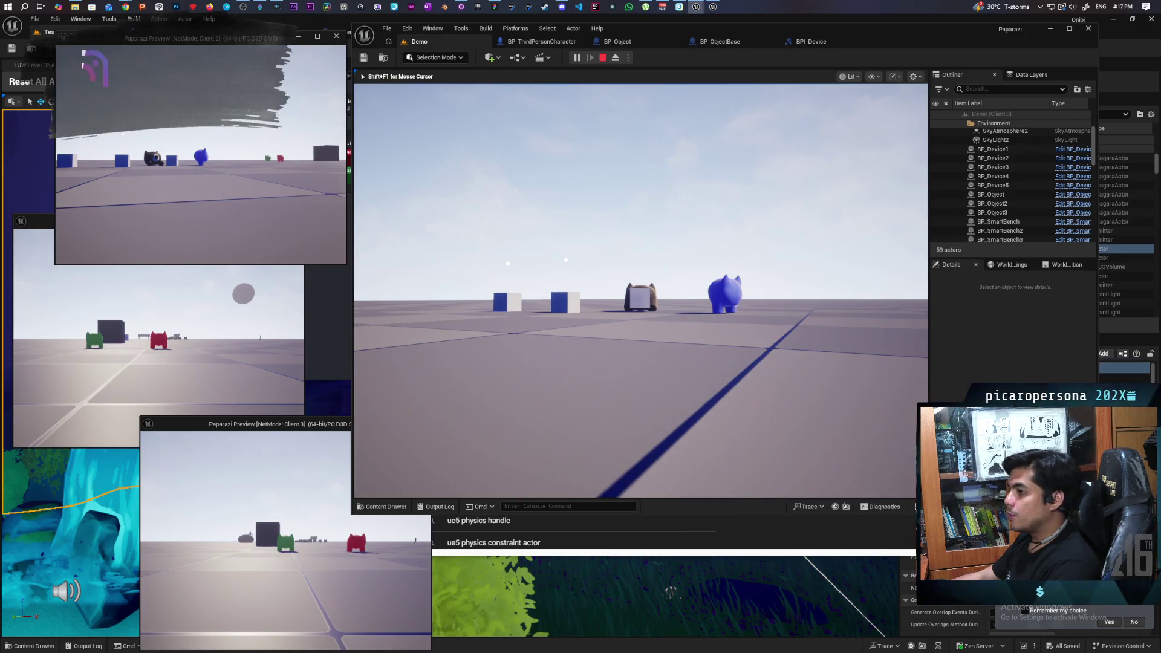
pyautogui.hotkey('shift', 'F1')
pyautogui.click(290, 278)
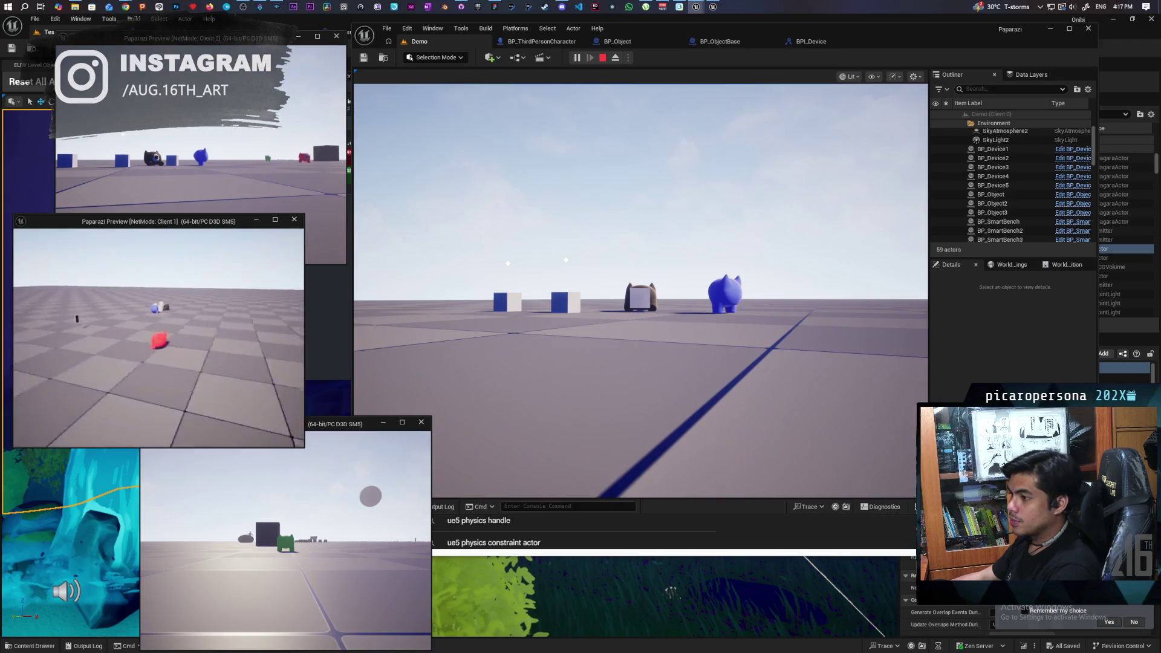
# Move the red pawn beside the blue creature and check the pawns from Client 3's view
pyautogui.press('w')
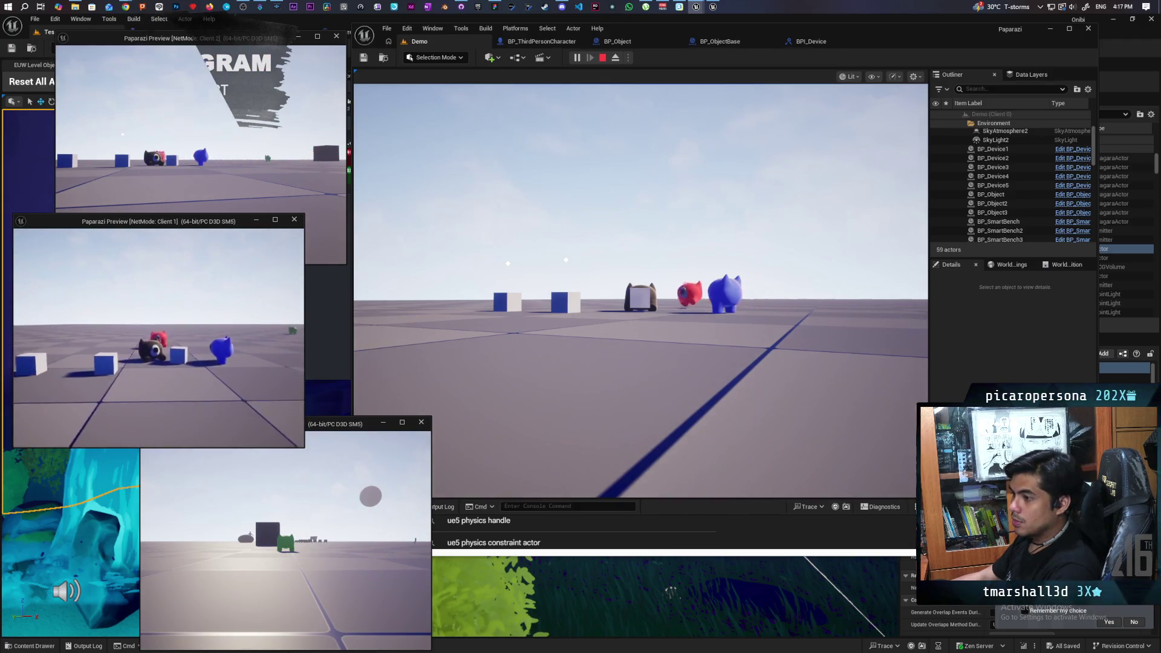
pyautogui.press('d')
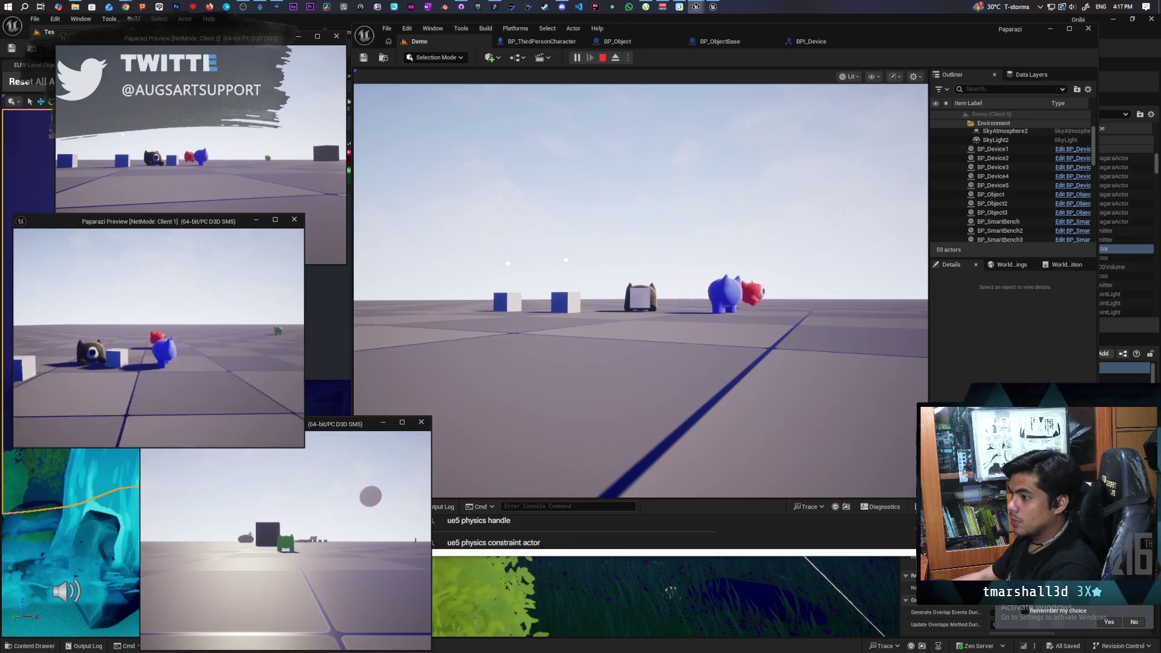
pyautogui.press('a')
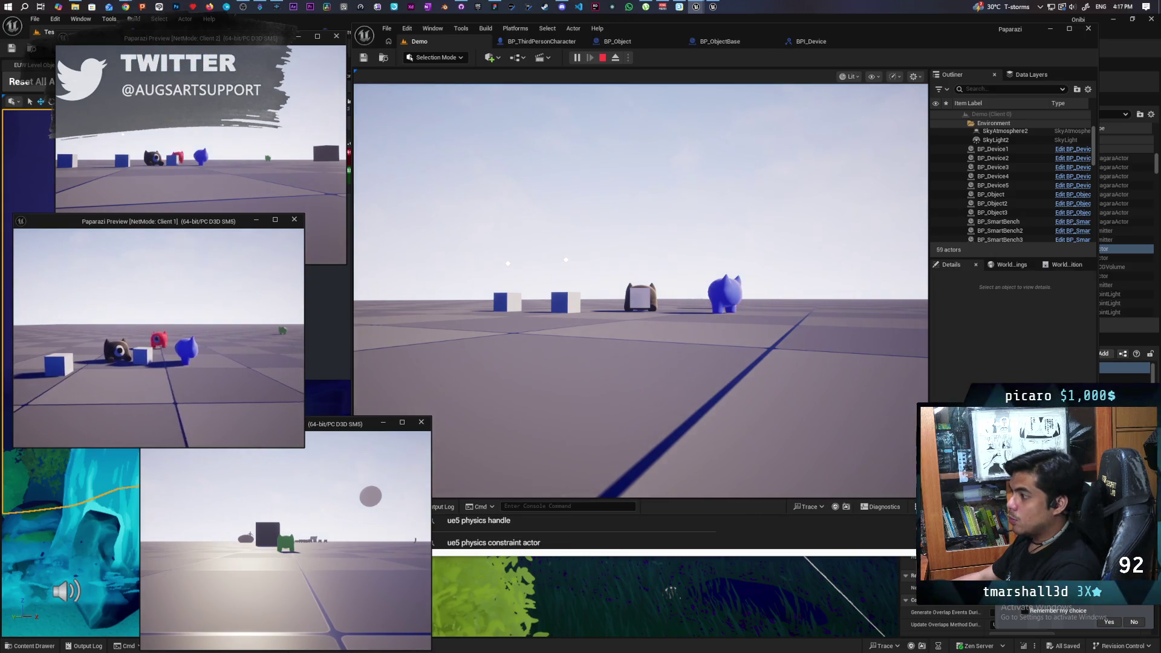
pyautogui.press('a')
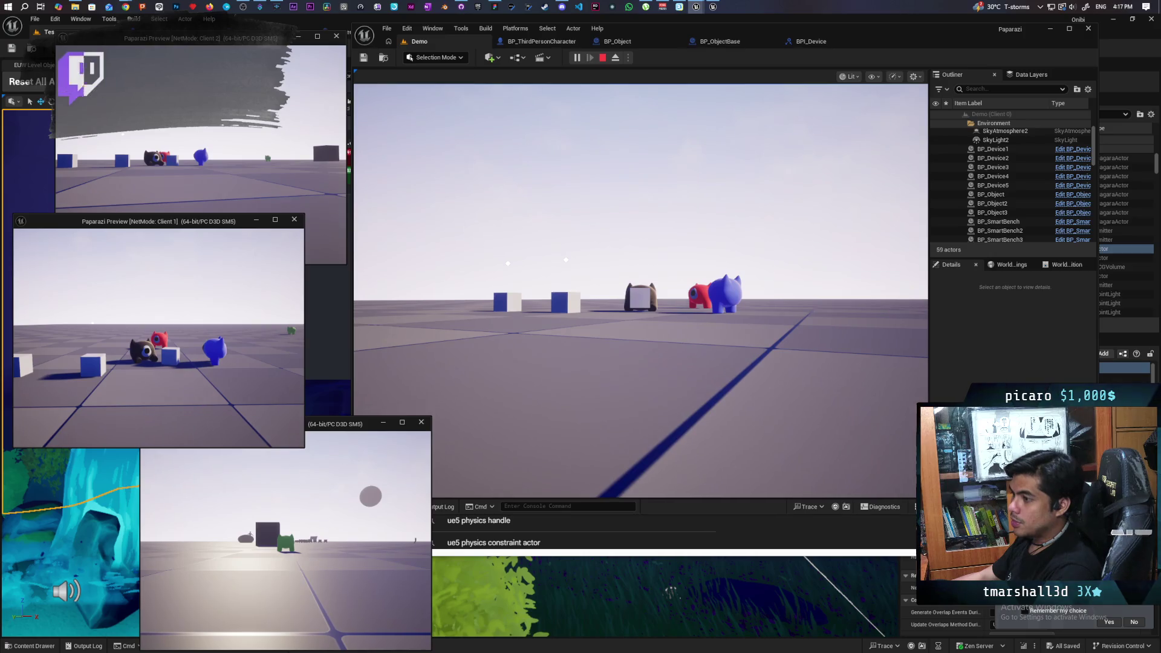
pyautogui.click(266, 417)
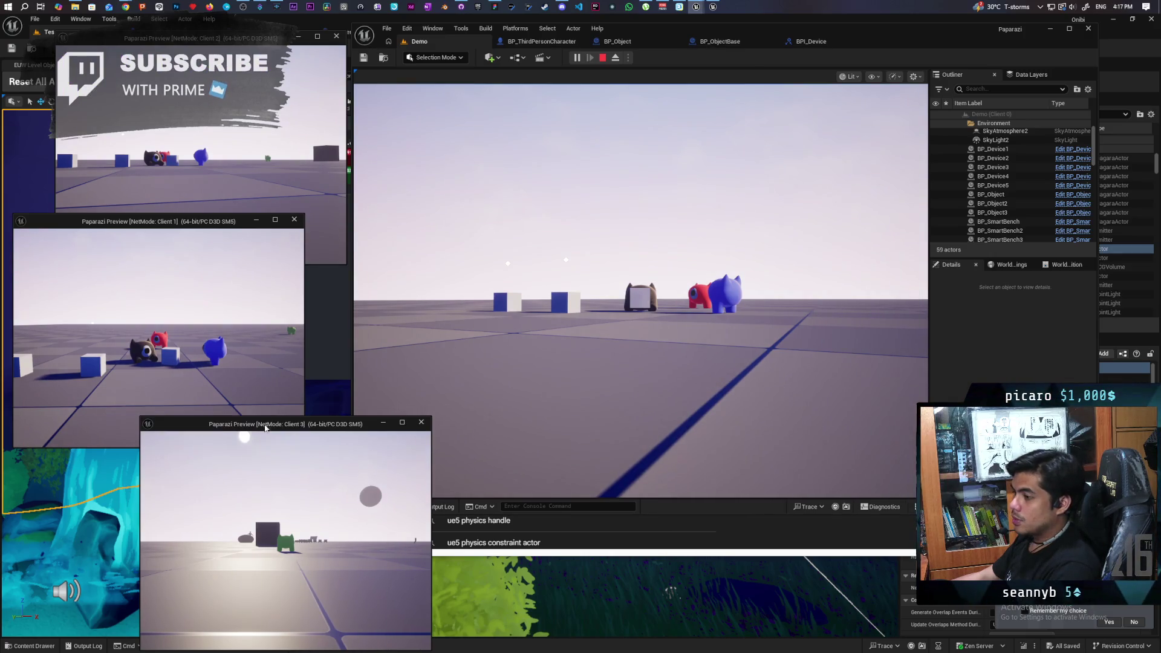
pyautogui.click(285, 532)
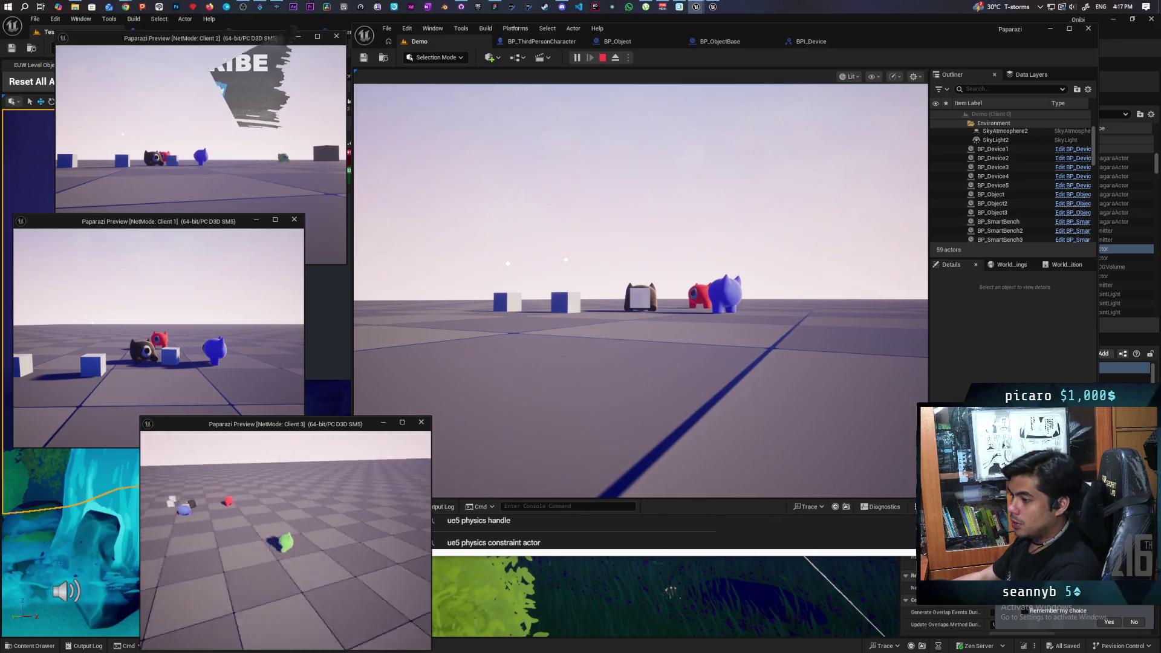
pyautogui.hotkey('alt', 'Tab')
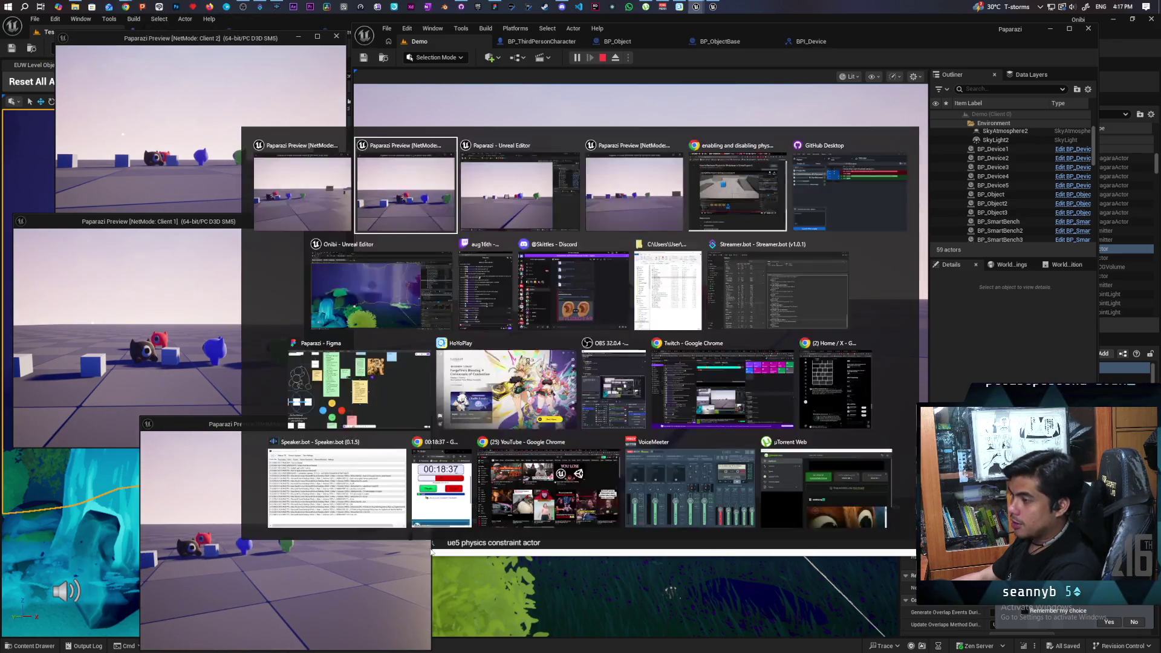
pyautogui.click(559, 433)
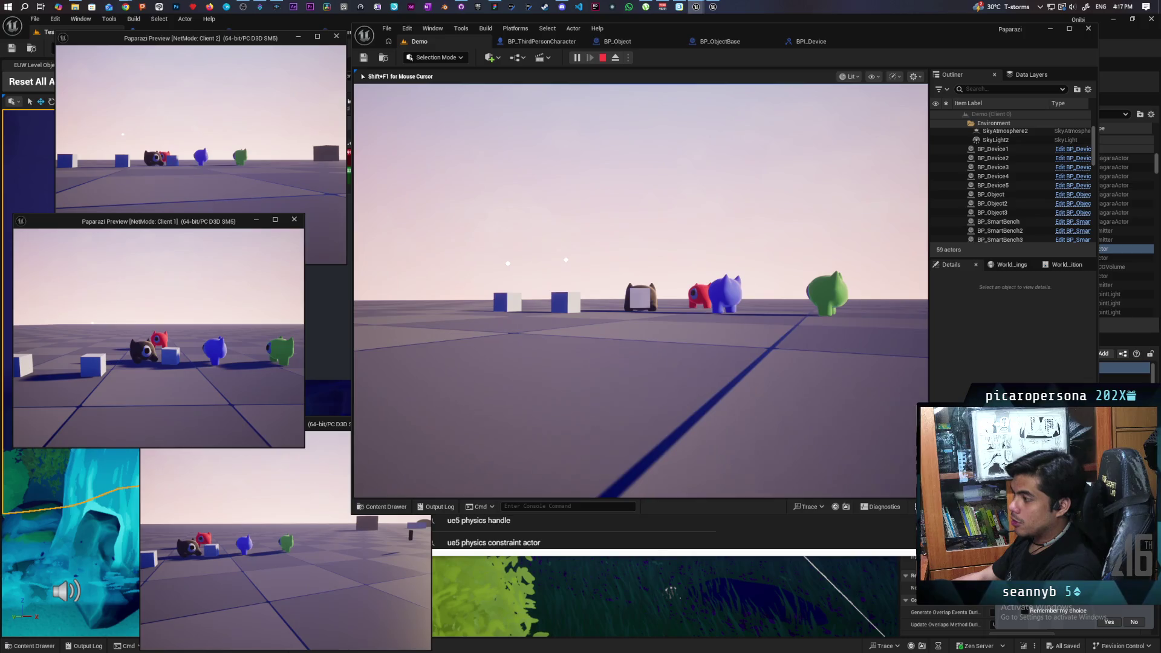
# Drop the carried cube, then pick up and drop the nearby cube twice with F
pyautogui.press('e')
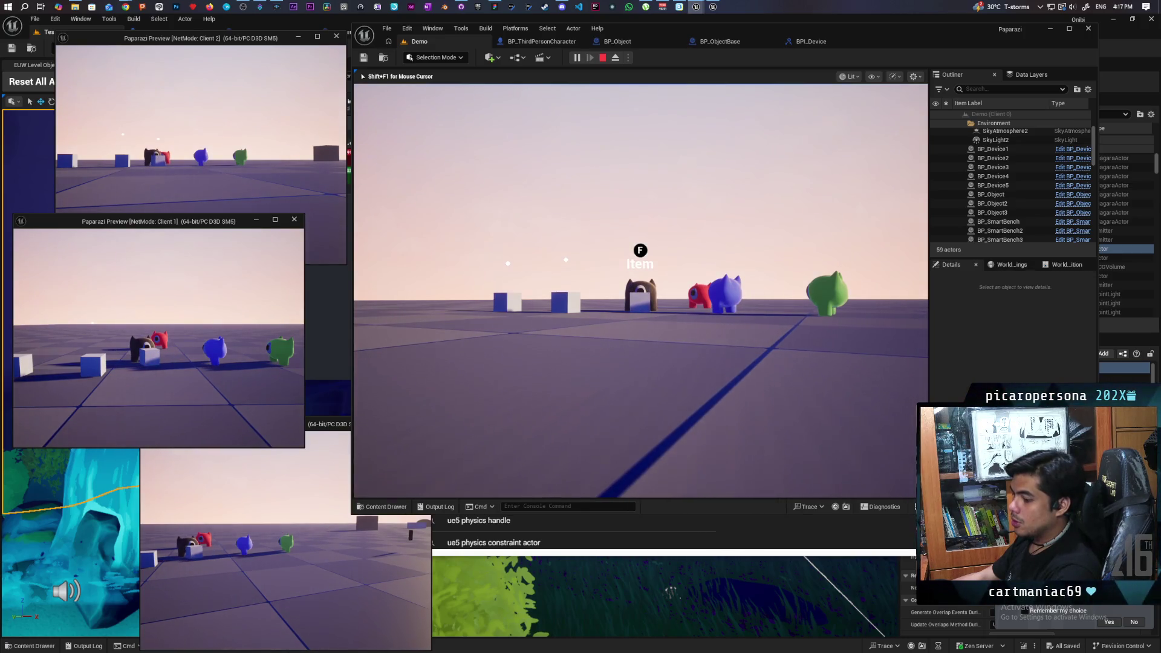
pyautogui.press('f')
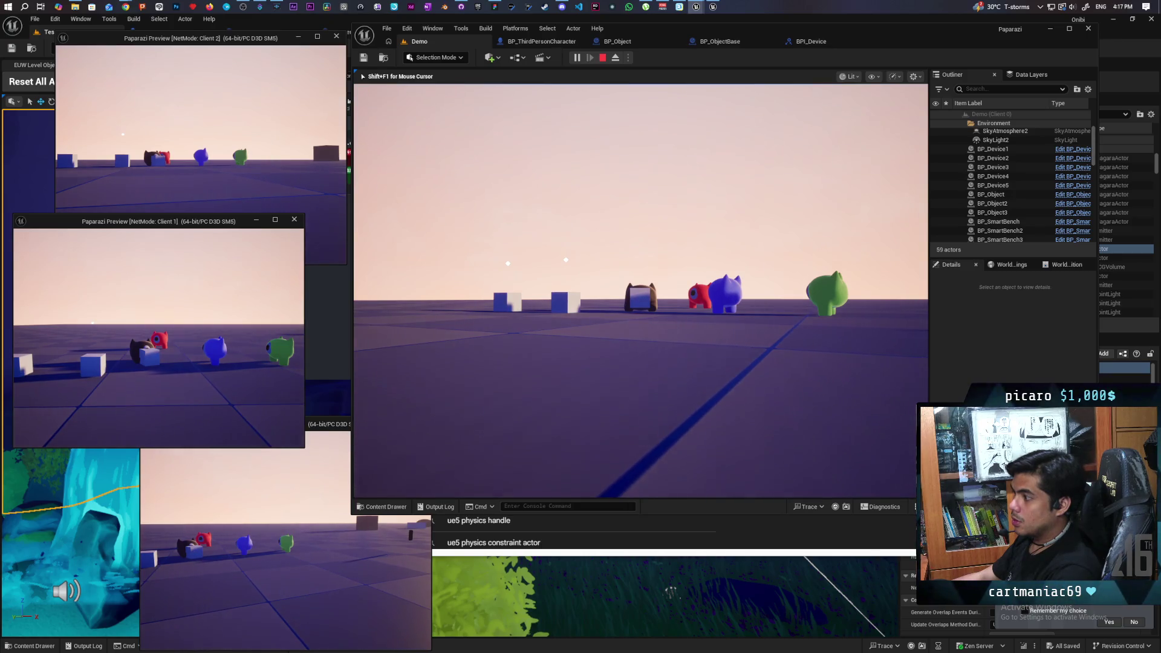
pyautogui.press('f')
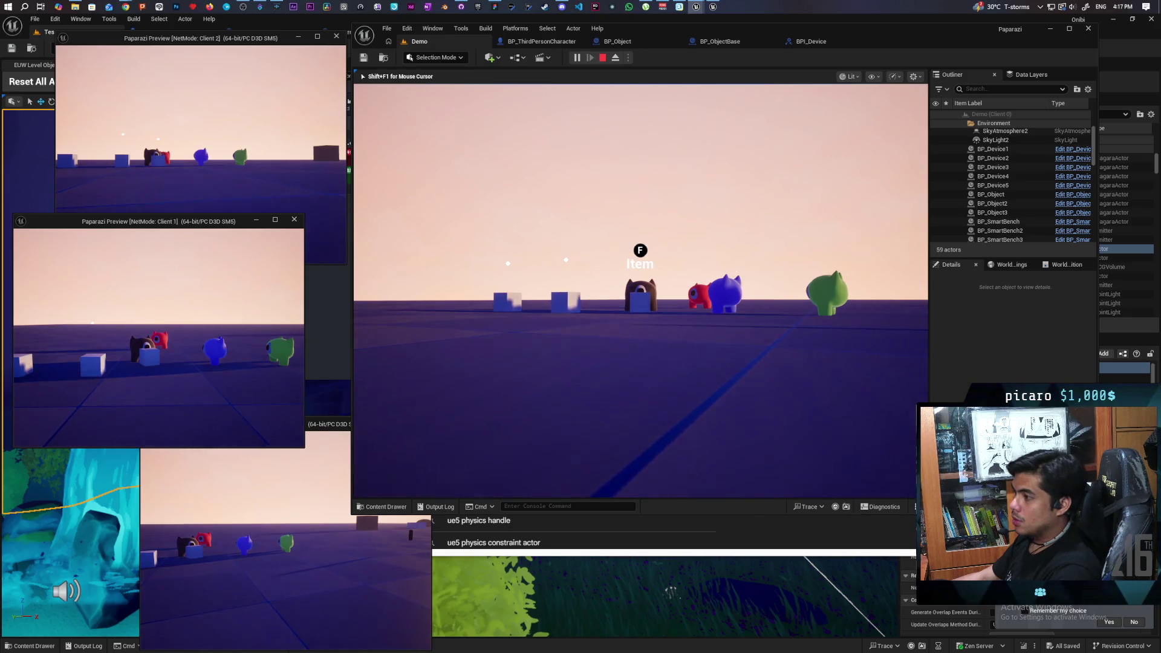
pyautogui.press('w')
pyautogui.press('s')
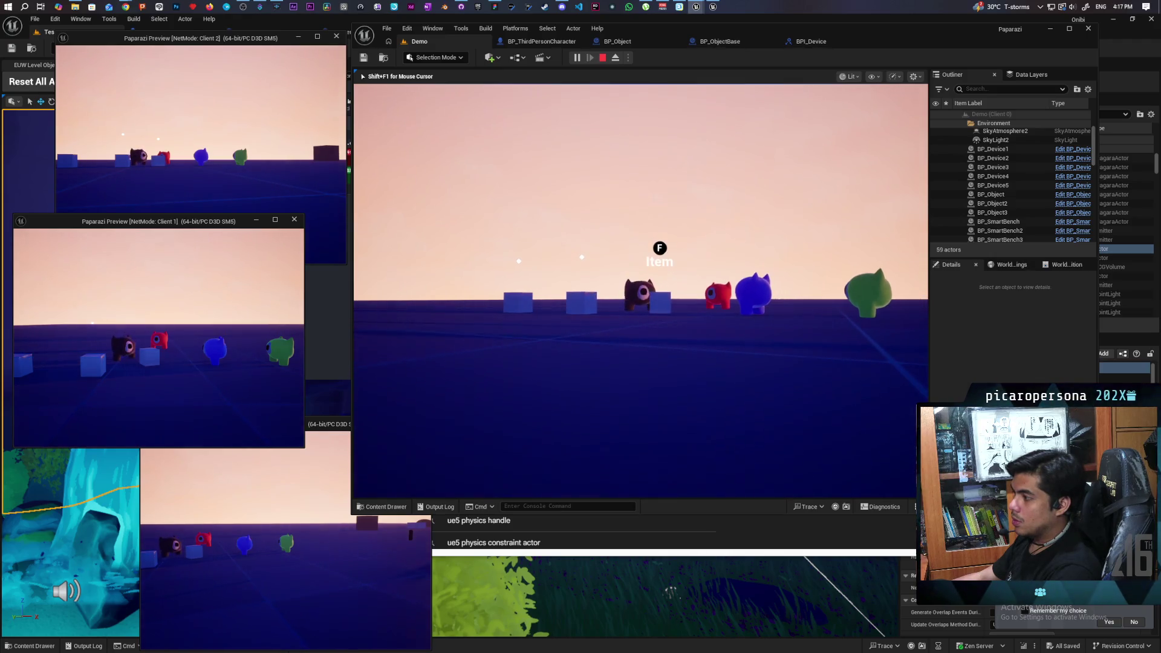
pyautogui.press('f')
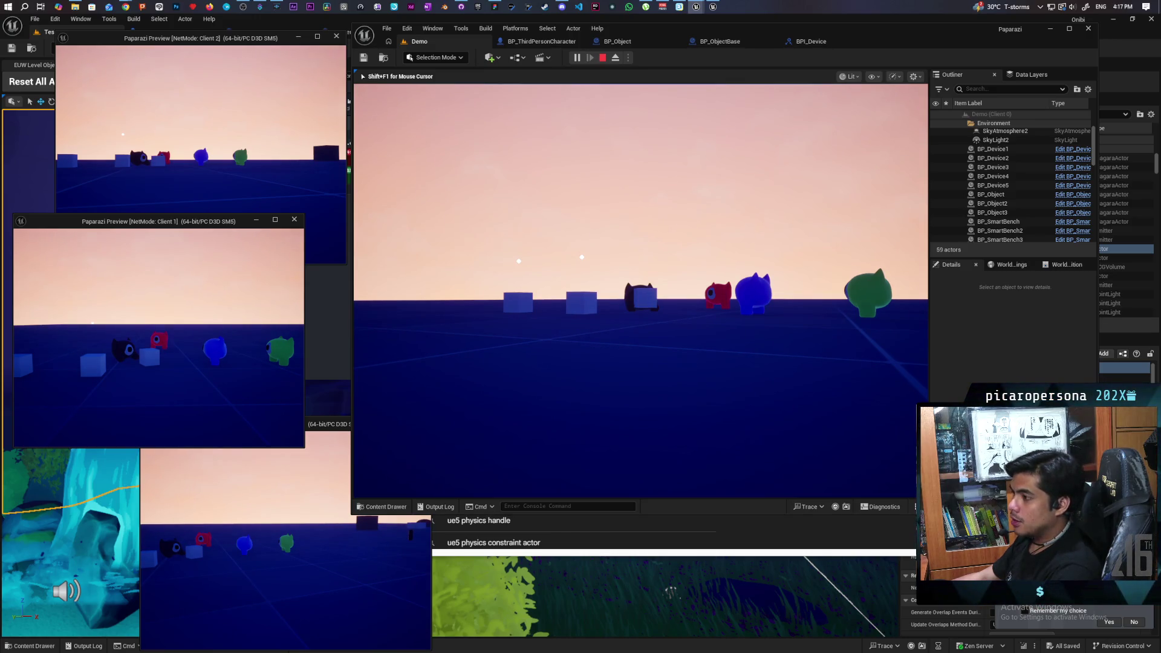
pyautogui.press('f')
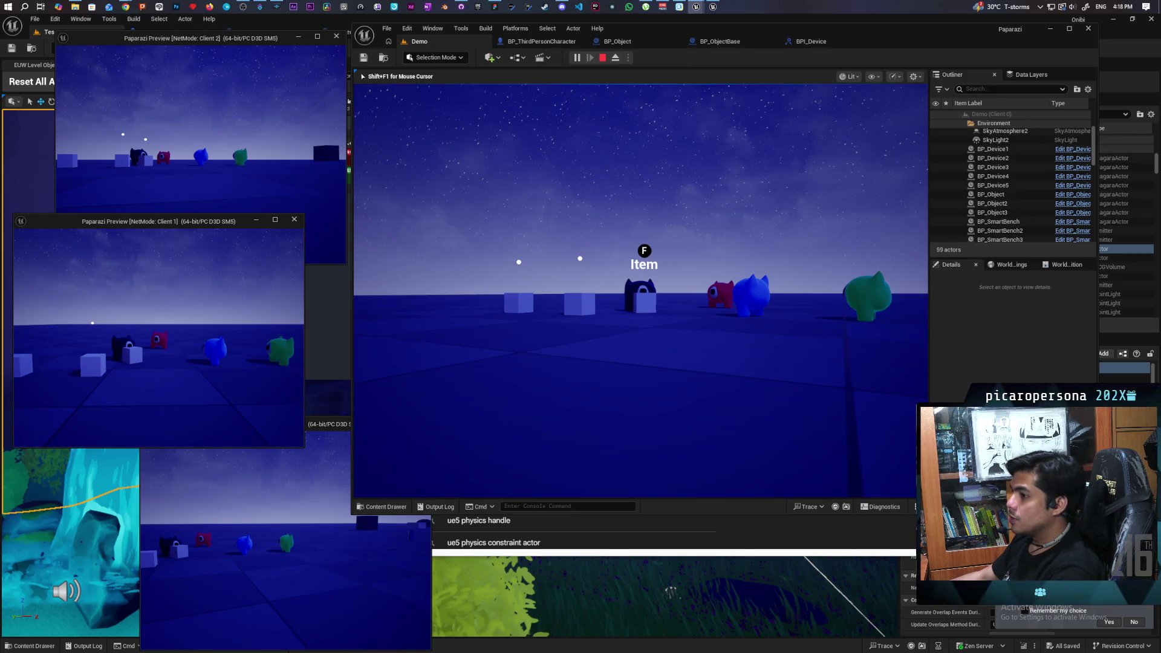
# Stop the multiplayer session with Esc and return to the BP_ObjectBase Blueprint
pyautogui.press('Escape')
pyautogui.click(718, 42)
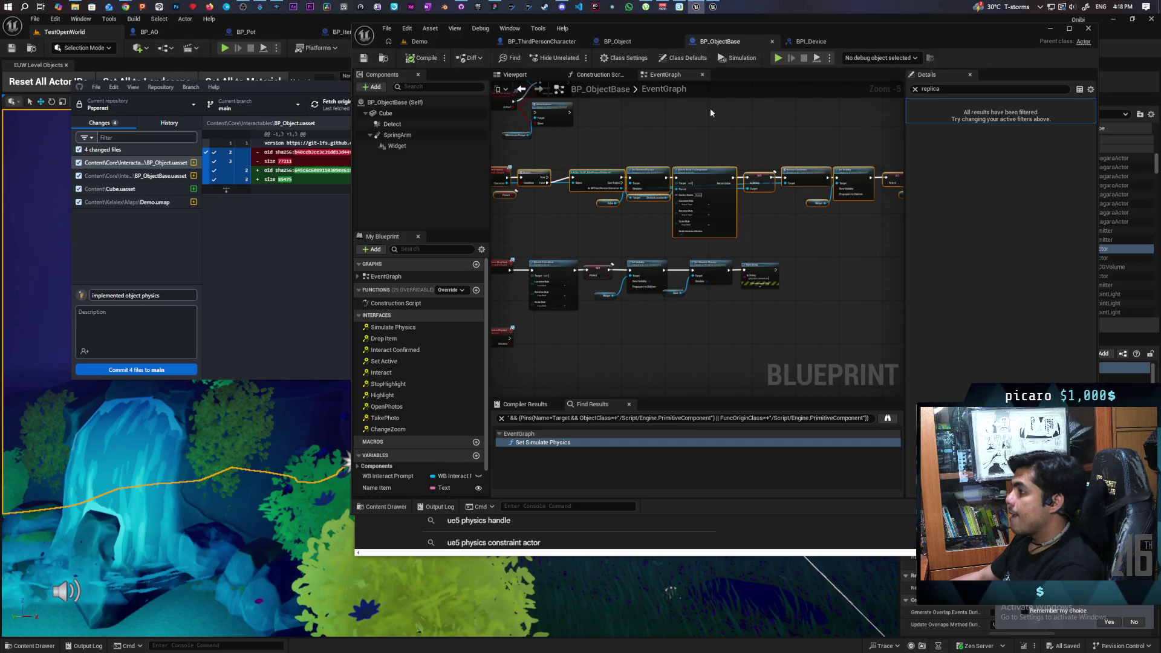
# Maximize the BP_ObjectBase editor and box-select the top row of event graph nodes
pyautogui.scroll(4, 742, 195)
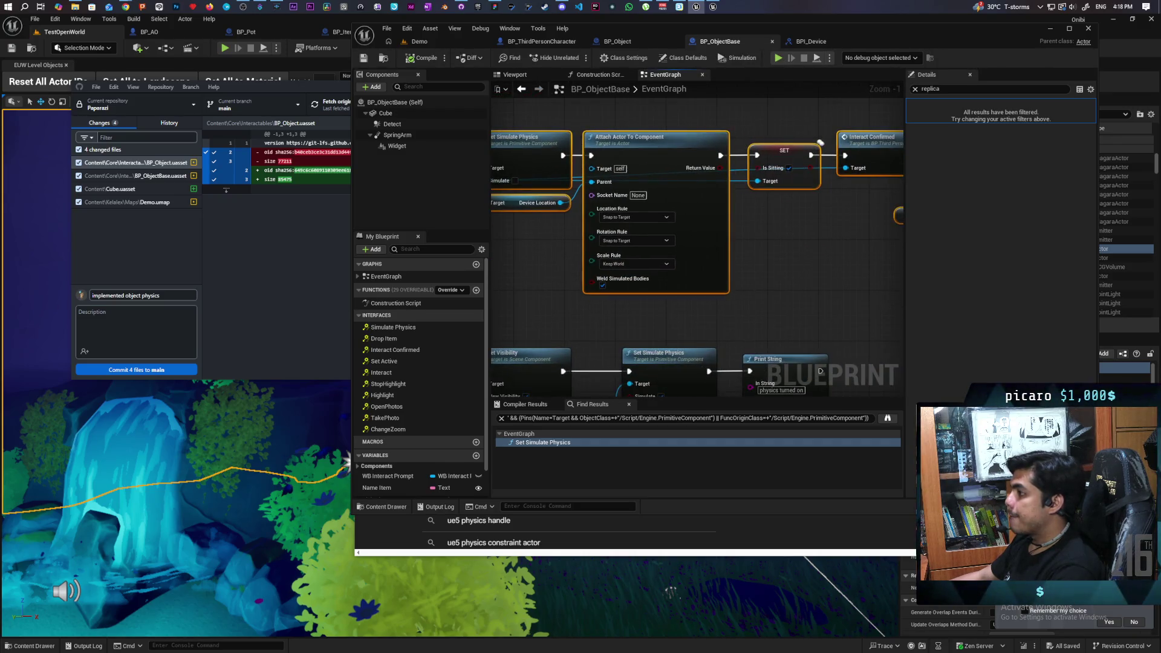
pyautogui.doubleClick(895, 30)
pyautogui.scroll(-3, 676, 217)
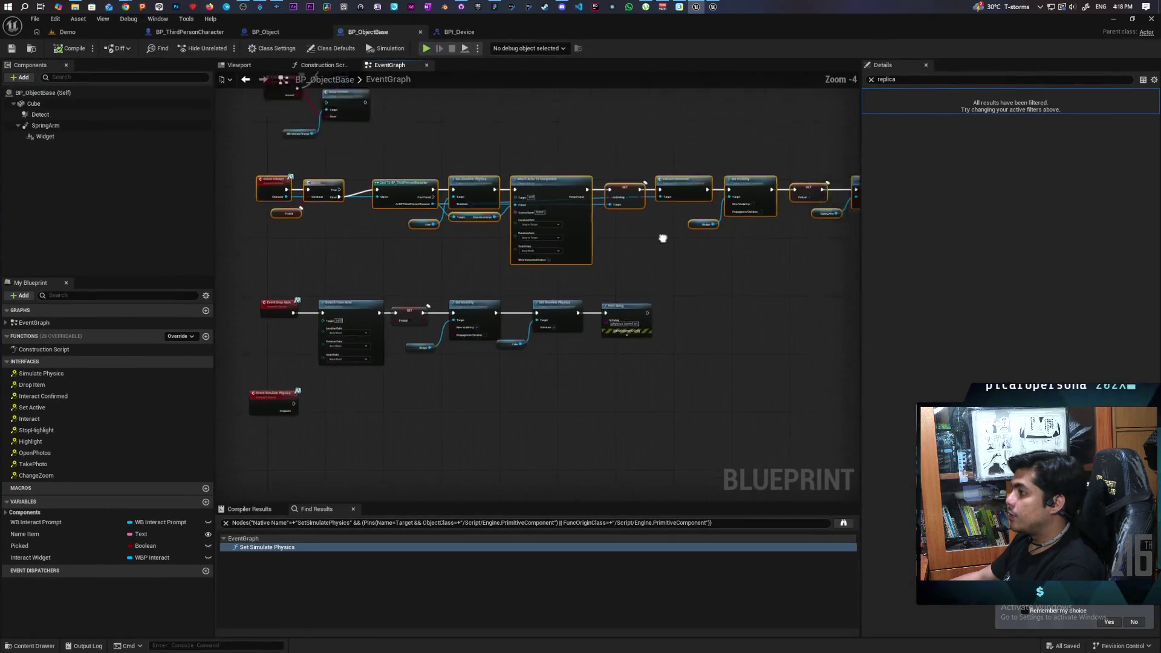
pyautogui.scroll(-3, 677, 222)
pyautogui.scroll(2, 583, 231)
pyautogui.scroll(1, 798, 203)
pyautogui.moveTo(822, 129)
pyautogui.mouseDown()
pyautogui.moveTo(805, 145)
pyautogui.moveTo(448, 265)
pyautogui.mouseUp()
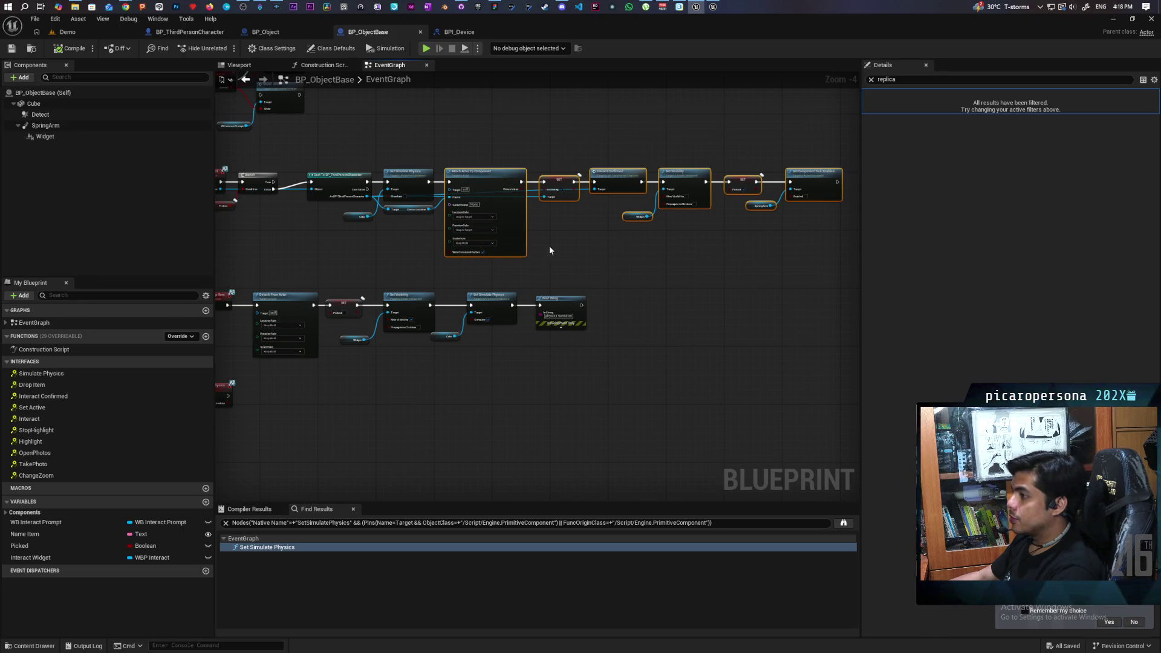
# Shift the nodes after Set Simulate Physics to the right, making room before Attach Actor To Component
pyautogui.scroll(1, 551, 248)
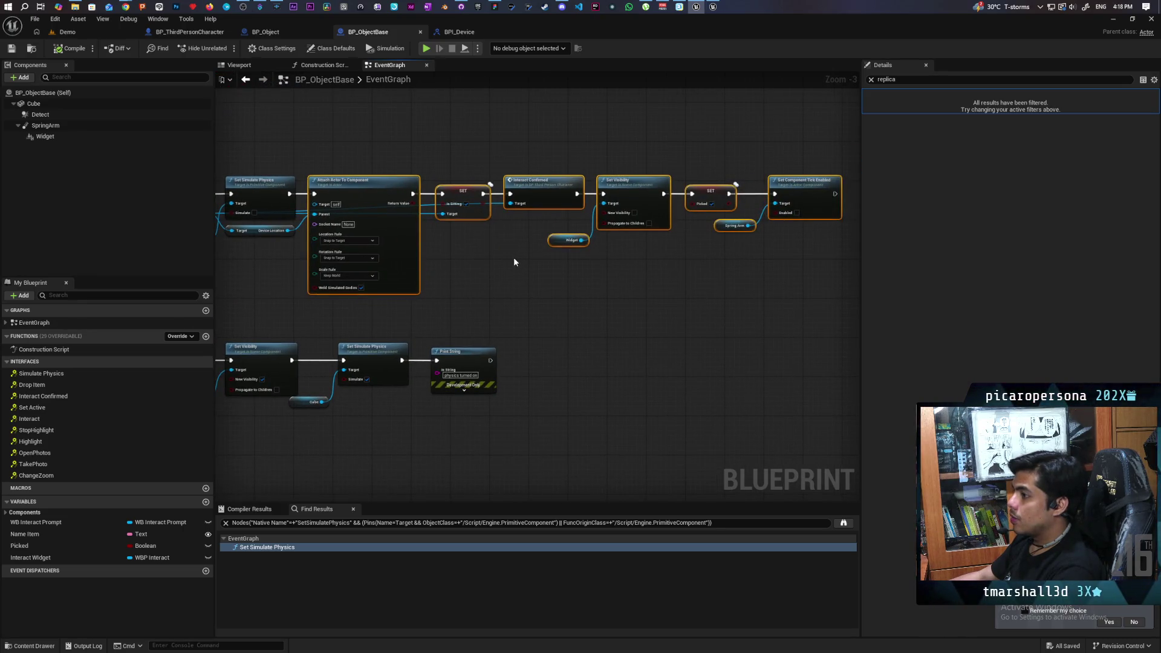
pyautogui.scroll(-1, 515, 262)
pyautogui.moveTo(370, 247); pyautogui.dragTo(447, 246)
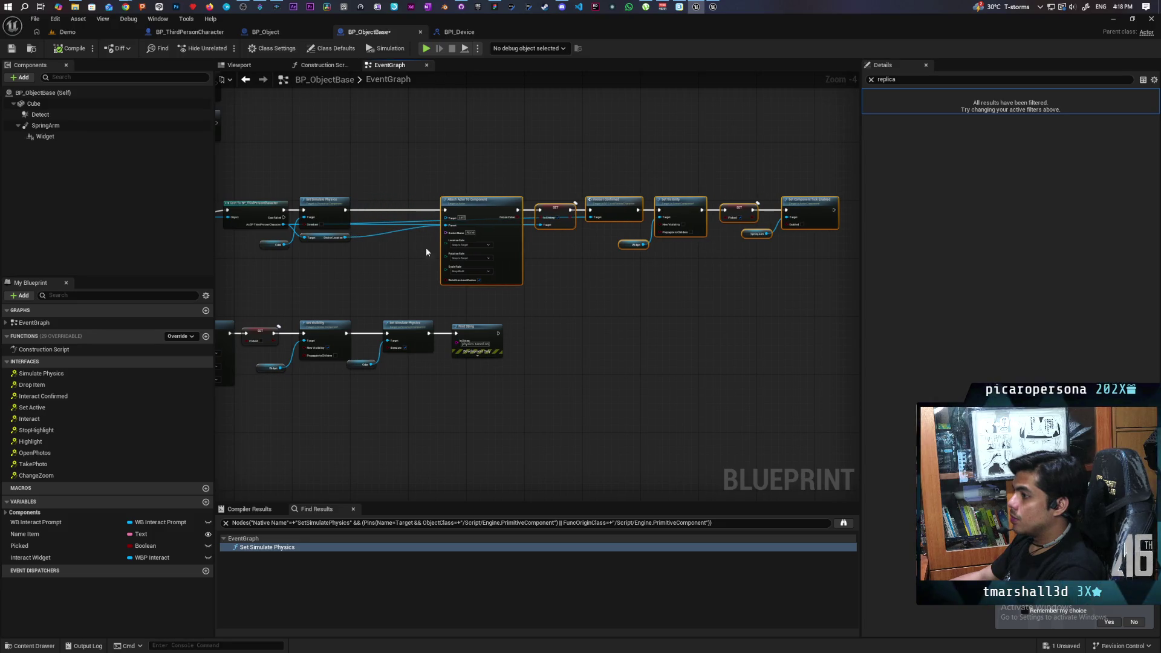
pyautogui.click(417, 245)
pyautogui.scroll(2, 412, 245)
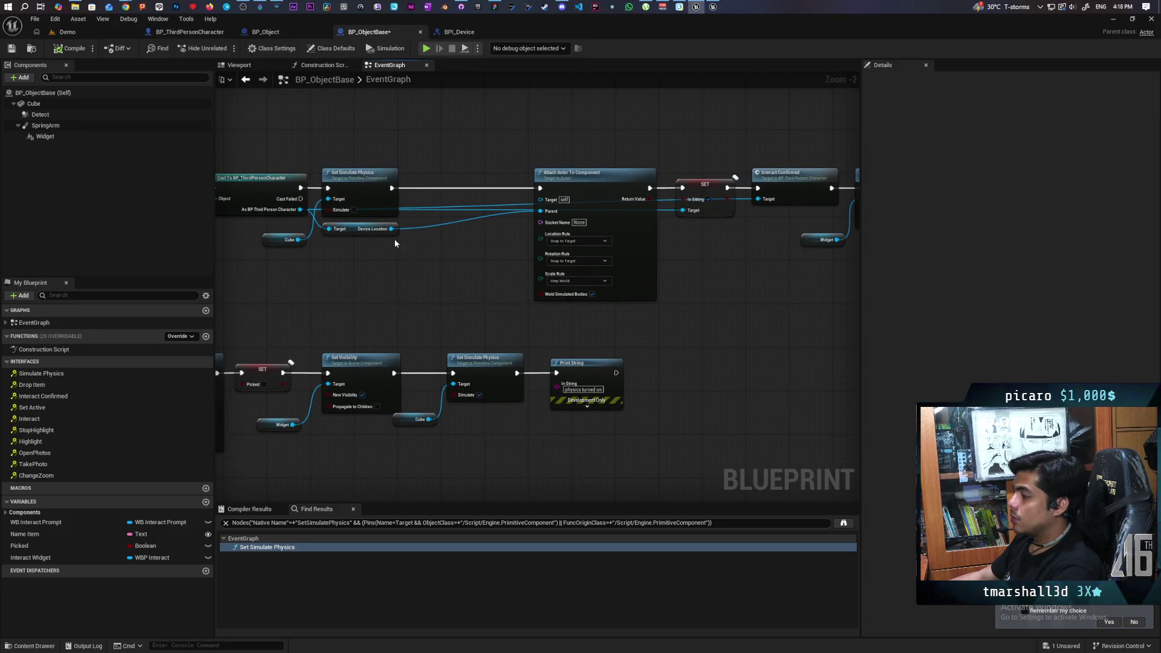
pyautogui.scroll(2, 469, 248)
pyautogui.moveTo(506, 250); pyautogui.dragTo(548, 259)
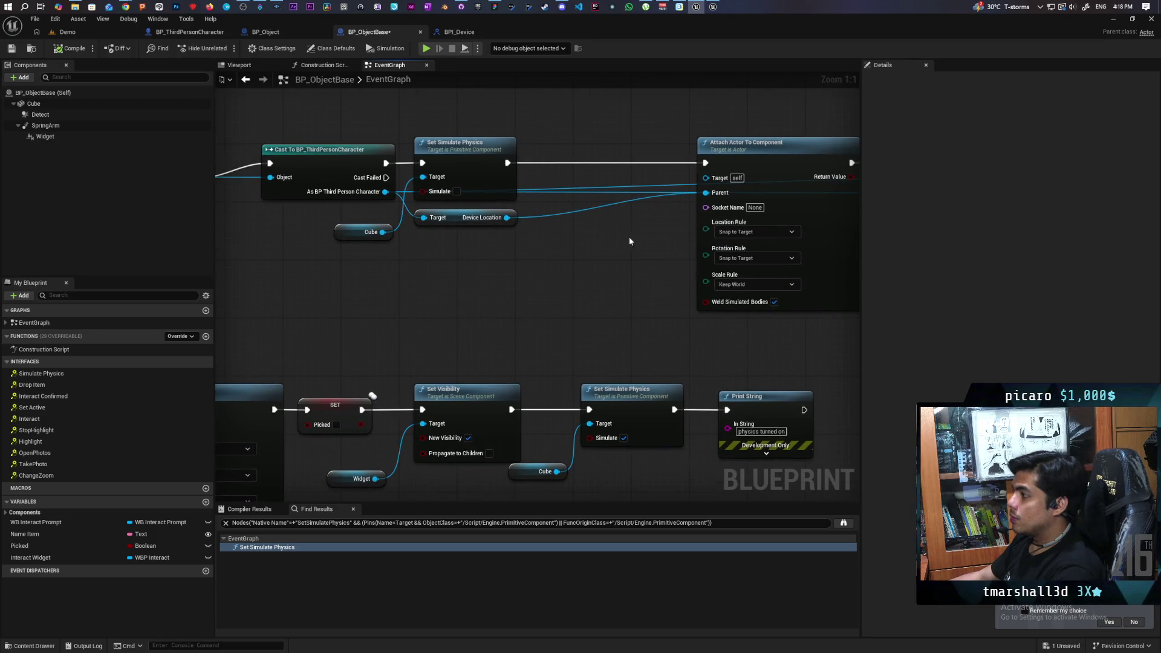
# Add a Get World Transform node from the Device Location output
pyautogui.moveTo(507, 217); pyautogui.dragTo(494, 270)
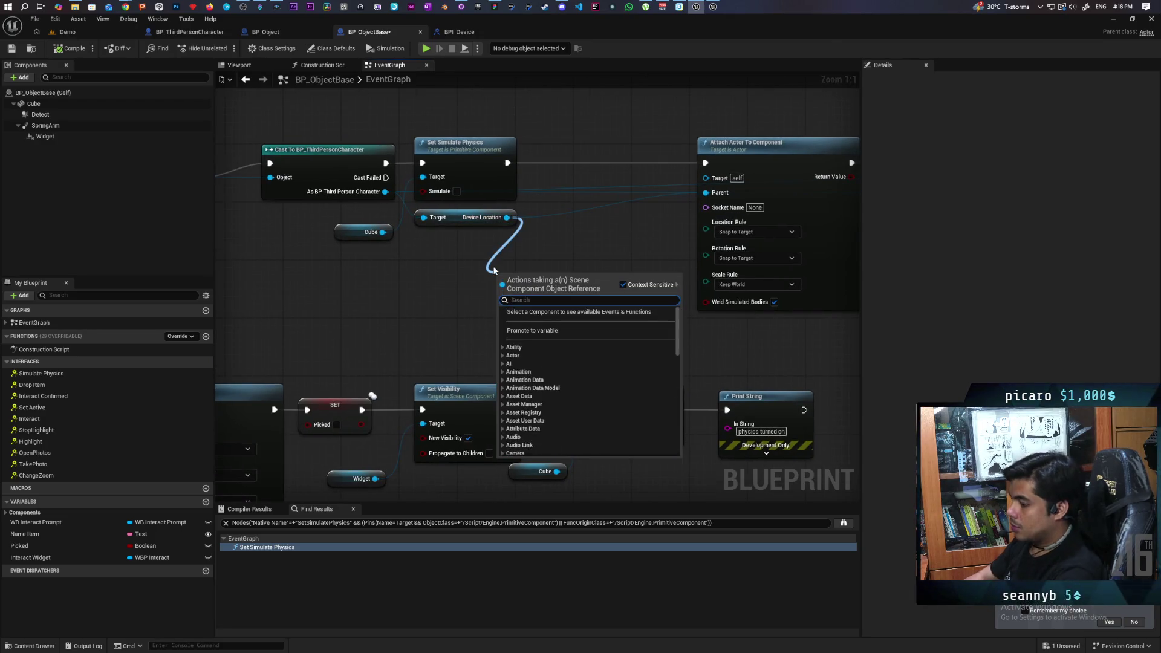
pyautogui.write('get')
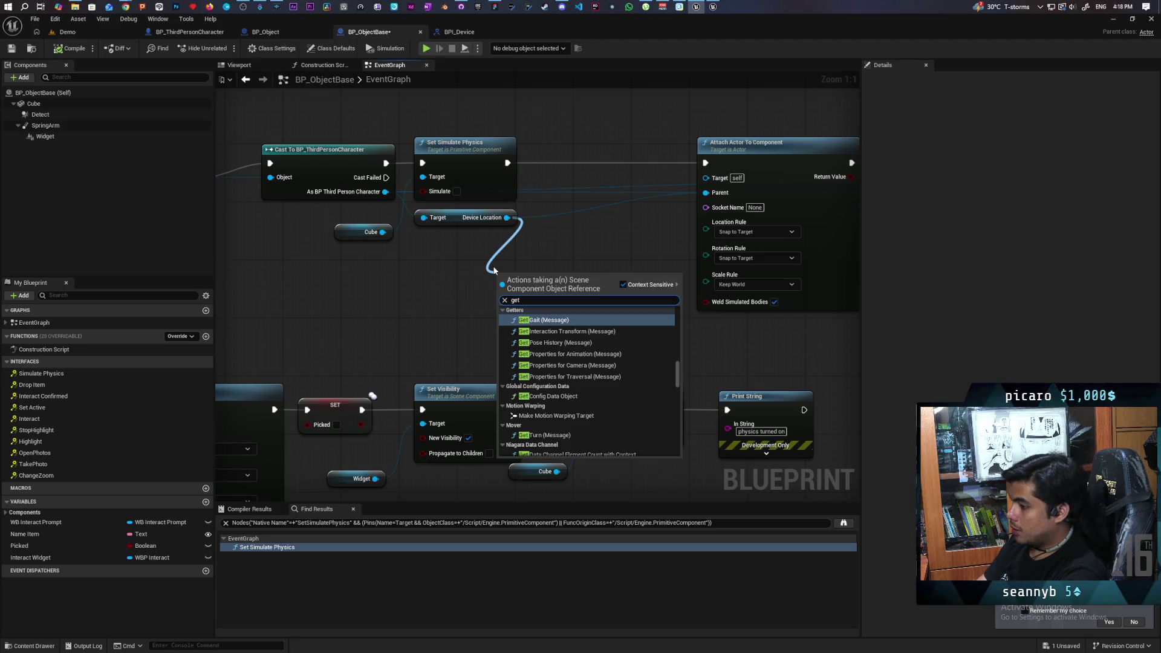
pyautogui.write(' world tran')
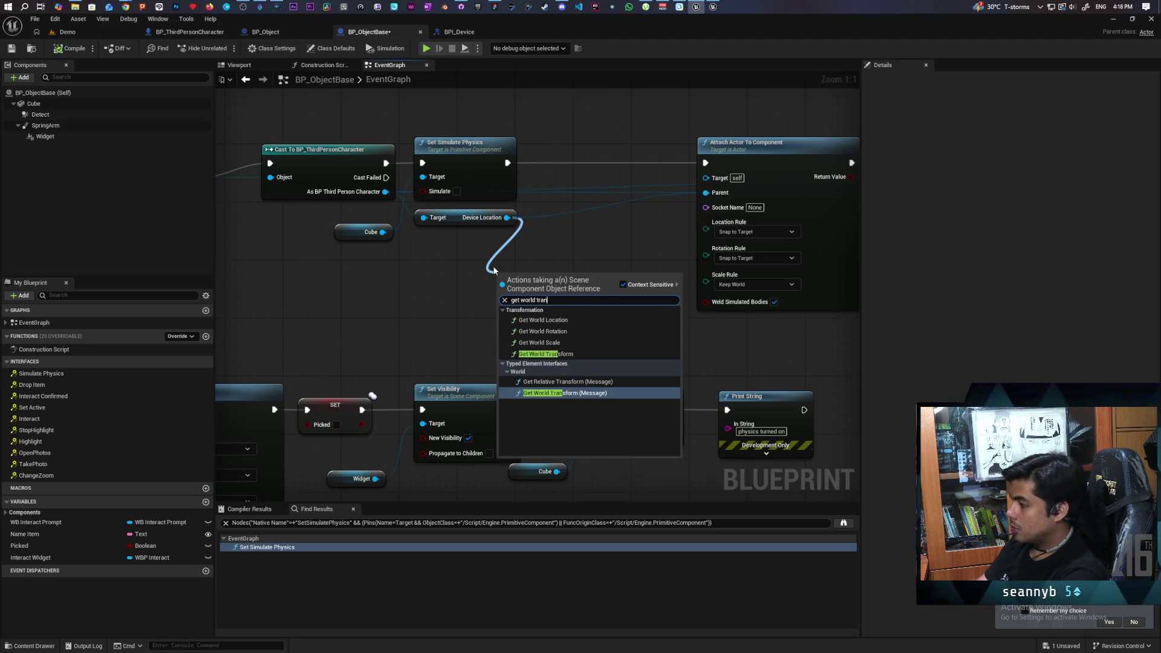
pyautogui.click(571, 353)
pyautogui.moveTo(514, 268); pyautogui.dragTo(435, 276)
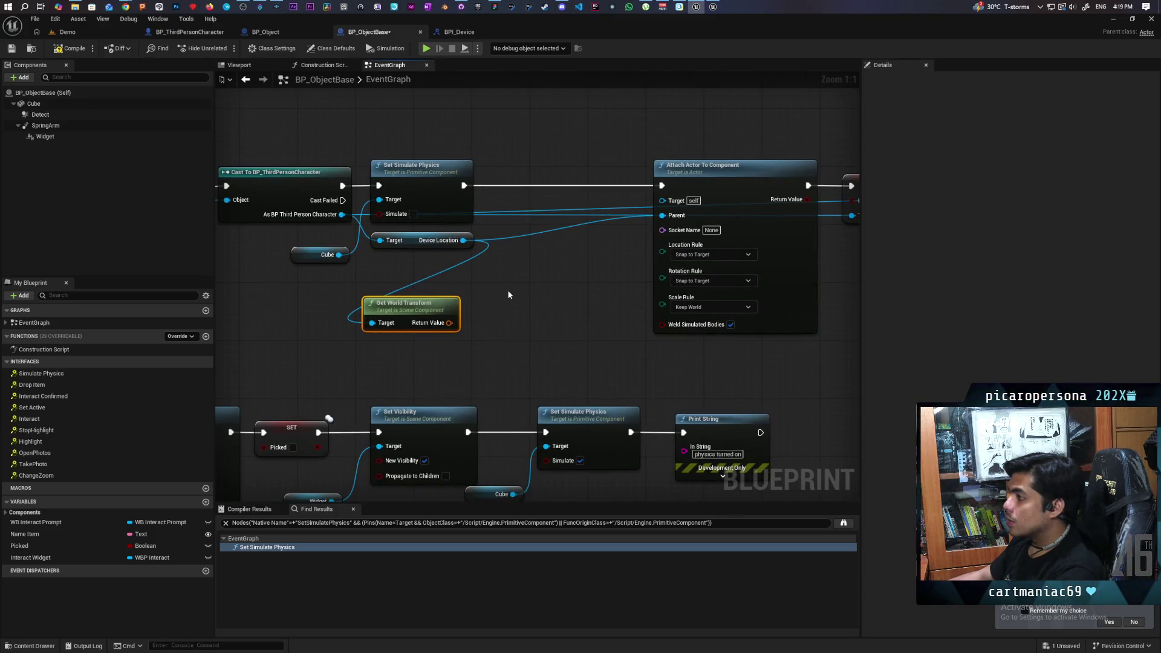
# Add Set Actor Transform and wire it between Set Simulate Physics and Attach Actor To Component
pyautogui.rightClick(508, 295)
pyautogui.write('set')
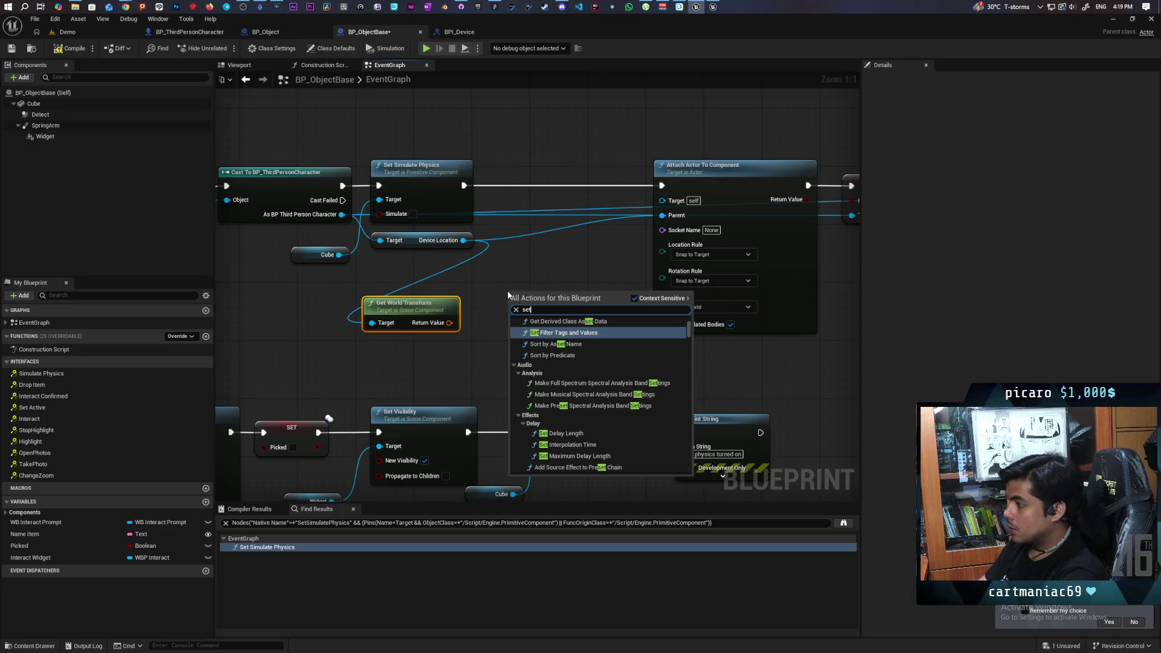
pyautogui.write(' actor trans')
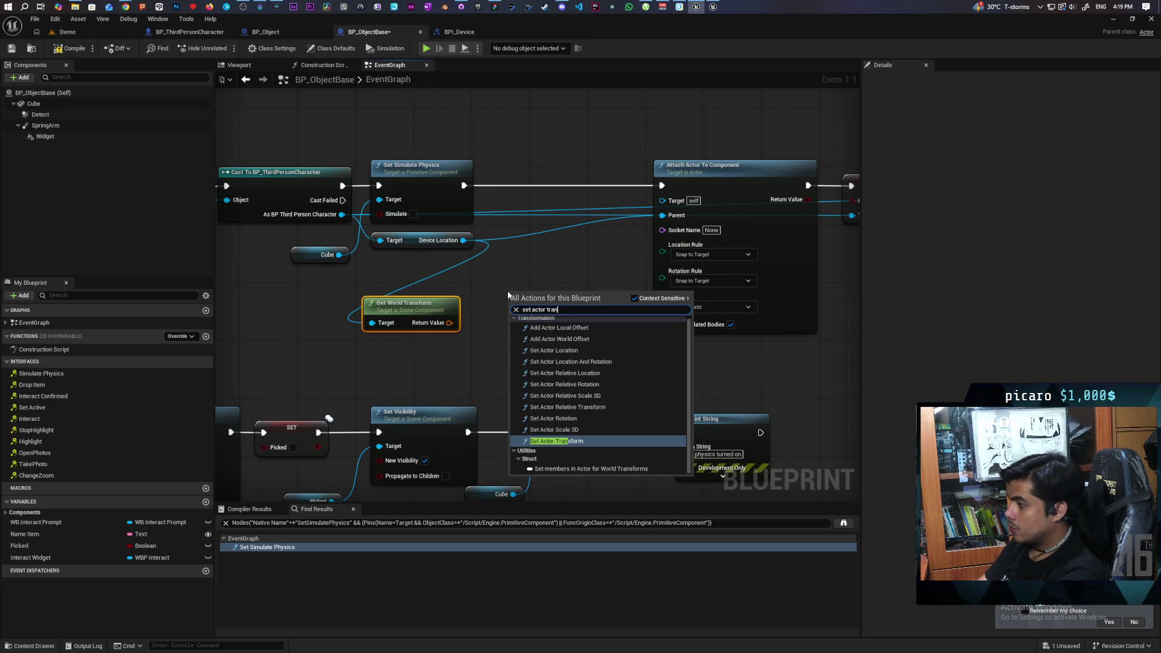
pyautogui.press('Return')
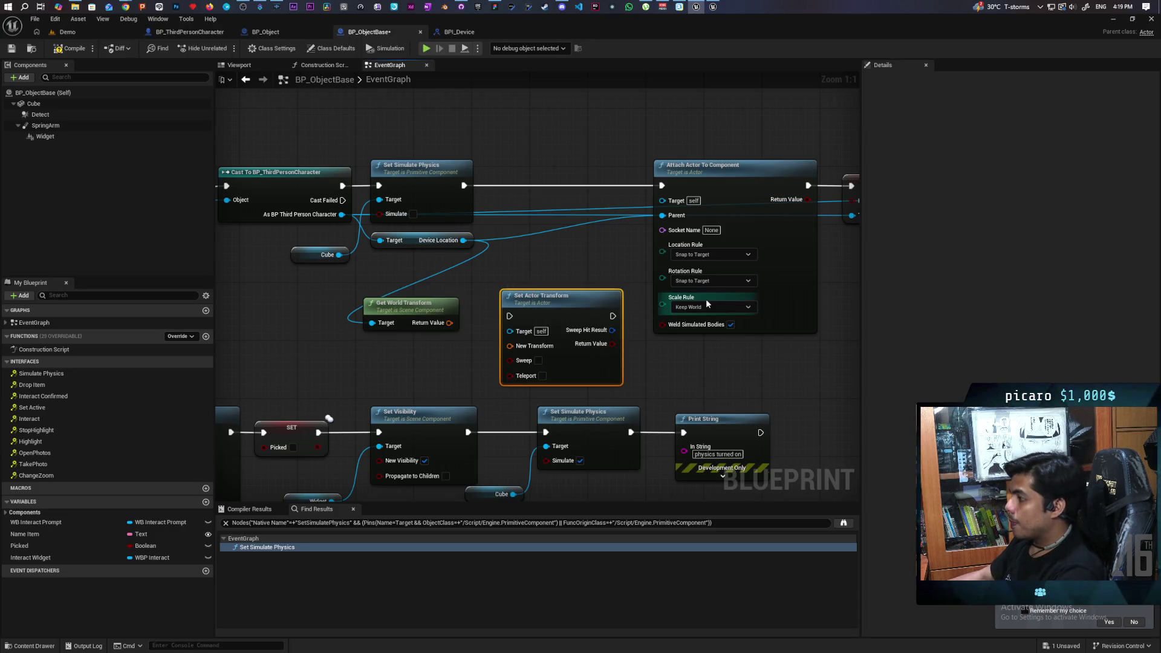
pyautogui.moveTo(552, 330); pyautogui.dragTo(552, 200)
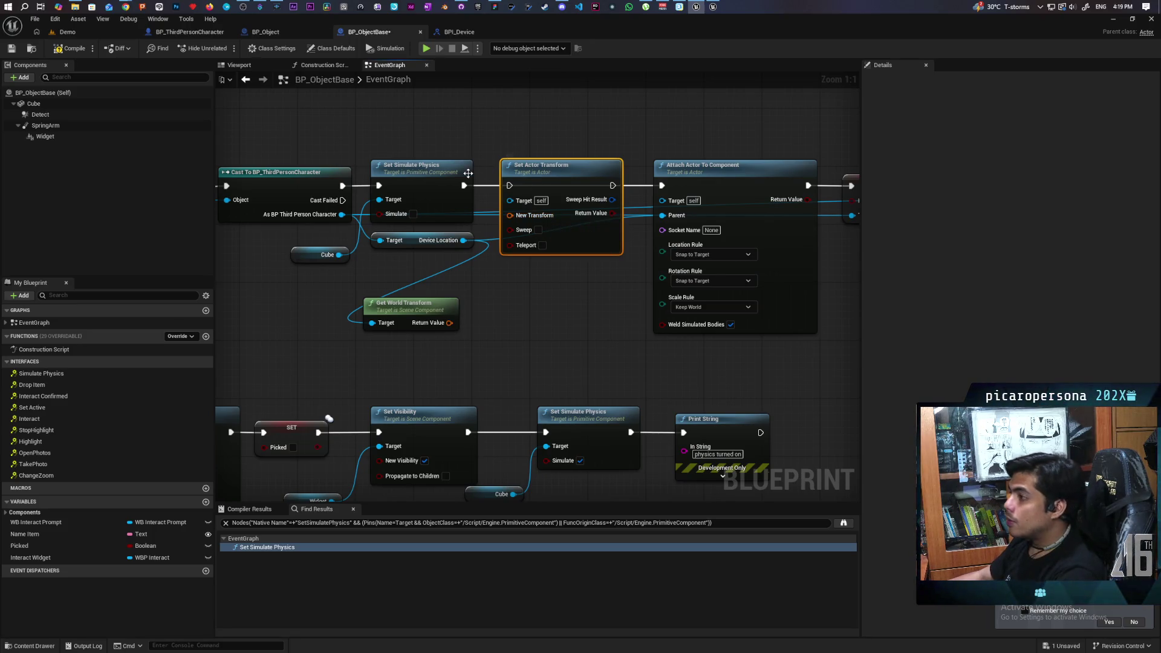
pyautogui.moveTo(465, 185)
pyautogui.mouseDown()
pyautogui.moveTo(520, 189)
pyautogui.moveTo(510, 186)
pyautogui.mouseUp()
pyautogui.moveTo(611, 190); pyautogui.dragTo(688, 201)
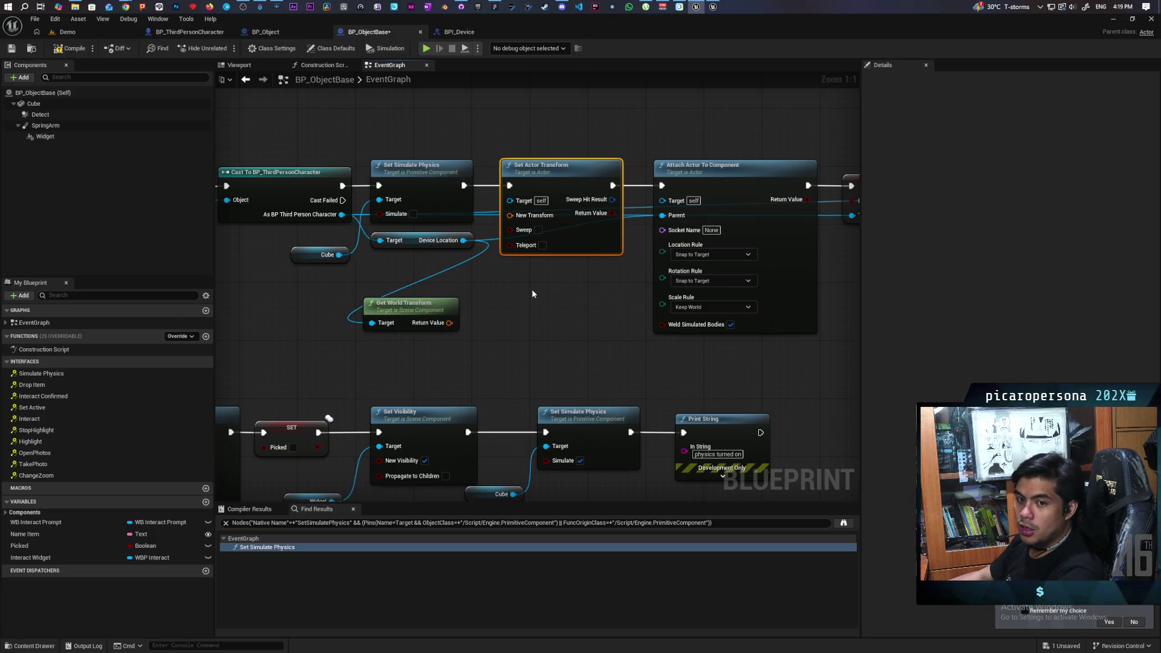
# Split New Transform and Get World Transform's Return Value, then wire world location and rotation into Set Actor Transform
pyautogui.rightClick(517, 216)
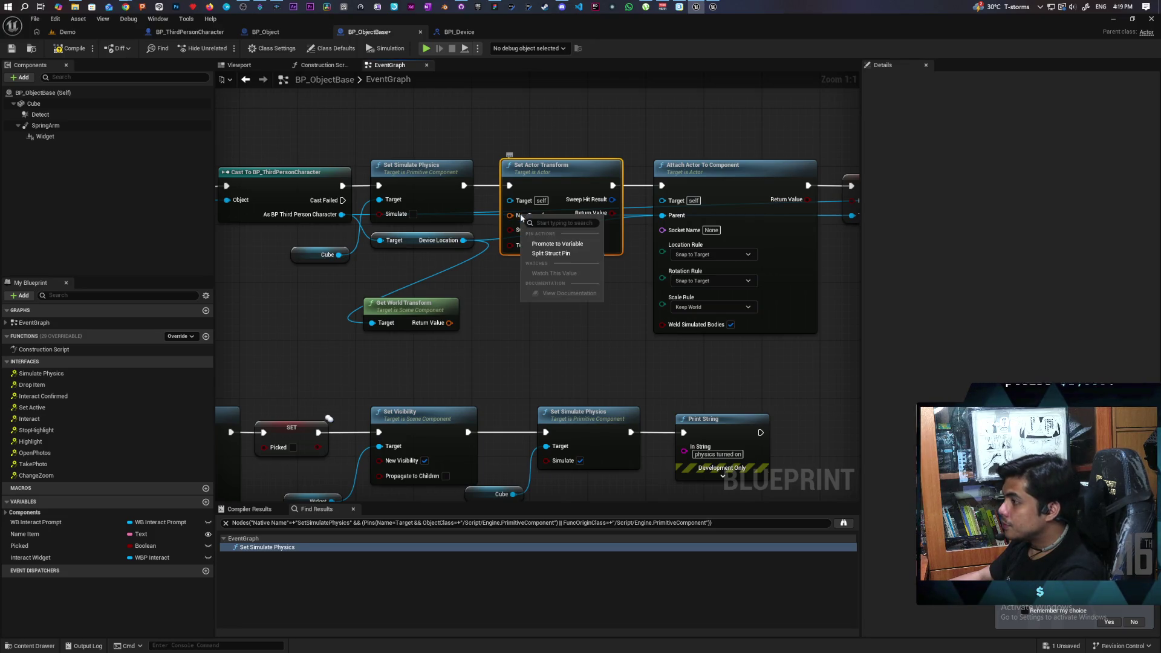
pyautogui.click(559, 254)
pyautogui.moveTo(469, 355); pyautogui.dragTo(527, 370)
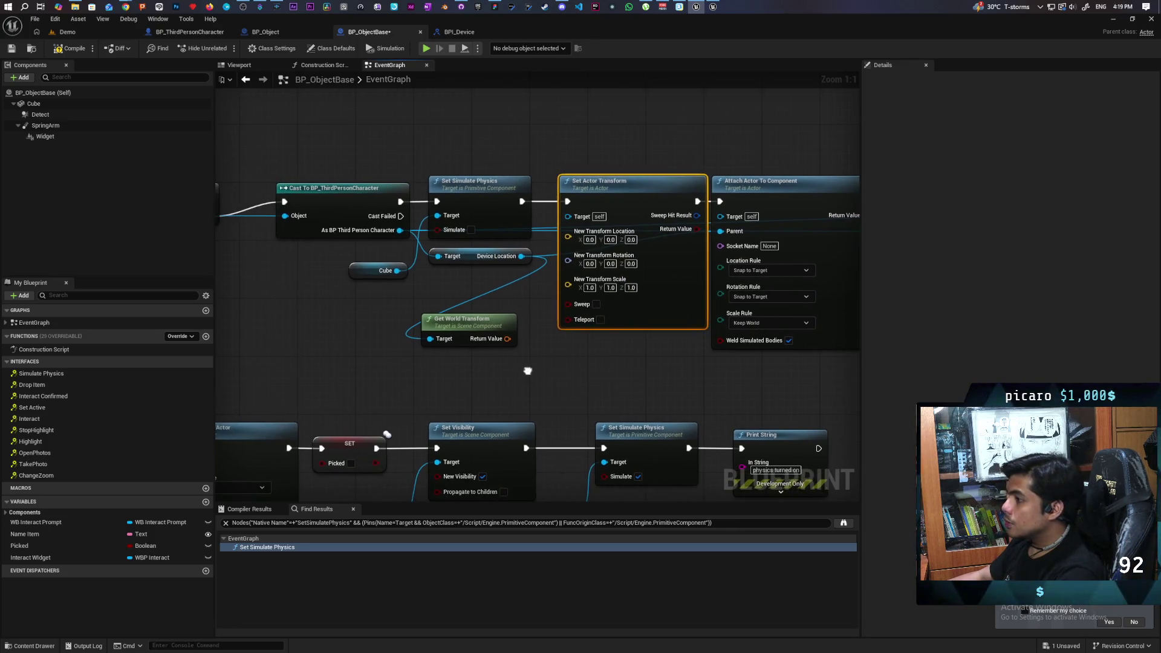
pyautogui.moveTo(491, 331); pyautogui.dragTo(433, 317)
pyautogui.rightClick(448, 324)
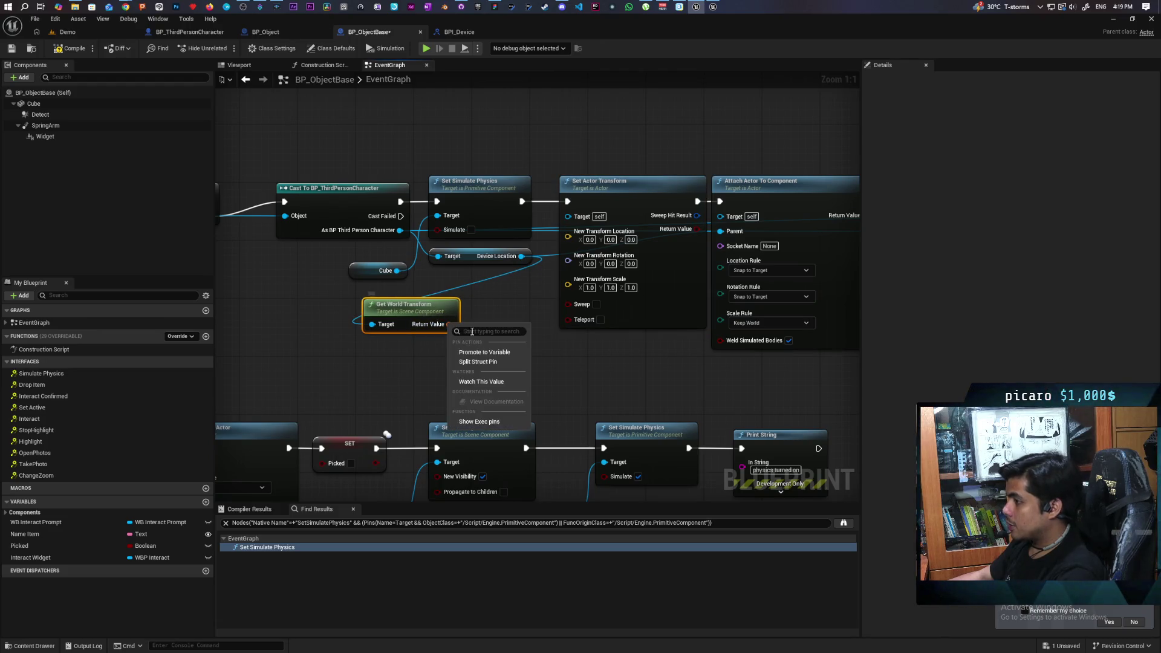
pyautogui.click(484, 362)
pyautogui.moveTo(470, 324)
pyautogui.mouseDown()
pyautogui.moveTo(559, 254)
pyautogui.moveTo(567, 231)
pyautogui.mouseUp()
pyautogui.moveTo(470, 337)
pyautogui.mouseDown()
pyautogui.moveTo(551, 306)
pyautogui.moveTo(576, 279)
pyautogui.moveTo(574, 248)
pyautogui.mouseUp()
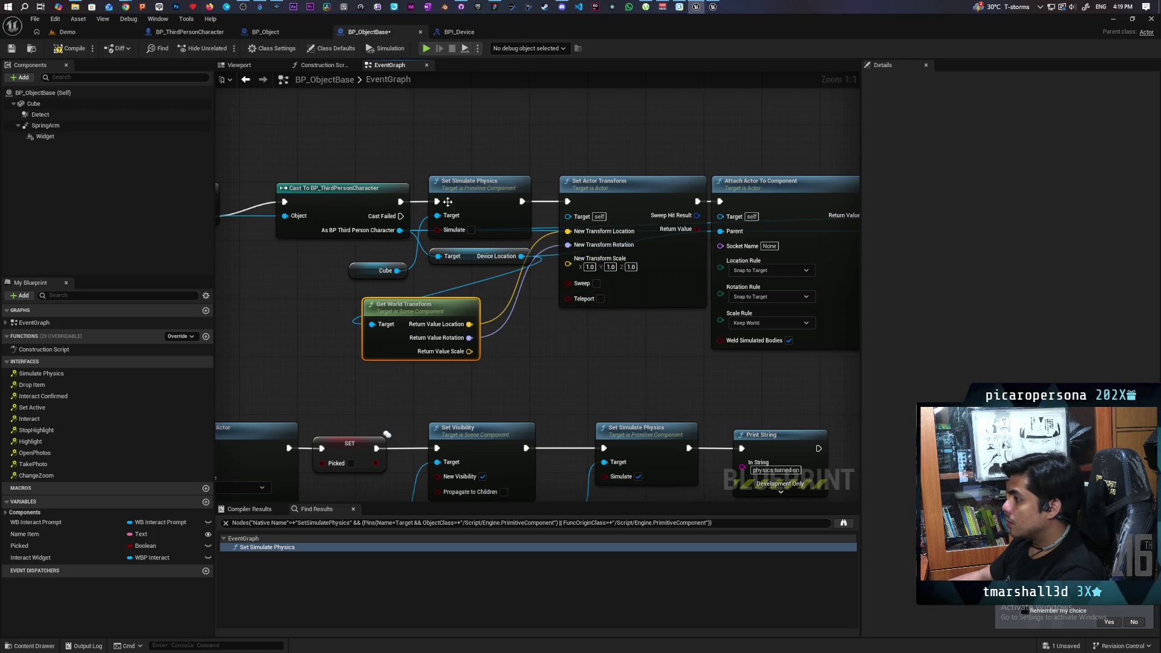
# Save BP_ObjectBase and bring the Demo level editor back in front
pyautogui.hotkey('ctrl', 's')
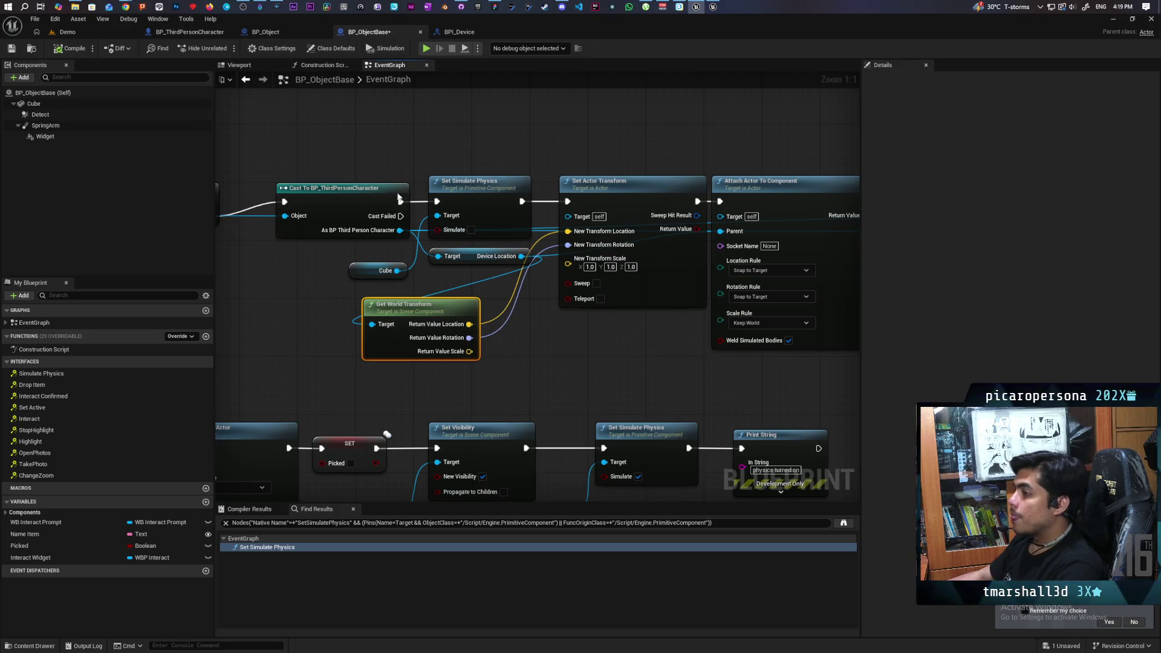
pyautogui.click(67, 32)
pyautogui.moveTo(511, 40)
pyautogui.mouseDown()
pyautogui.moveTo(547, 67)
pyautogui.moveTo(748, 74)
pyautogui.moveTo(722, 64)
pyautogui.moveTo(734, 58)
pyautogui.mouseUp()
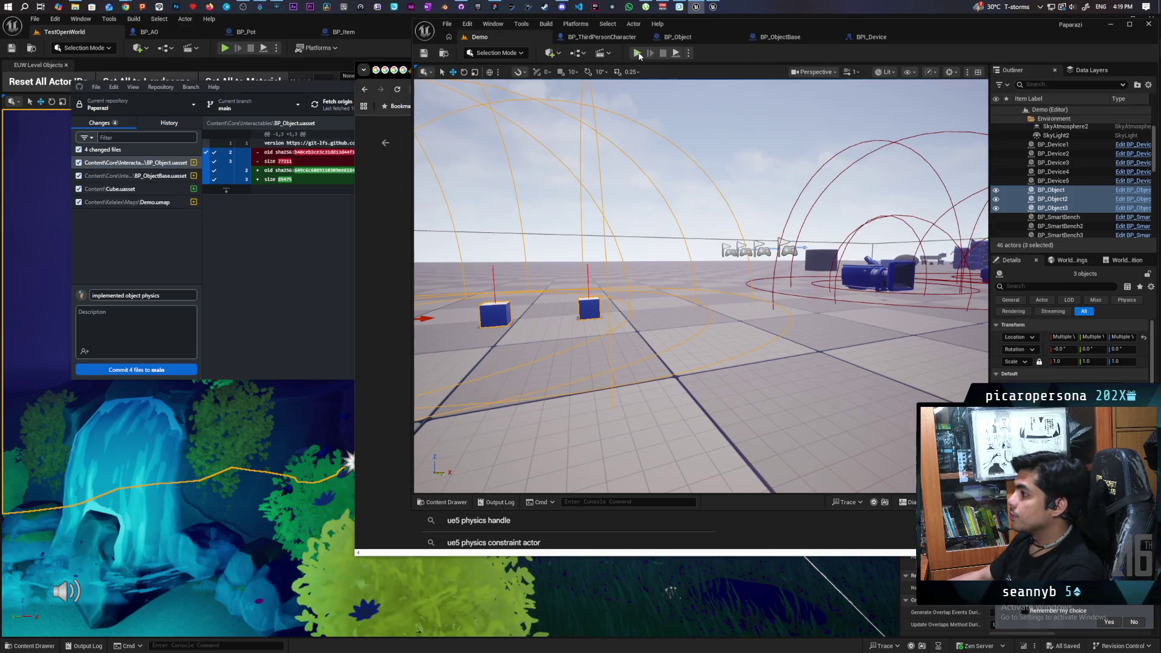
# Start the multiplayer play test and walk the player up to the cubes
pyautogui.hotkey('alt', 'p')
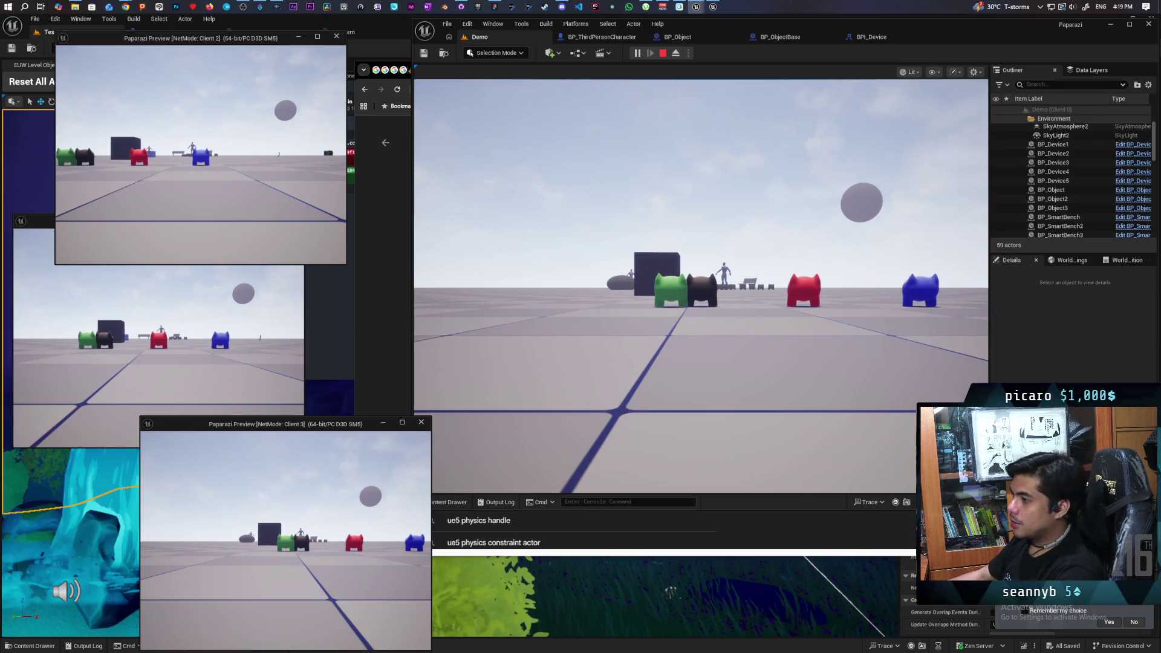
pyautogui.press('w')
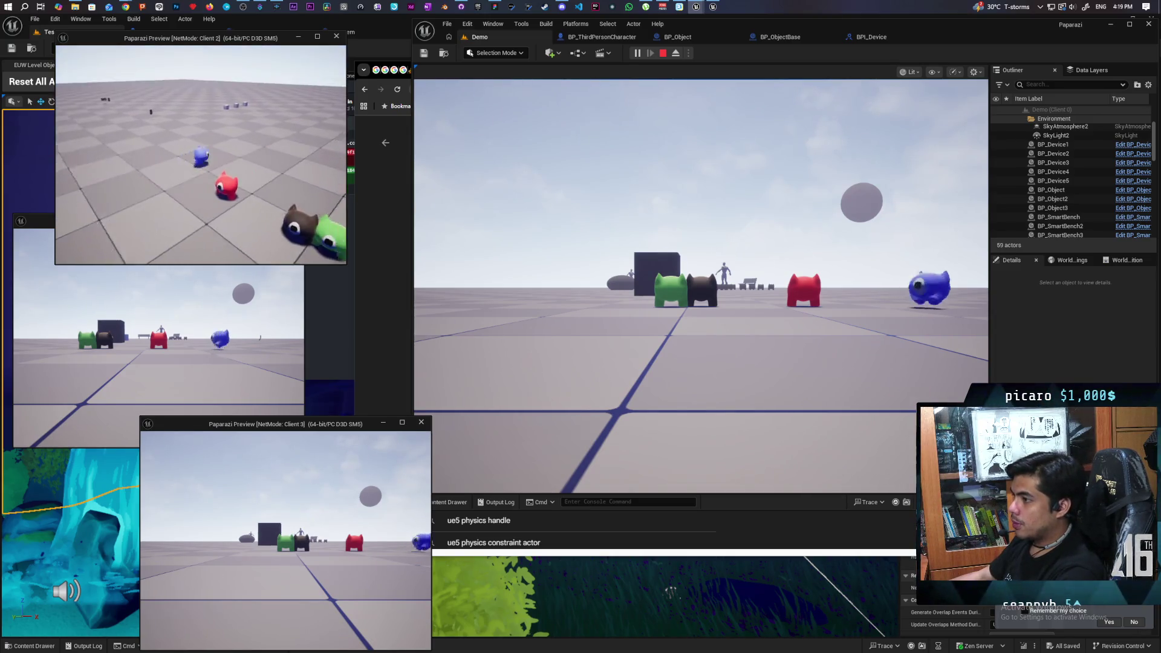
pyautogui.press('w')
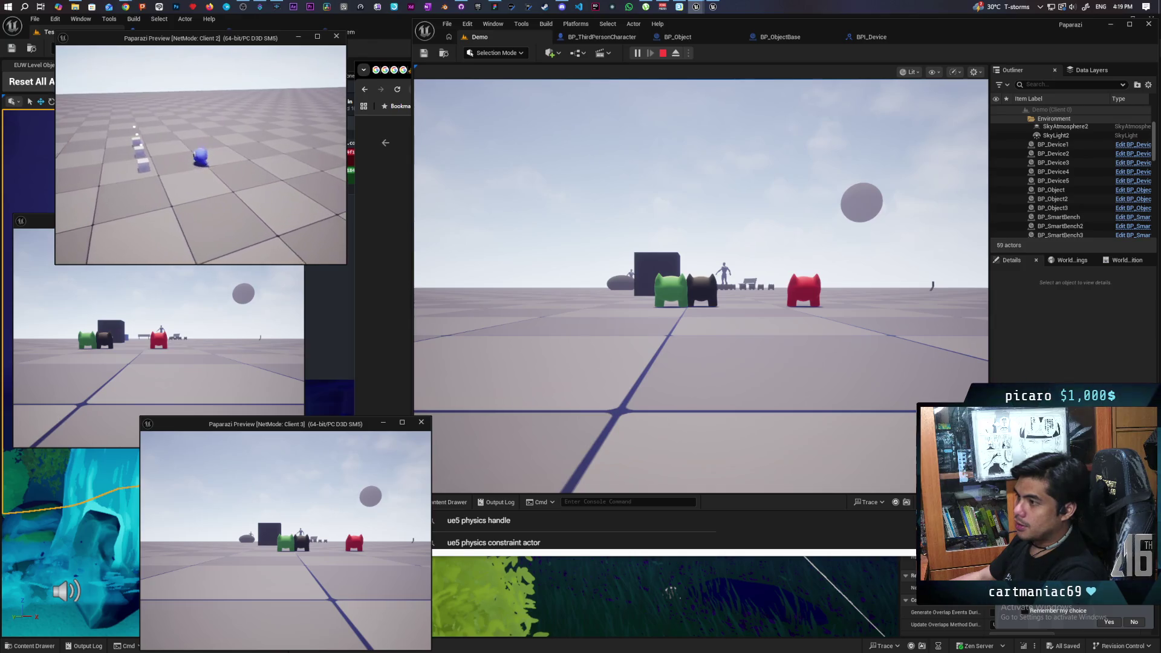
pyautogui.click(697, 284)
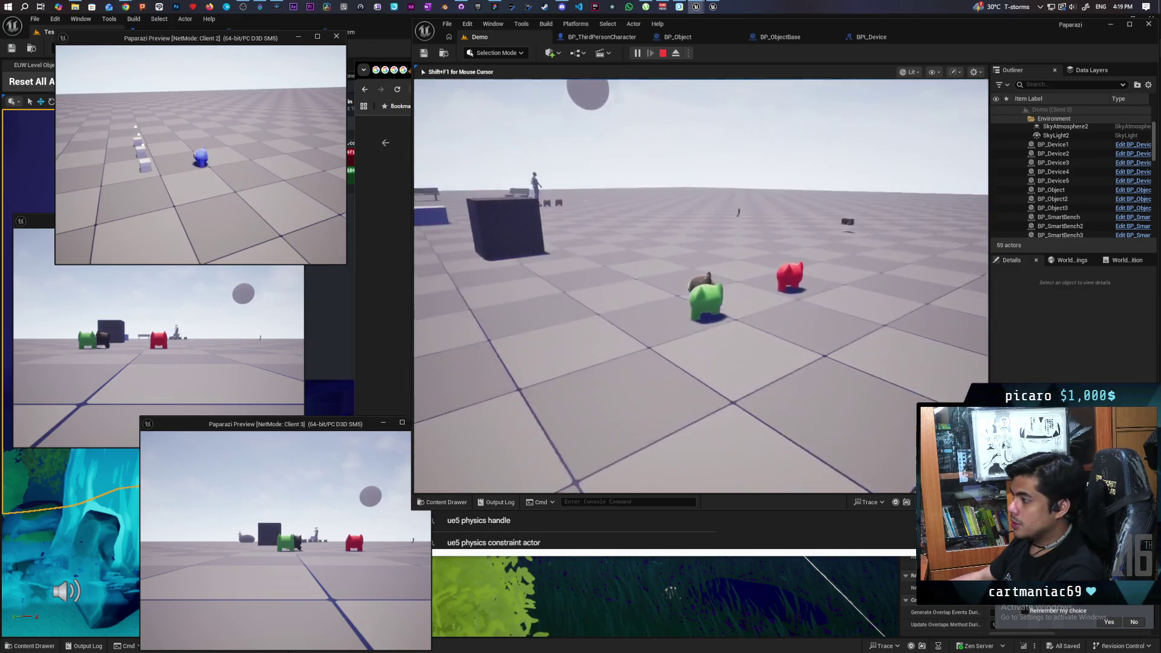
pyautogui.press('w')
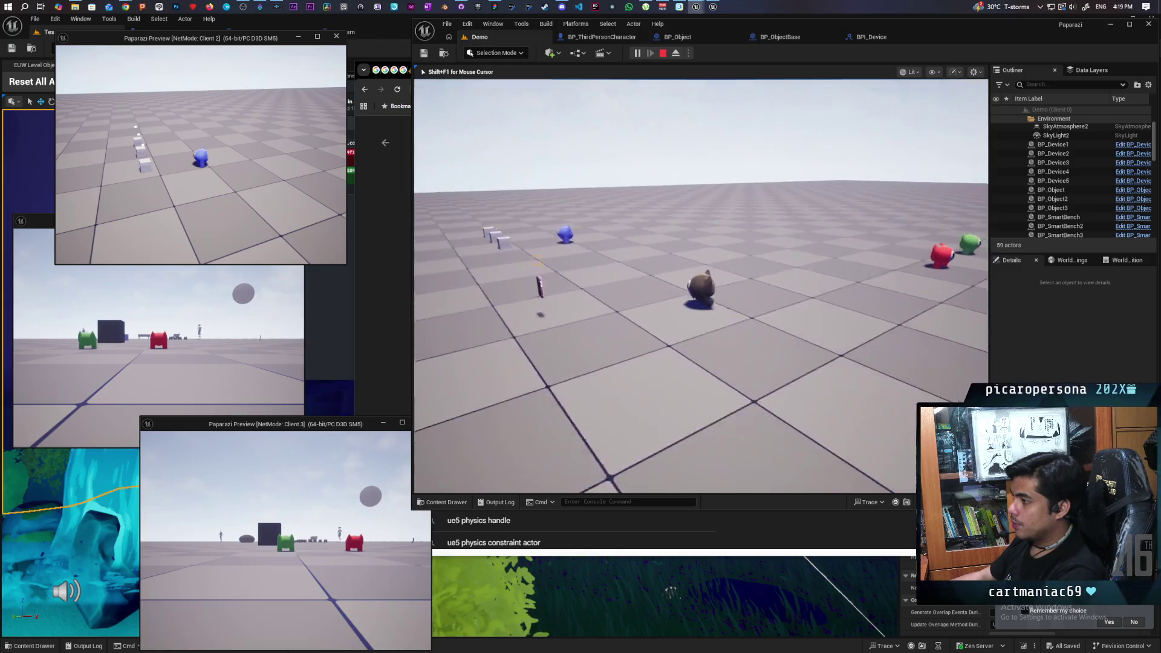
pyautogui.press('w')
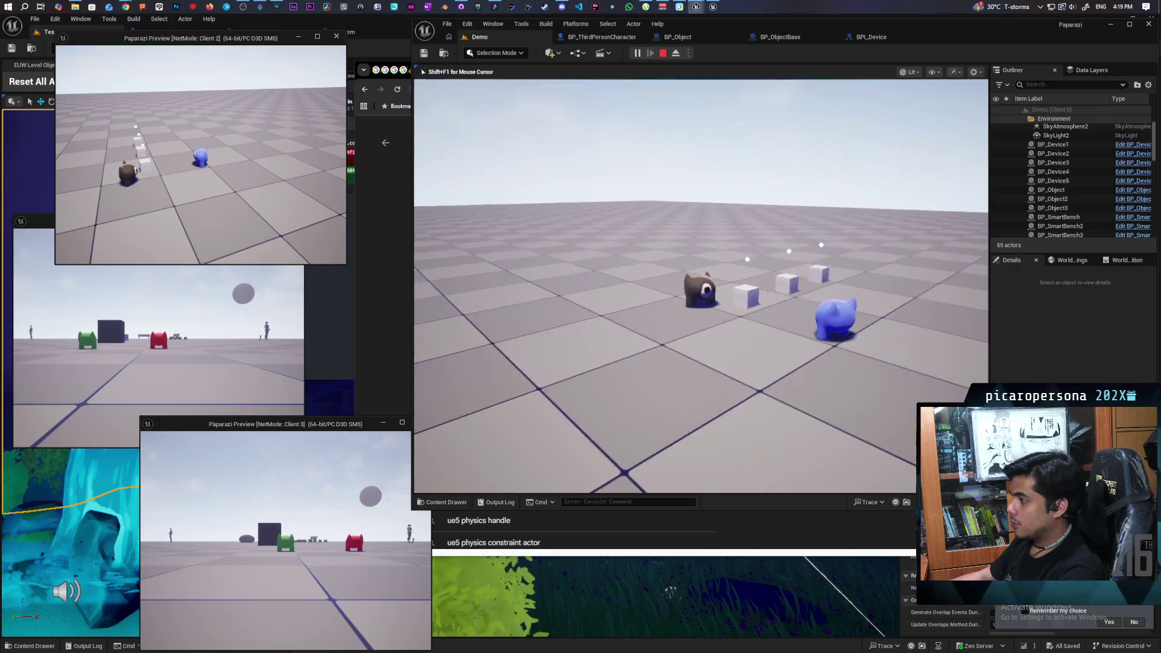
pyautogui.hotkey('shift', 'F1')
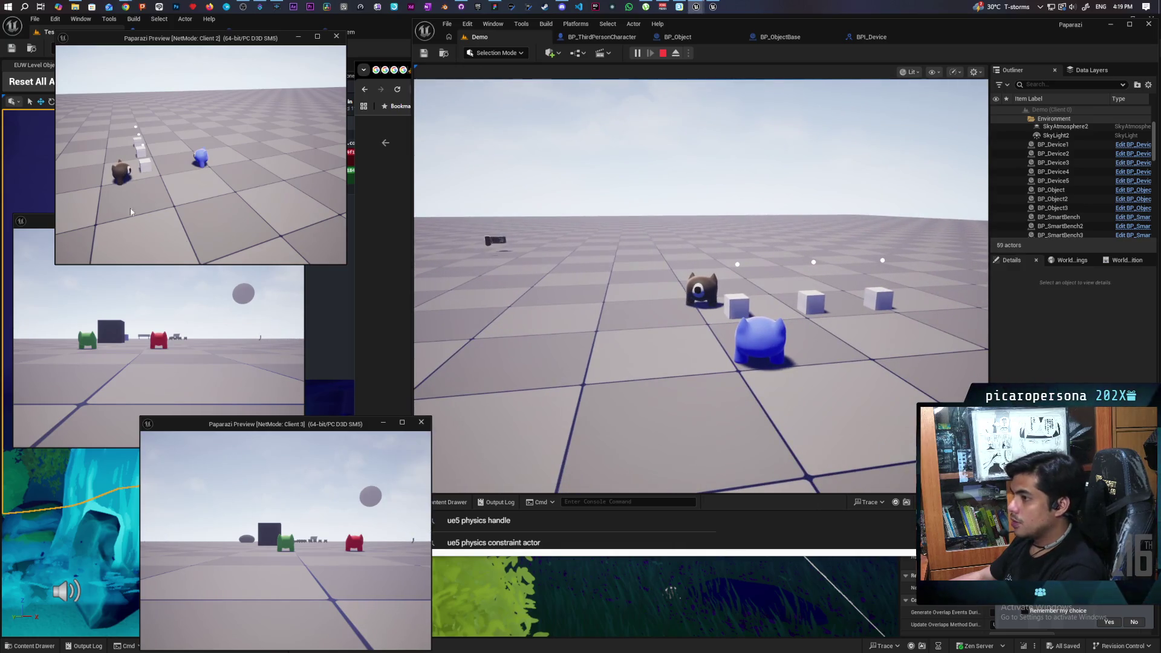
pyautogui.hotkey('alt', 'Tab')
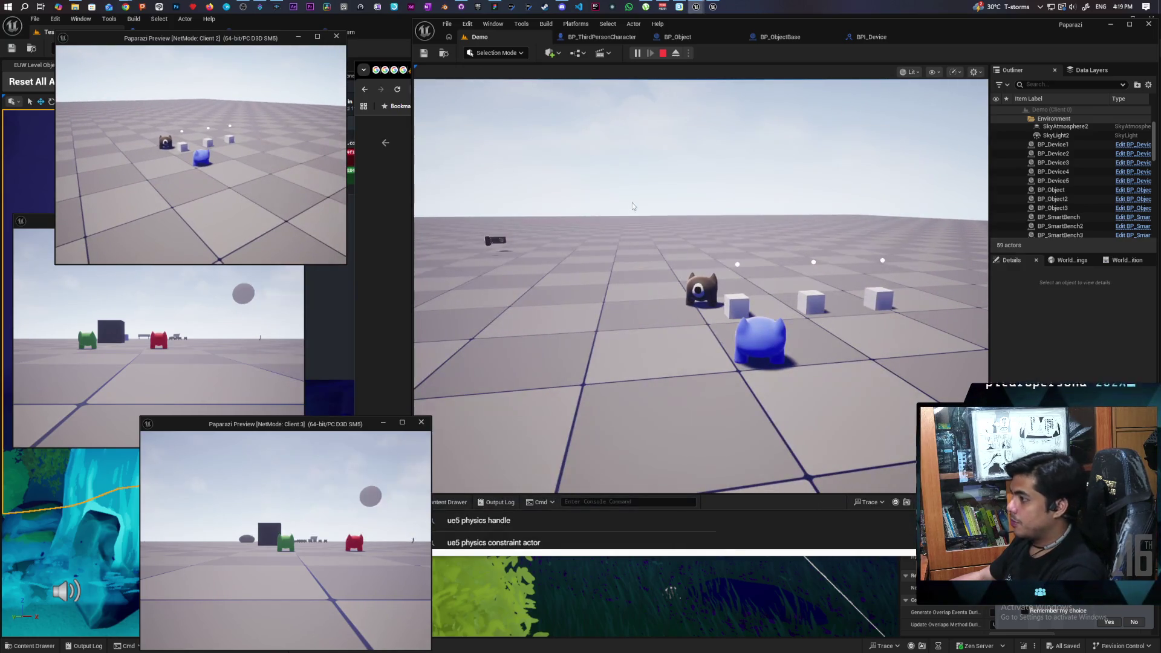
pyautogui.press('w')
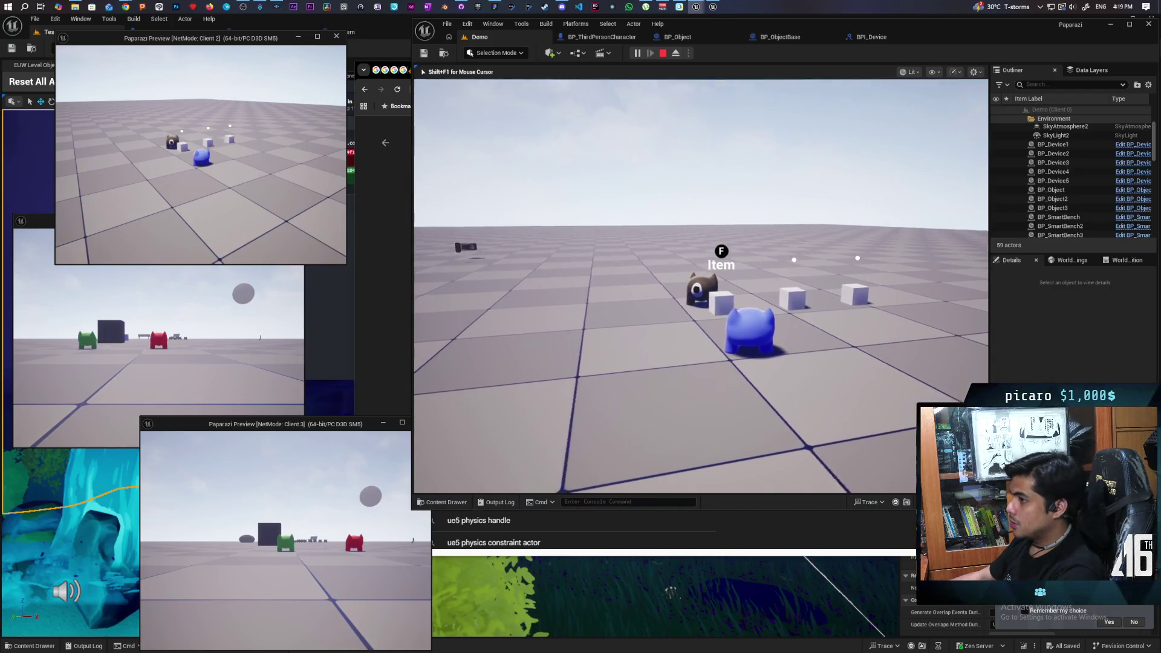
# Pick up the cube beside the dark character, drop it with physics on, and grab it again
pyautogui.press('f')
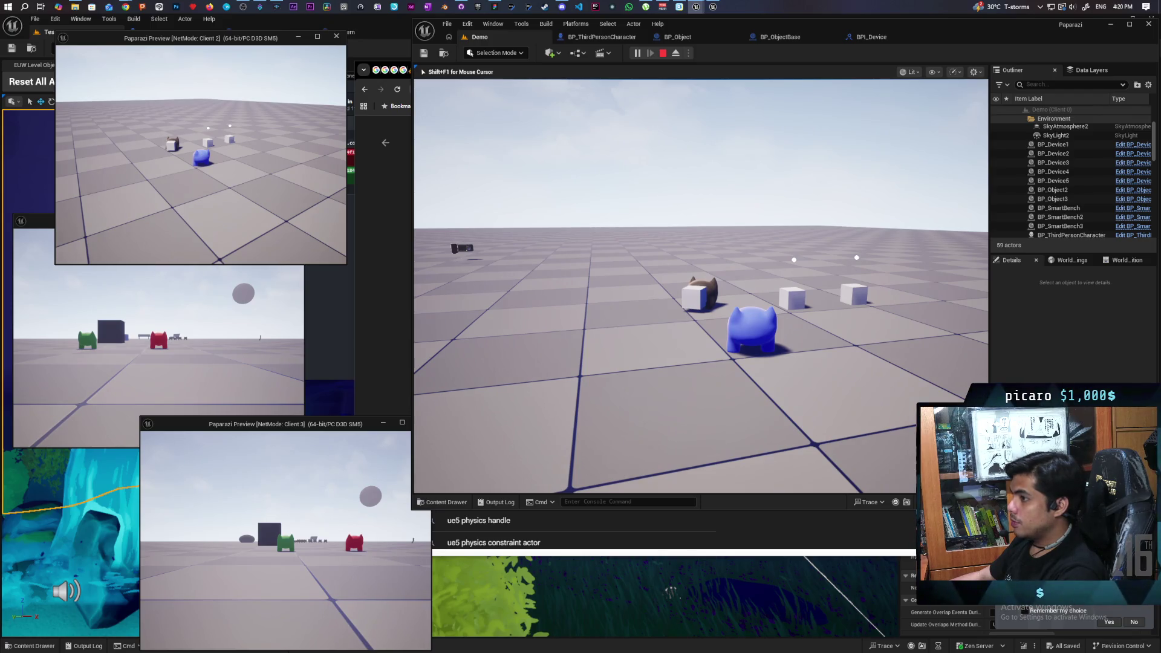
pyautogui.press('f')
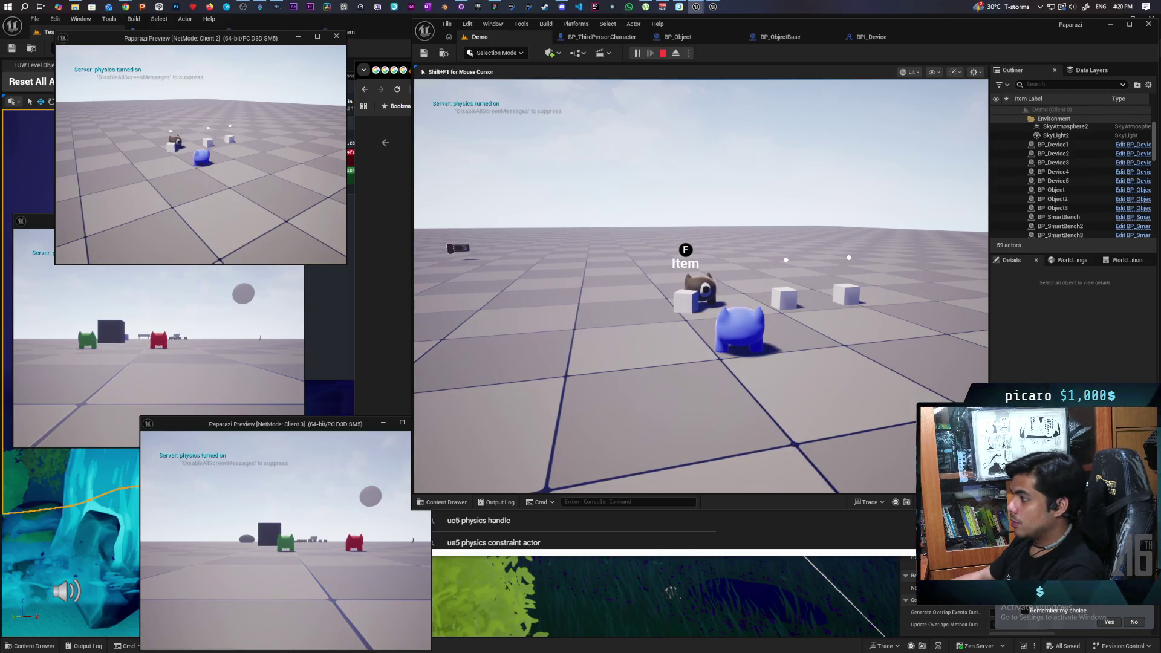
pyautogui.press('f')
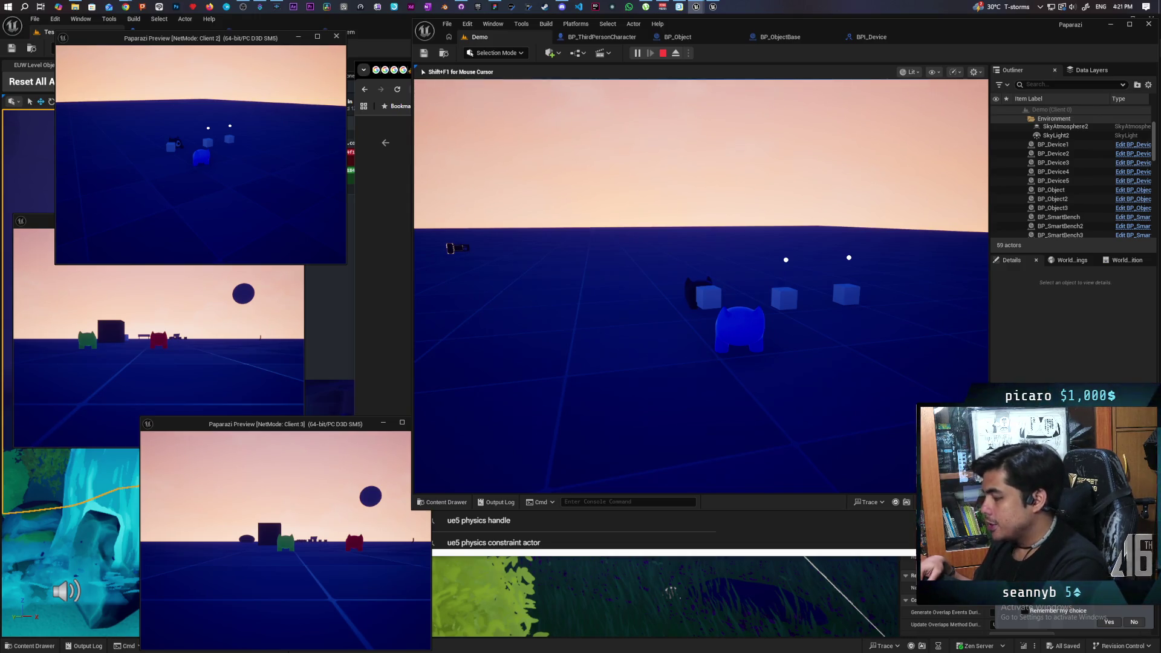
# Drop and pick up the cube beside the dark character several more times, then stop the test
pyautogui.press('p')
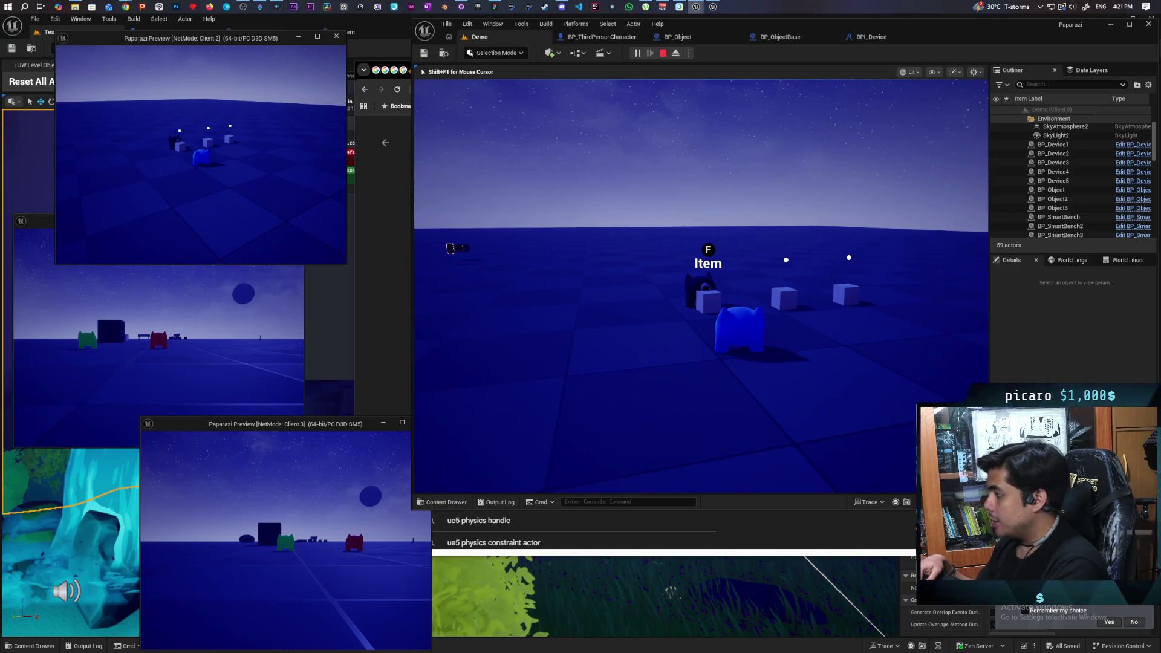
pyautogui.press('f')
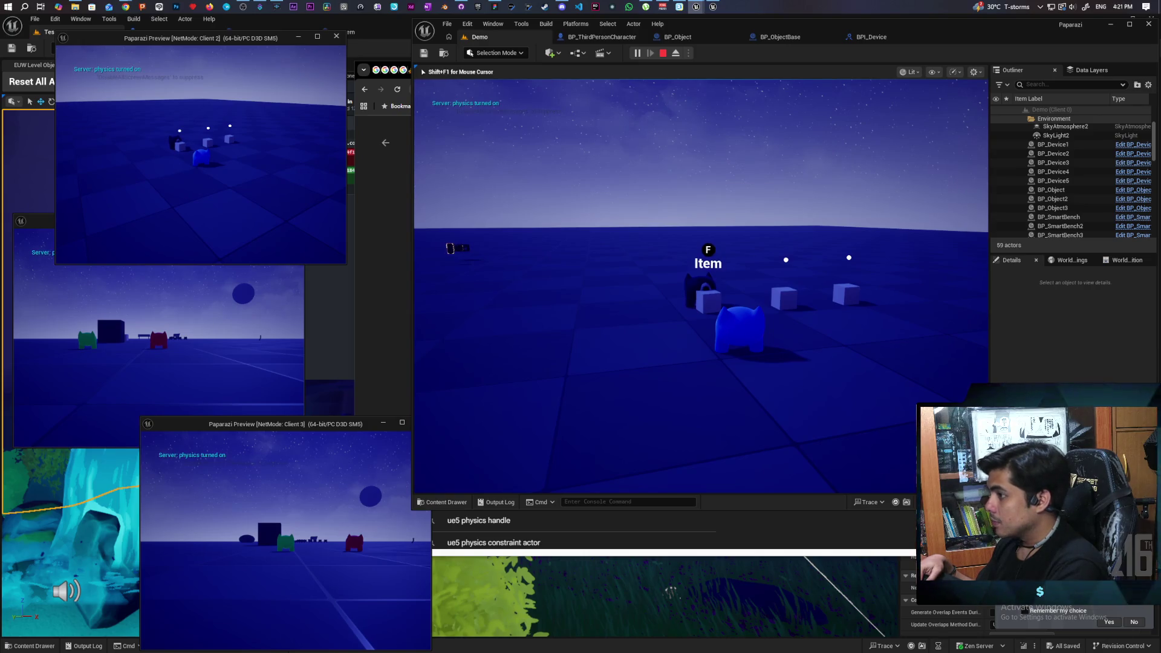
pyautogui.press('f')
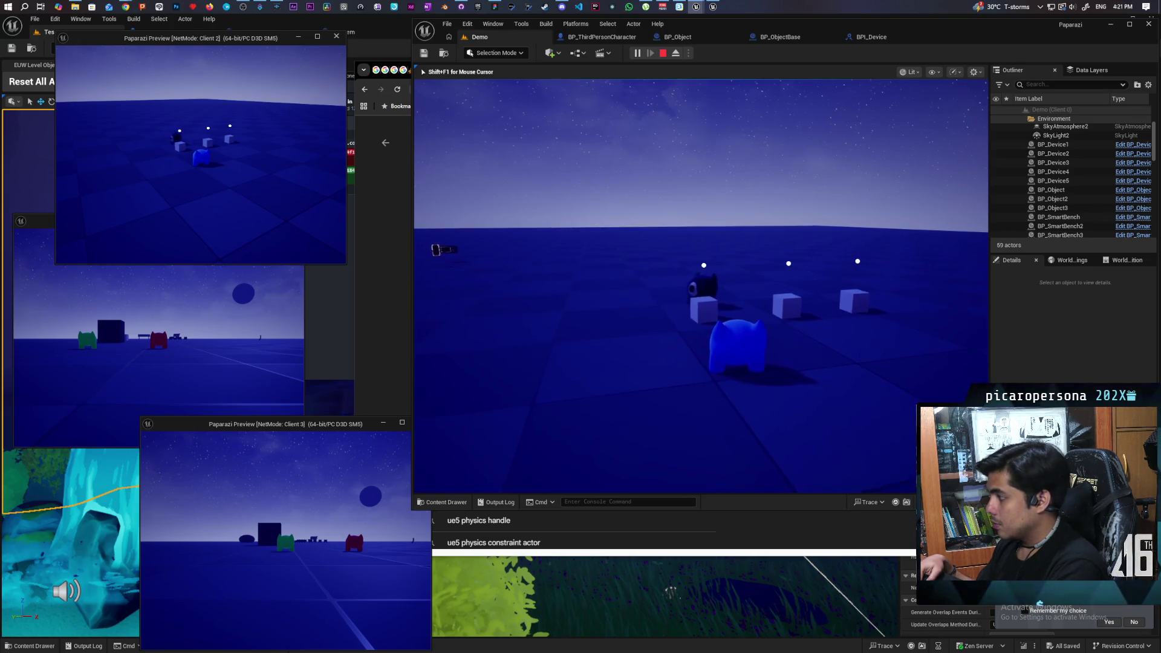
pyautogui.press('w')
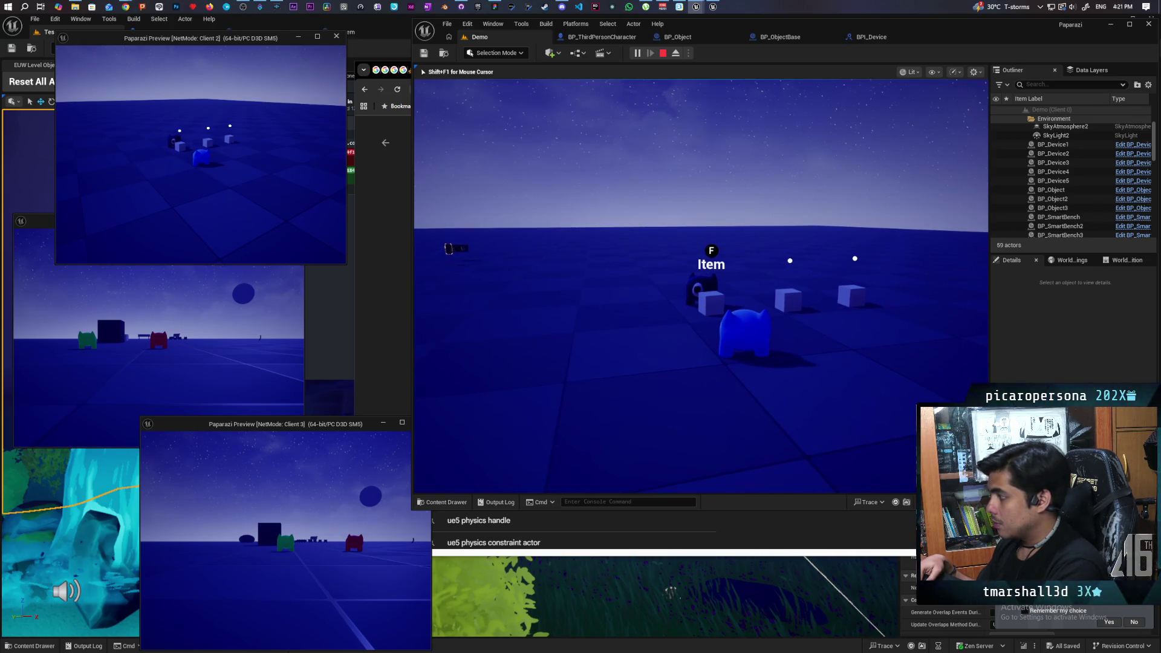
pyautogui.press('f')
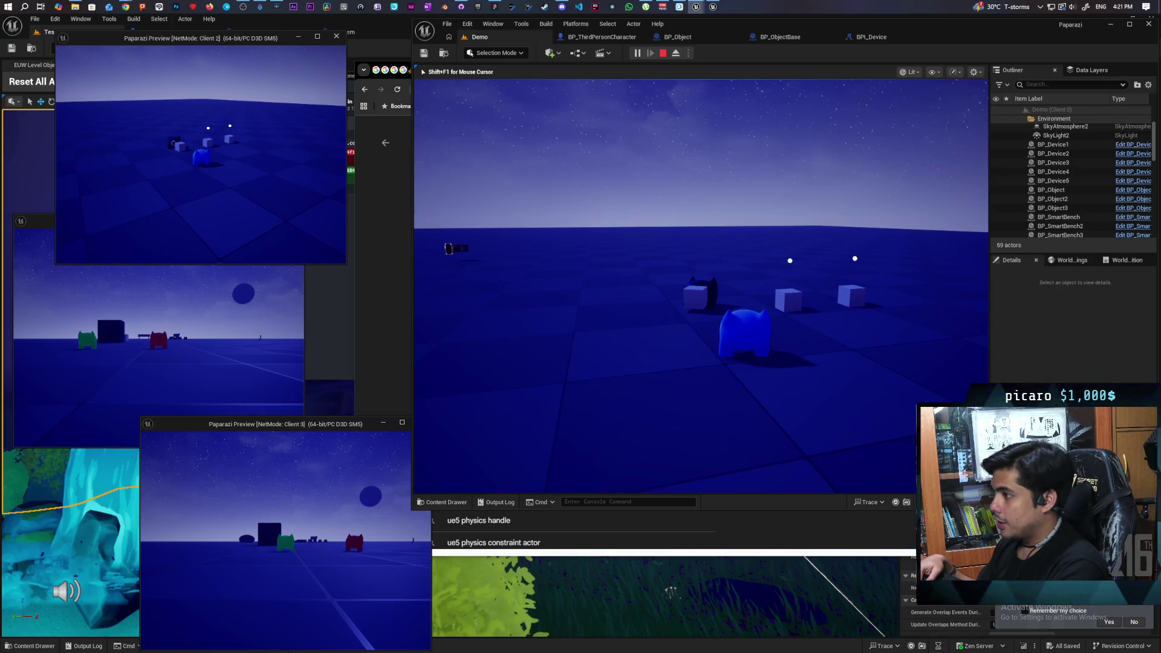
pyautogui.press('f')
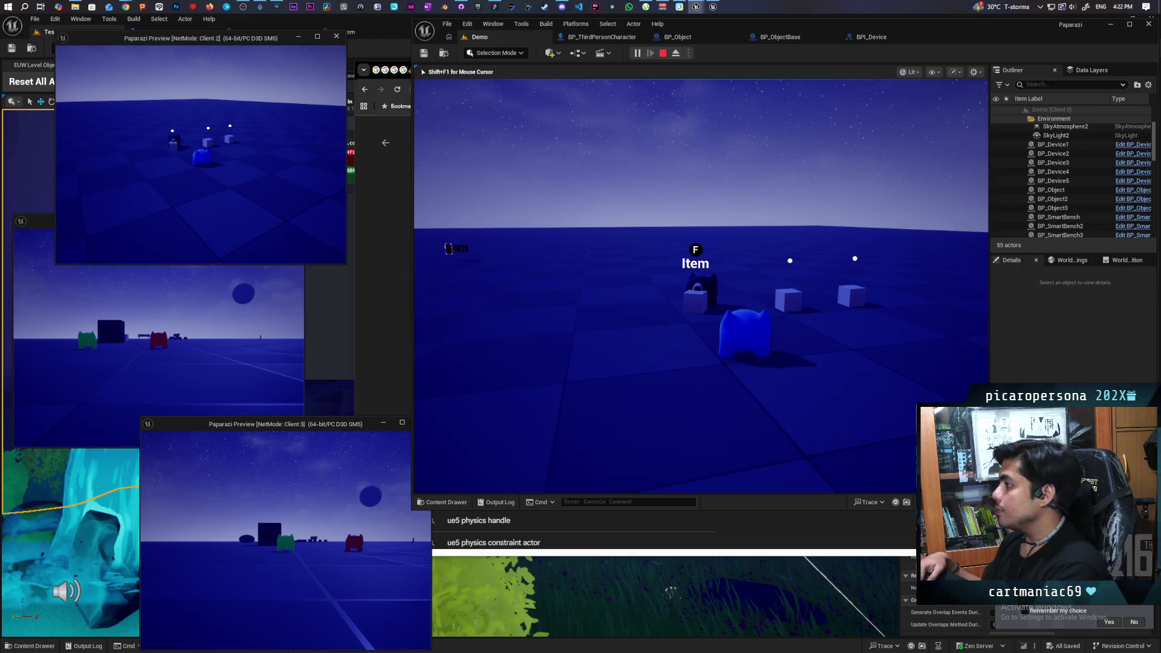
pyautogui.press('Escape')
# Look over the BP_Object and BP_ThirdPersonCharacter graphs, then open BP_ObjectBase's event graph
pyautogui.click(671, 38)
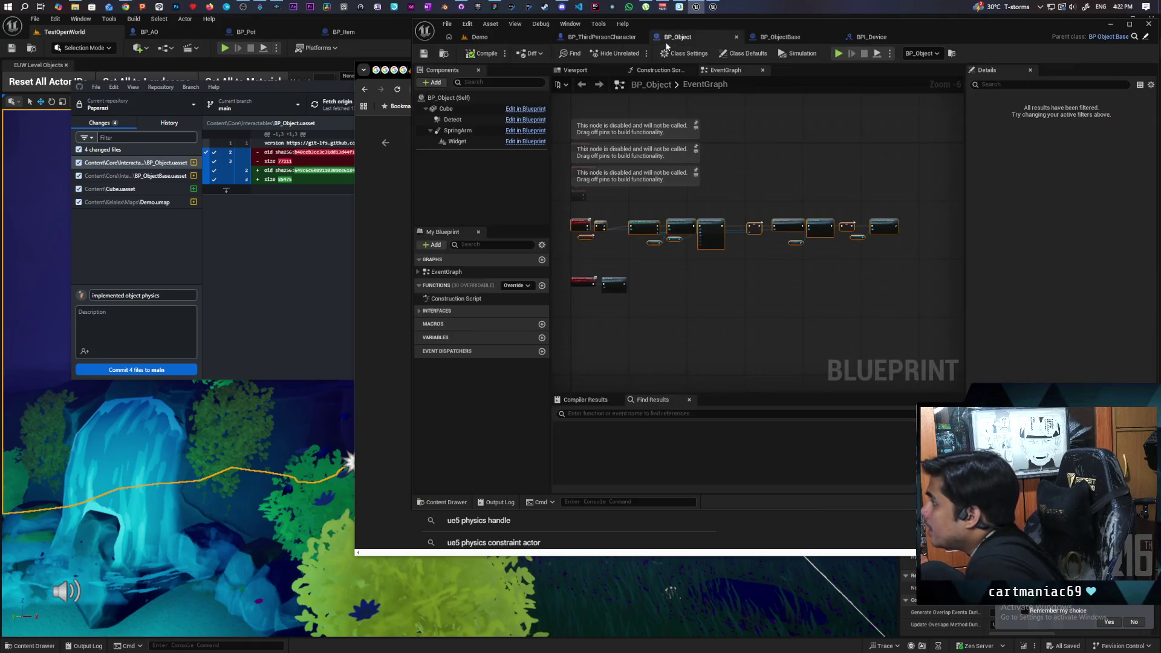
pyautogui.click(612, 39)
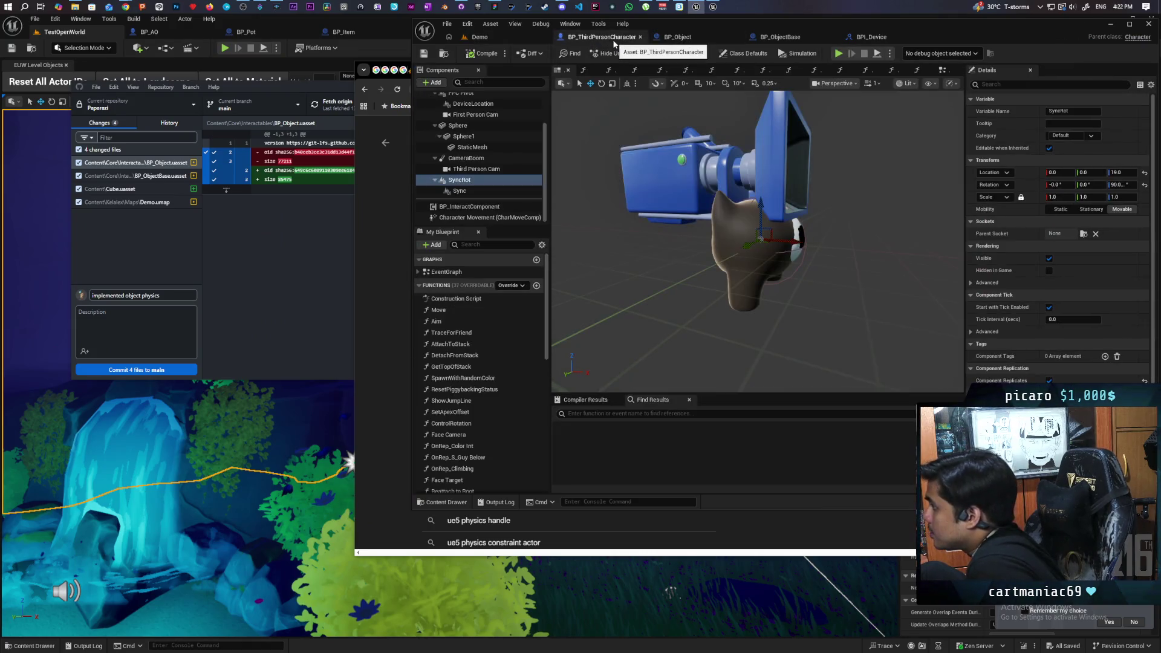
pyautogui.click(706, 38)
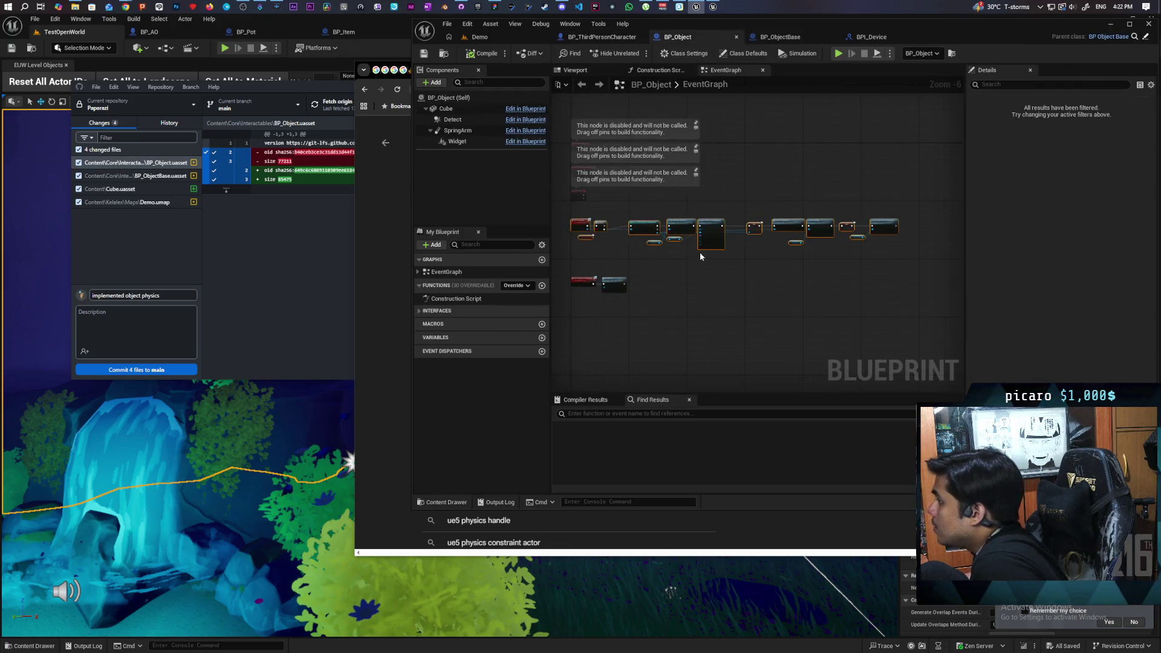
pyautogui.scroll(-3, 699, 253)
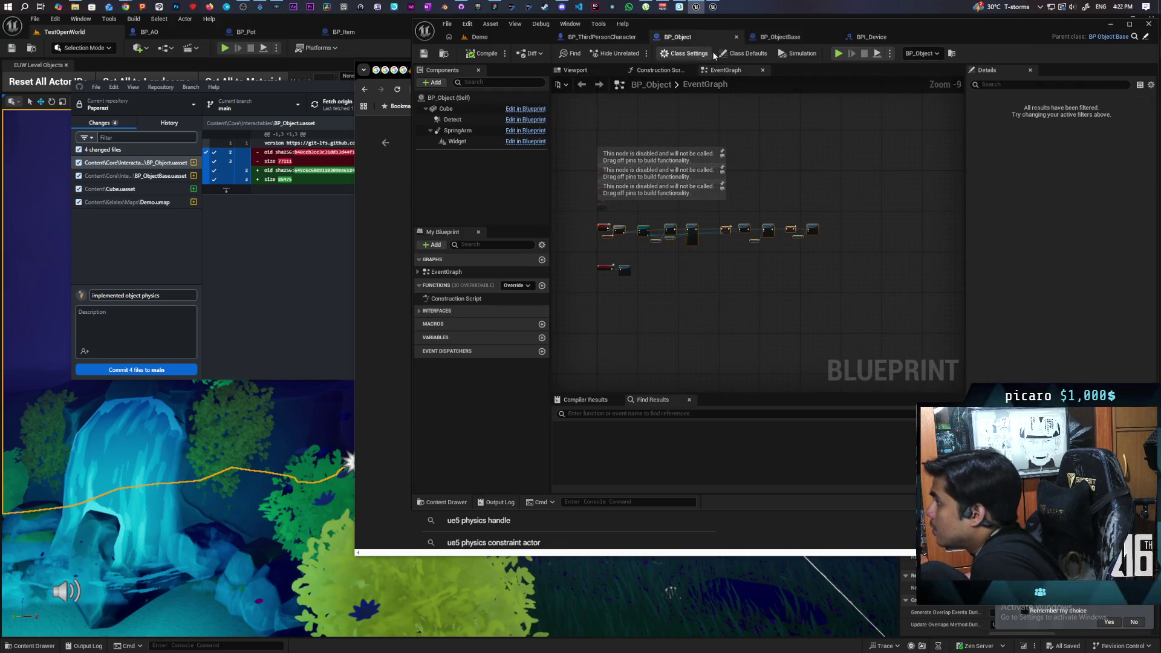
pyautogui.click(781, 37)
pyautogui.scroll(-9, 682, 205)
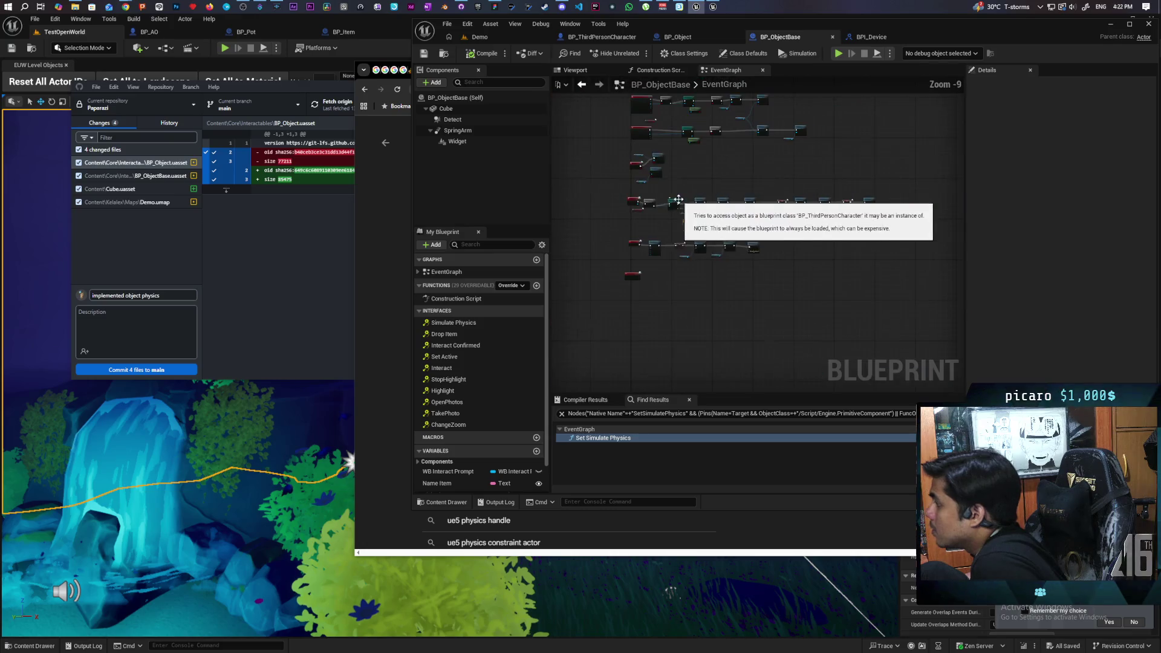
pyautogui.scroll(6, 636, 314)
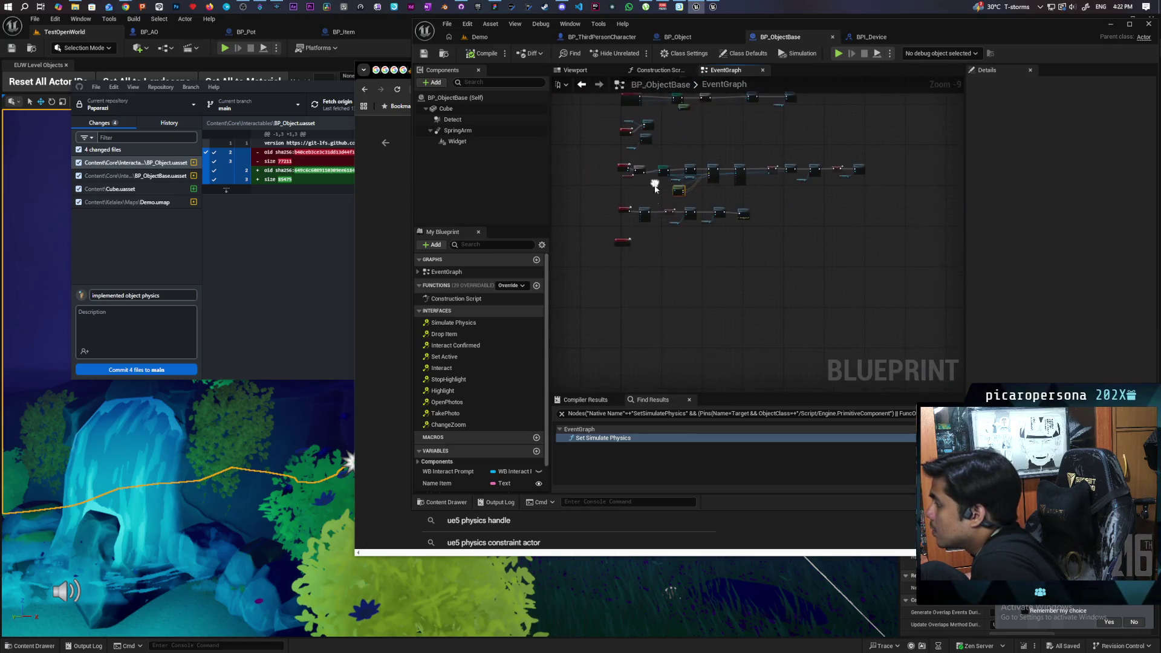
# Locate the Set Simulate Physics and Cube nodes within BP_ObjectBase's pickup chain
pyautogui.moveTo(711, 248)
pyautogui.mouseDown()
pyautogui.moveTo(642, 262)
pyautogui.moveTo(742, 283)
pyautogui.moveTo(716, 281)
pyautogui.mouseUp()
pyautogui.scroll(1, 644, 255)
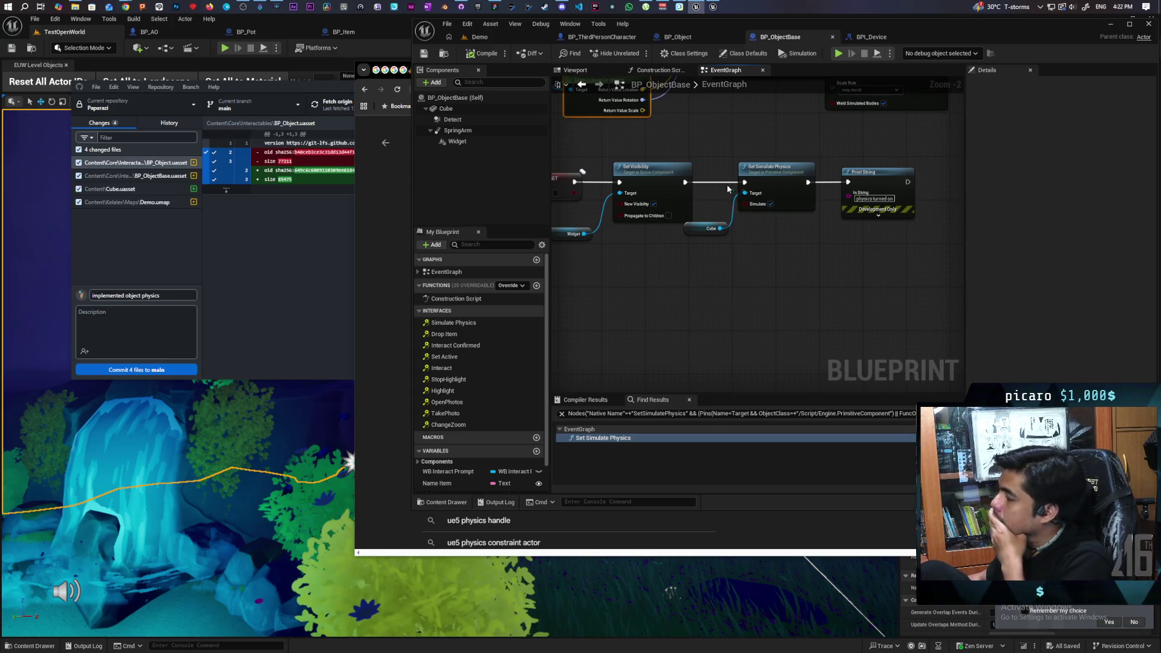
pyautogui.moveTo(713, 163); pyautogui.dragTo(776, 283)
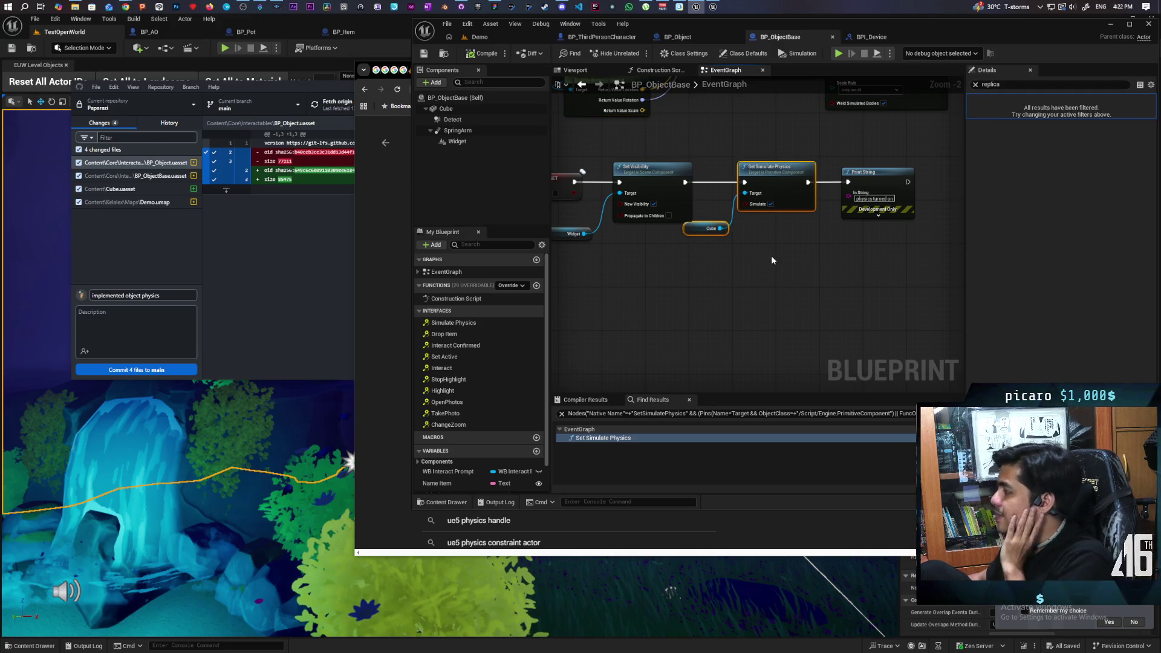
pyautogui.scroll(-4, 771, 256)
pyautogui.moveTo(761, 265)
pyautogui.mouseDown()
pyautogui.moveTo(737, 290)
pyautogui.moveTo(746, 307)
pyautogui.mouseUp()
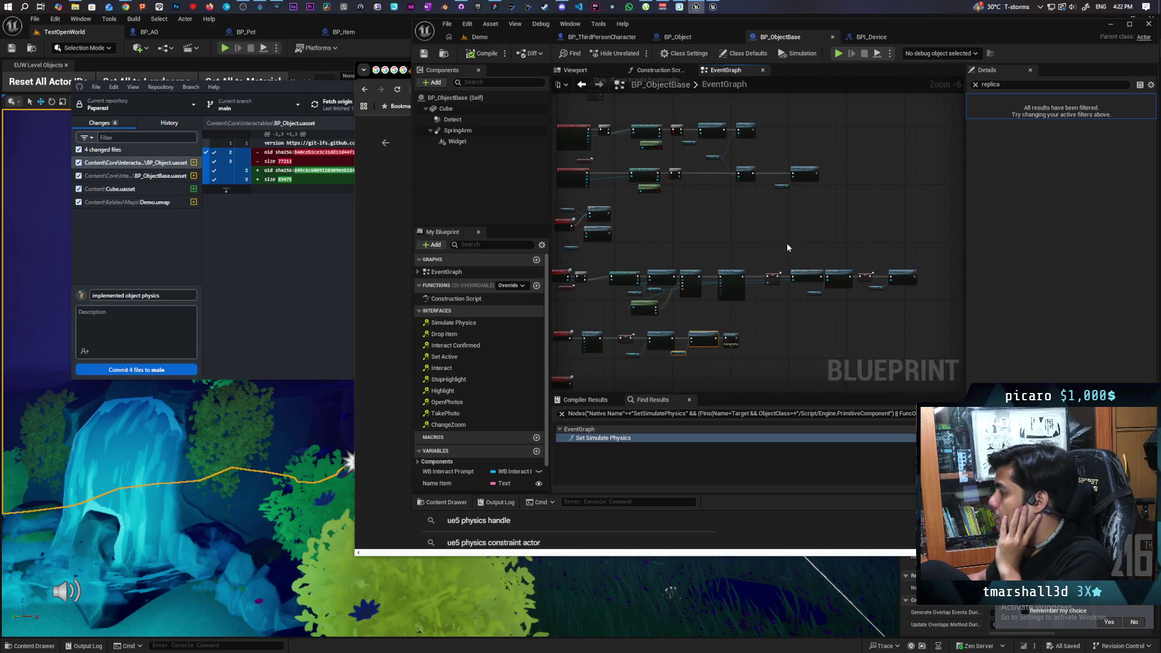
pyautogui.scroll(1, 790, 245)
pyautogui.scroll(1, 779, 246)
pyautogui.moveTo(780, 251)
pyautogui.mouseDown()
pyautogui.moveTo(709, 329)
pyautogui.moveTo(717, 338)
pyautogui.mouseUp()
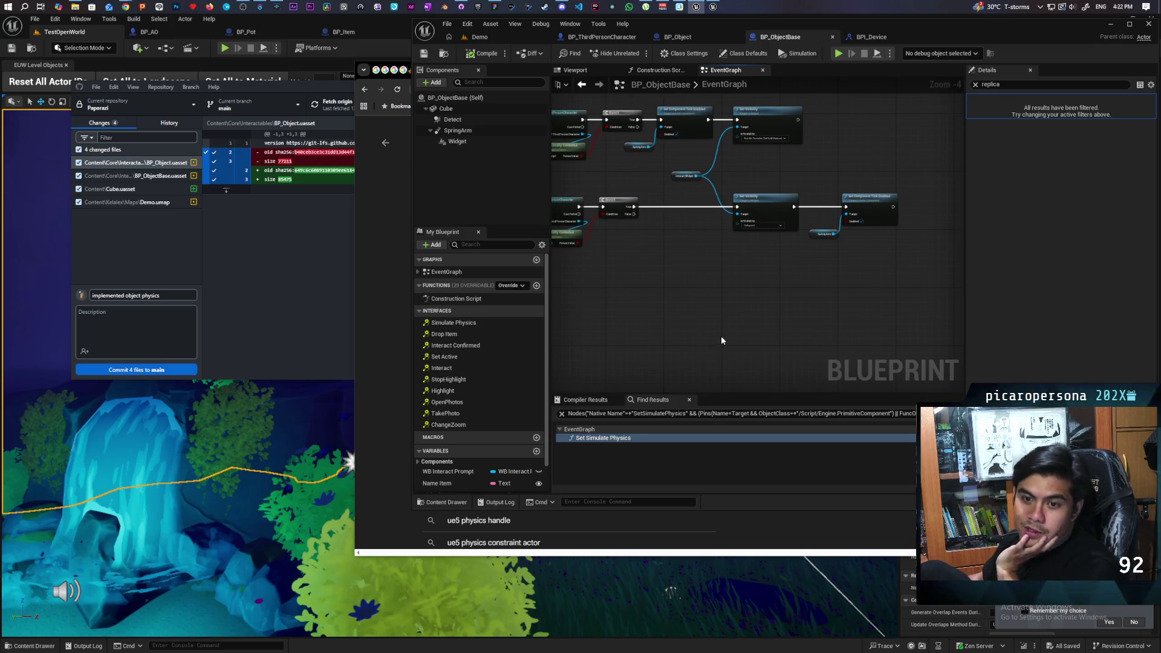
pyautogui.moveTo(716, 336)
pyautogui.mouseDown()
pyautogui.moveTo(726, 407)
pyautogui.moveTo(696, 295)
pyautogui.moveTo(782, 276)
pyautogui.moveTo(783, 298)
pyautogui.moveTo(801, 164)
pyautogui.moveTo(923, 278)
pyautogui.moveTo(836, 308)
pyautogui.moveTo(822, 237)
pyautogui.moveTo(778, 267)
pyautogui.moveTo(818, 166)
pyautogui.moveTo(798, 210)
pyautogui.moveTo(721, 263)
pyautogui.moveTo(743, 250)
pyautogui.moveTo(761, 256)
pyautogui.moveTo(688, 247)
pyautogui.mouseUp()
pyautogui.moveTo(776, 314); pyautogui.dragTo(778, 330)
pyautogui.scroll(2, 778, 330)
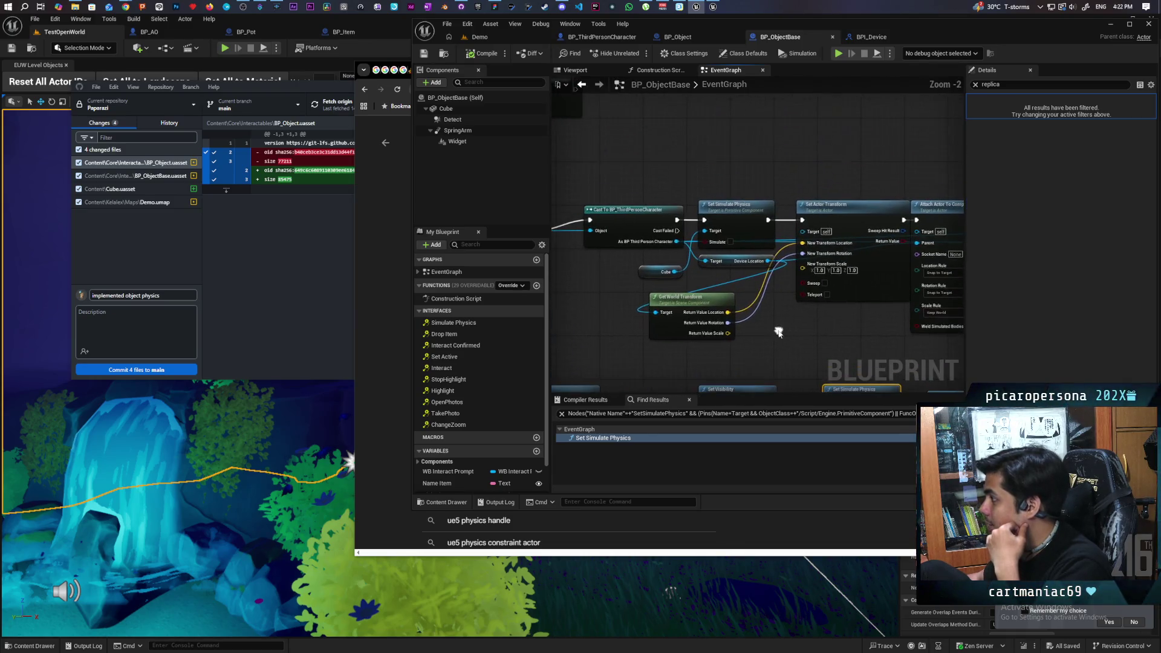
# Move Set Simulate Physics and Cube off the exec line, wiring the Cast directly to Set Actor Transform
pyautogui.moveTo(727, 221); pyautogui.dragTo(737, 139)
pyautogui.moveTo(676, 220); pyautogui.dragTo(802, 220)
pyautogui.moveTo(643, 266); pyautogui.dragTo(642, 132)
# Compile and save BP_ObjectBase, then return to the Demo level
pyautogui.click(485, 55)
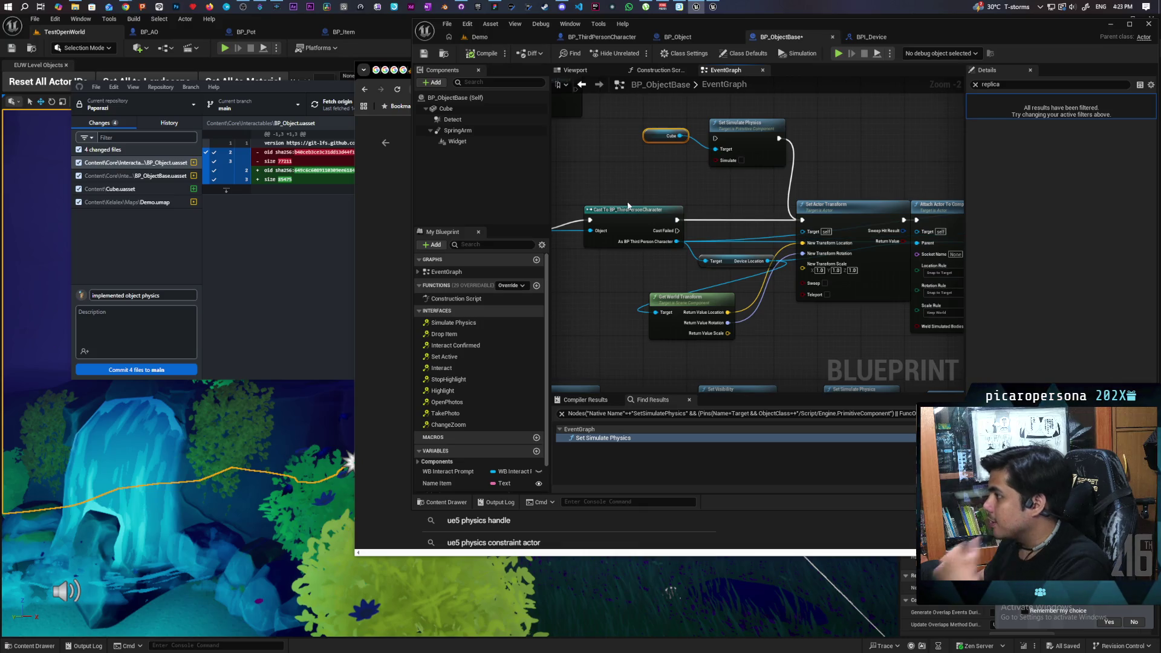
pyautogui.hotkey('ctrl', 's')
pyautogui.click(480, 37)
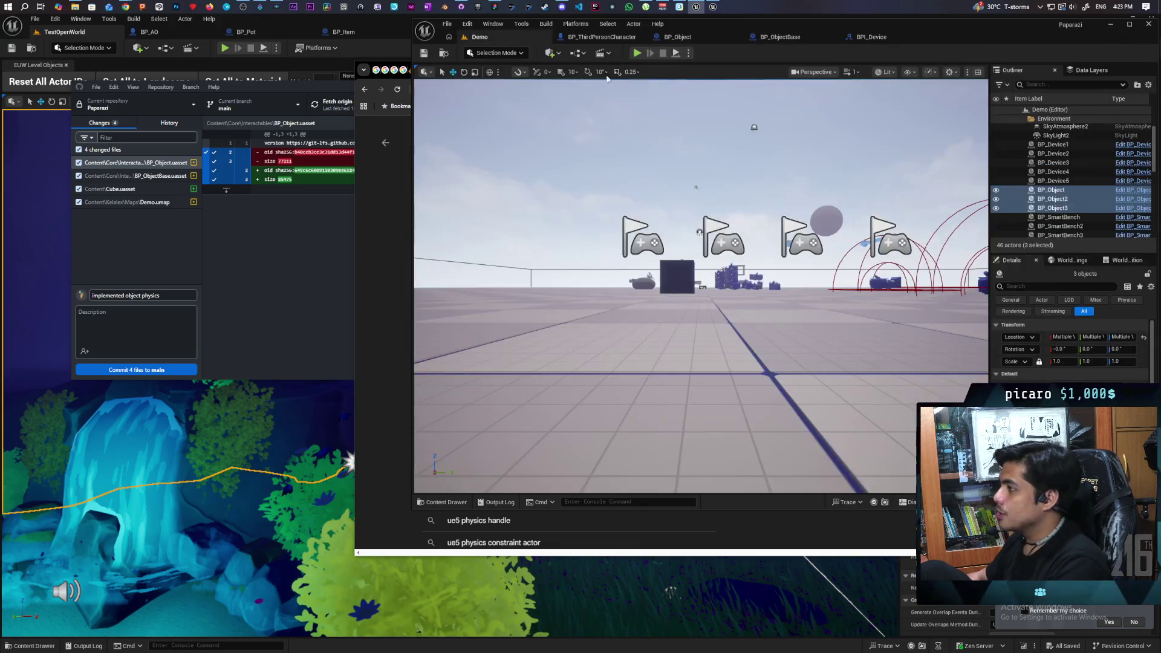
# Start a new multiplayer test, hop the red creature onto the blue one, then the green on top
pyautogui.click(637, 53)
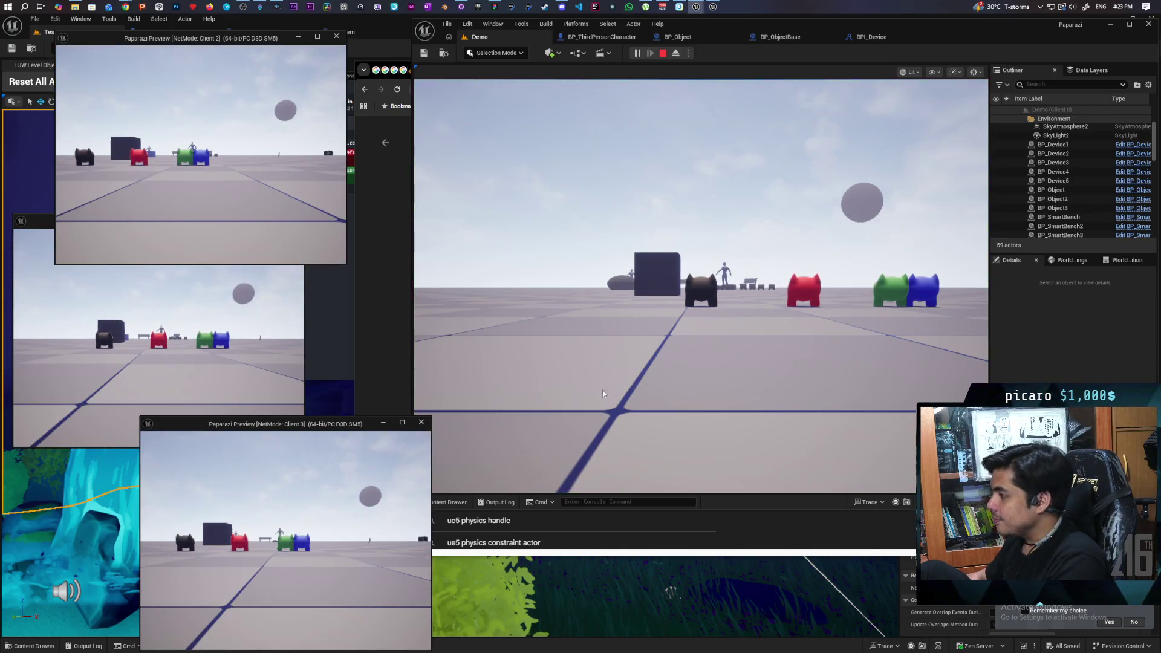
pyautogui.click(598, 411)
pyautogui.press('w')
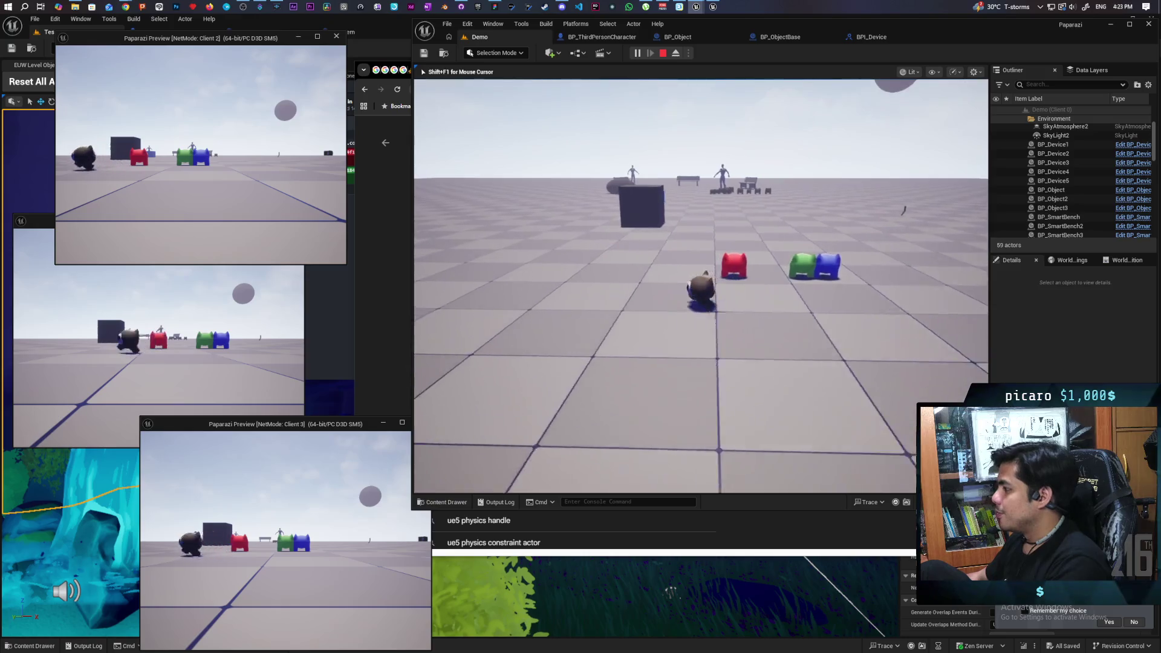
pyautogui.press('w')
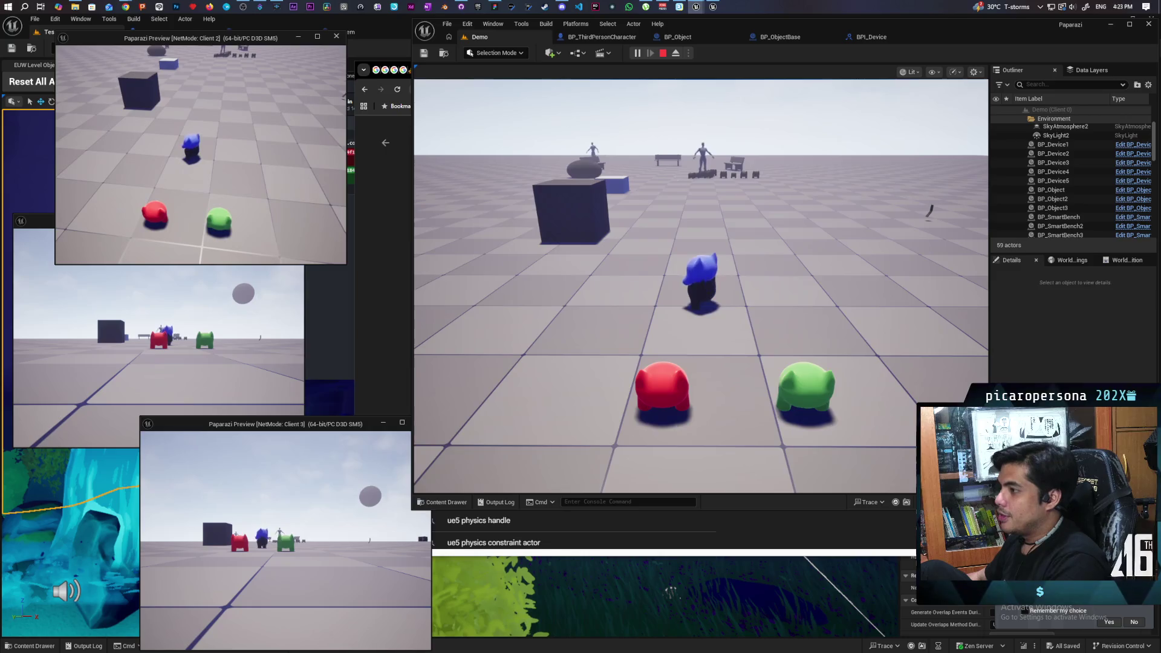
pyautogui.press('w')
pyautogui.press('space')
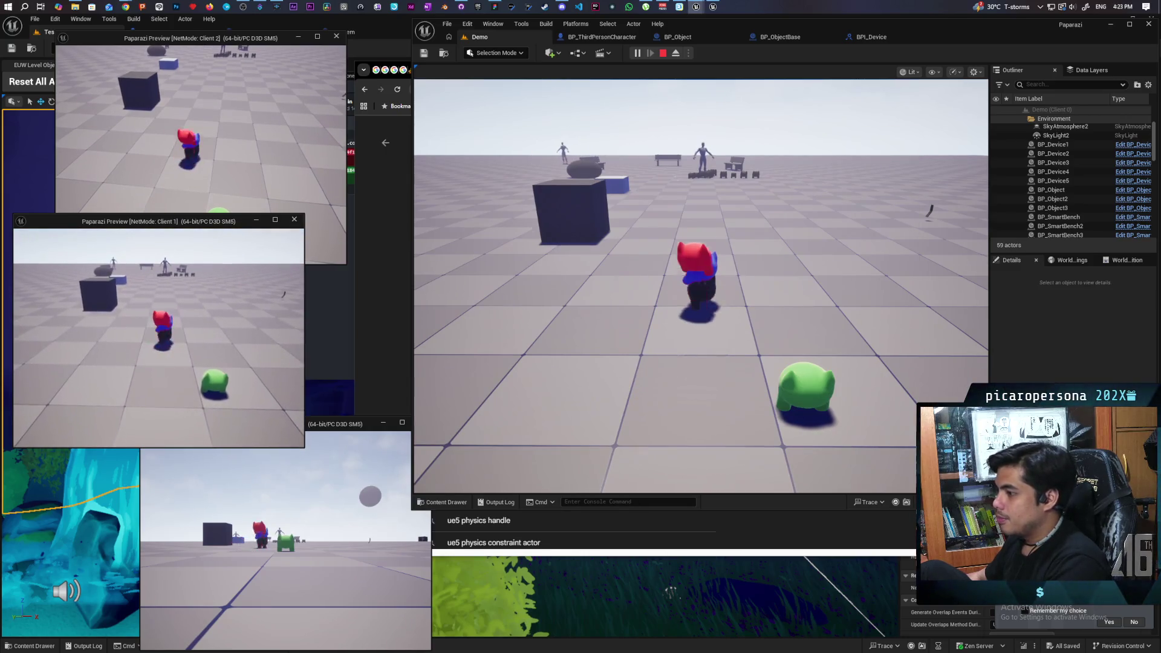
pyautogui.press('w')
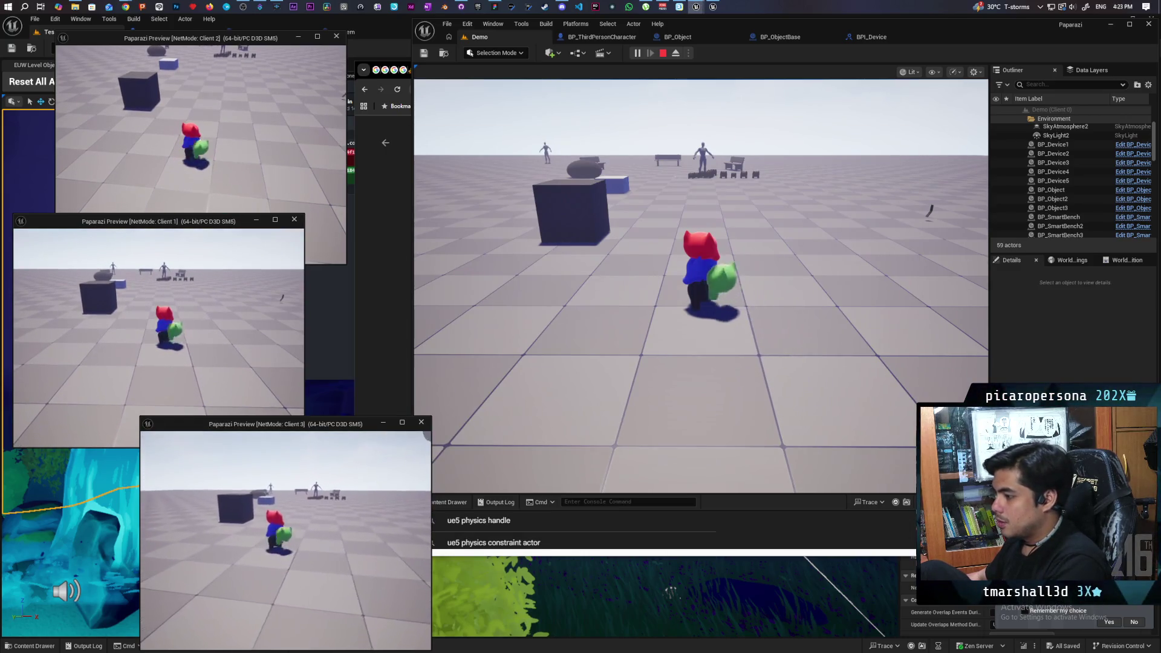
pyautogui.press('space')
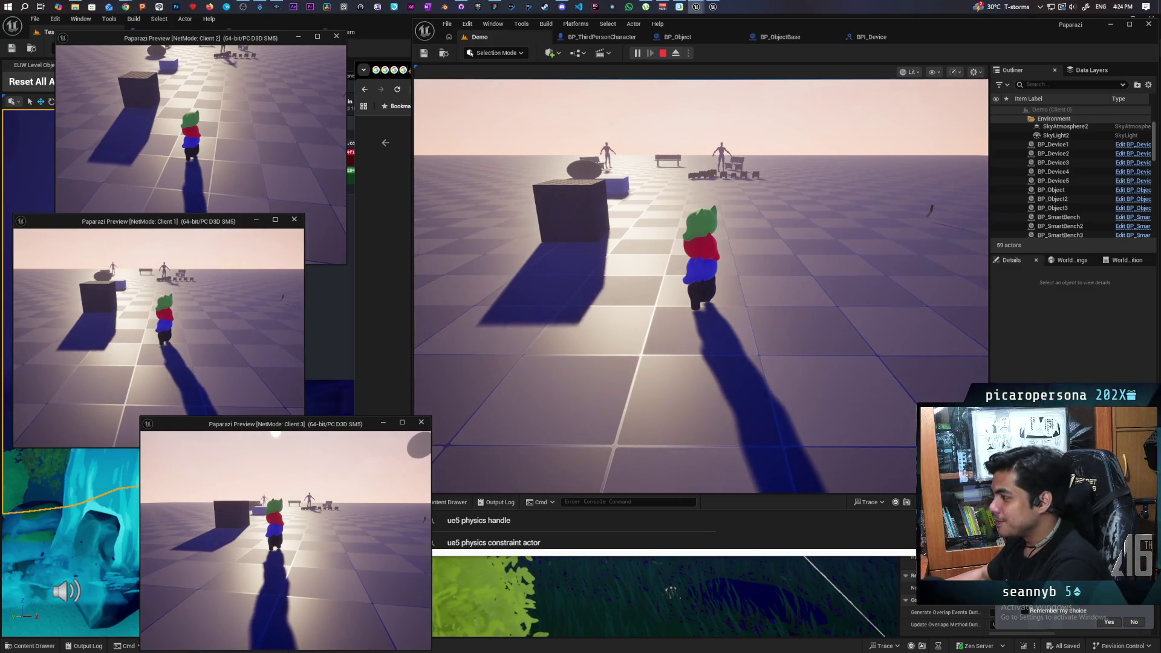
pyautogui.click(702, 285)
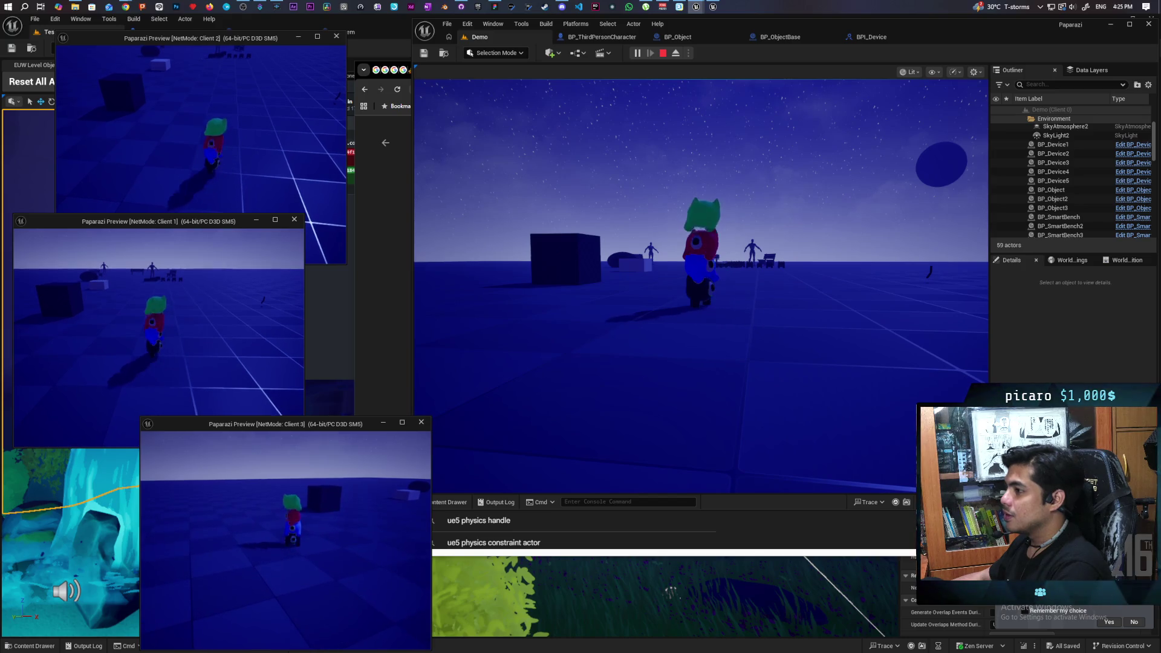
pyautogui.click(563, 367)
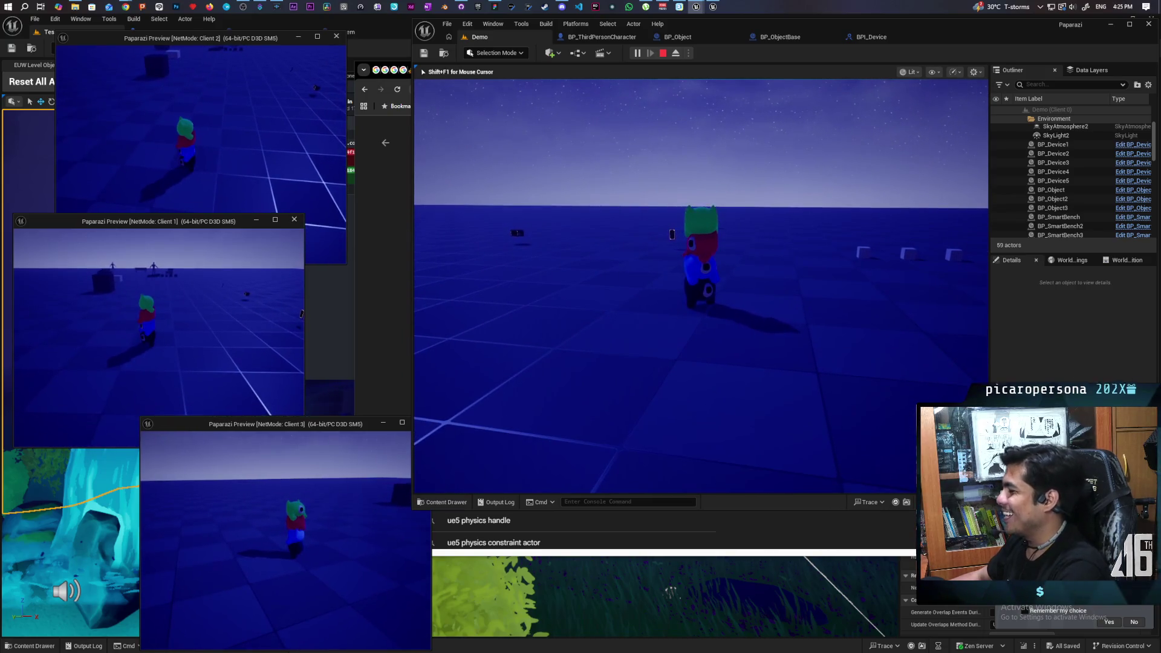
# Make Client 1's creature dive off to topple the stack, then stop the play session
pyautogui.hotkey('shift', 'F1')
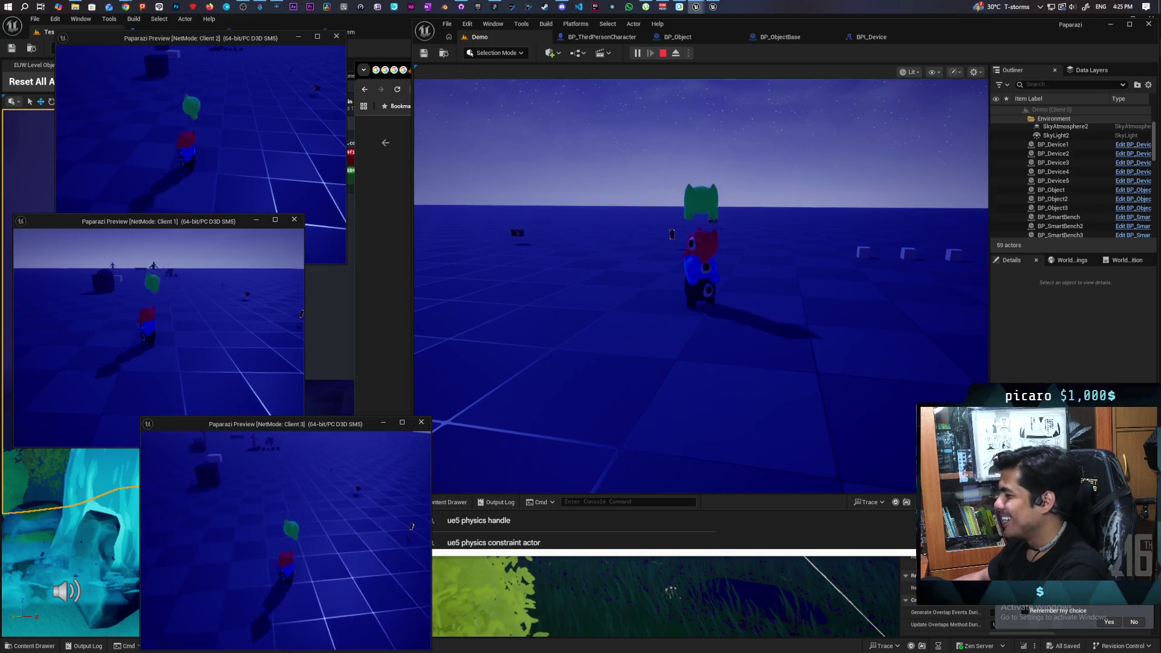
pyautogui.click(230, 168)
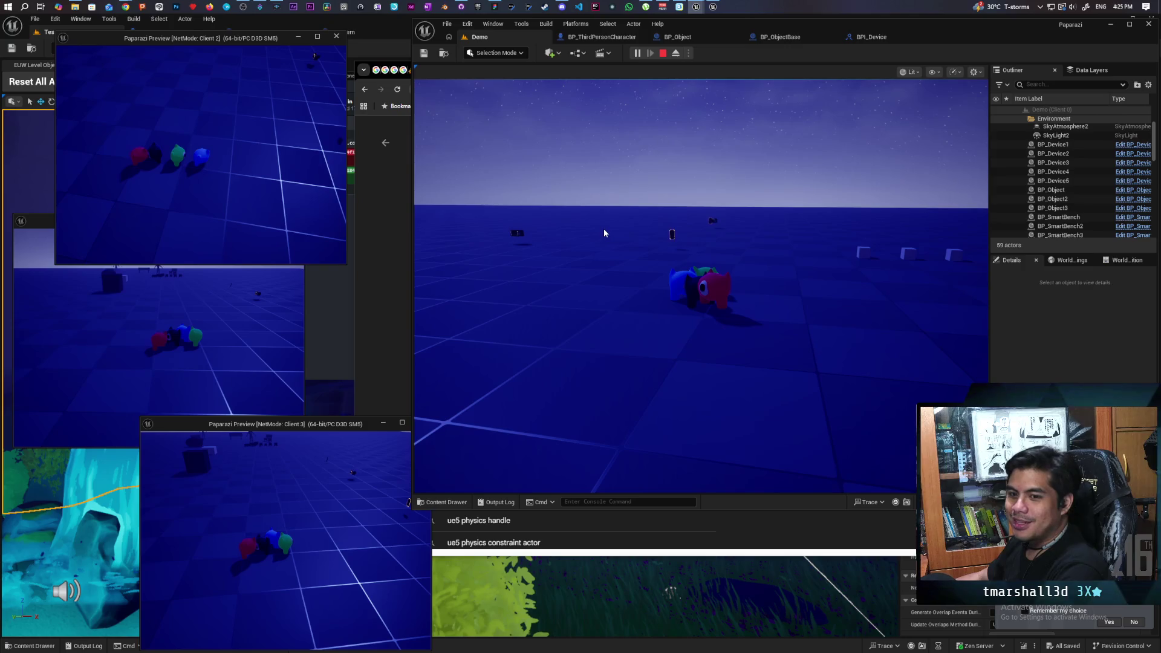
pyautogui.click(607, 206)
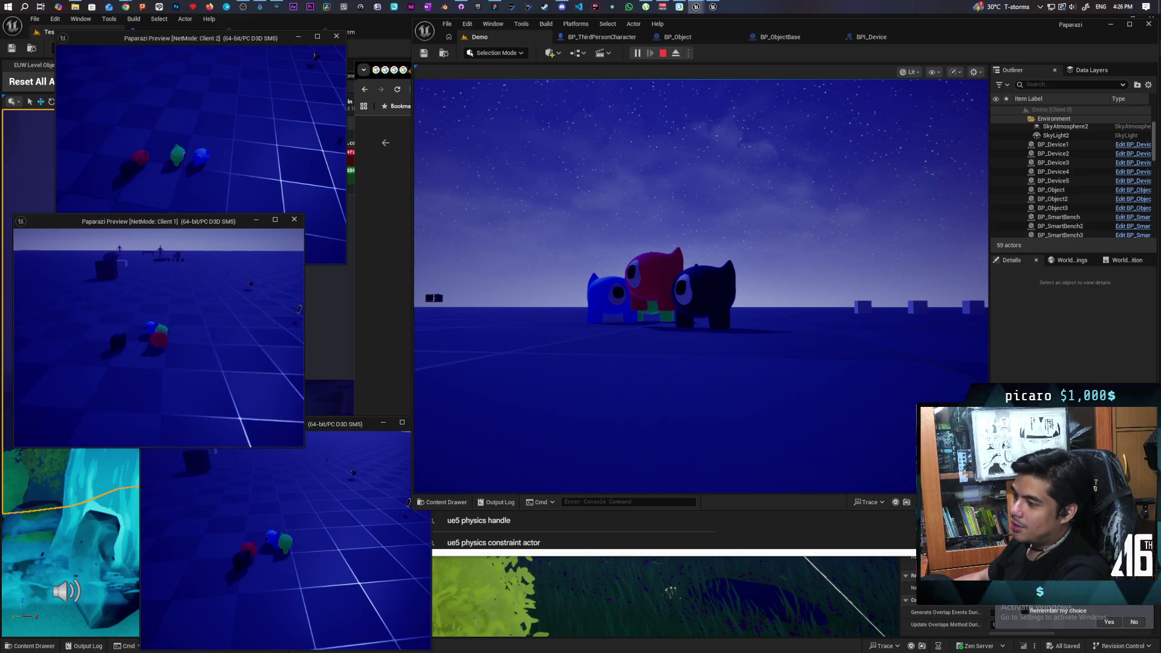
pyautogui.press('ctrl')
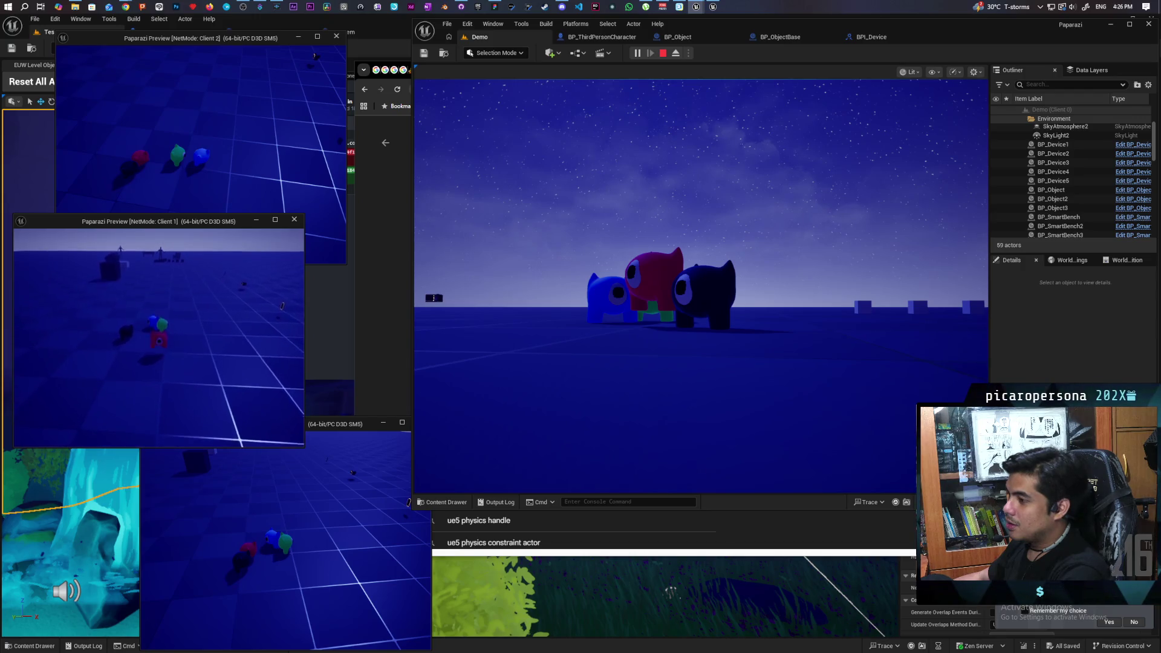
pyautogui.click(524, 249)
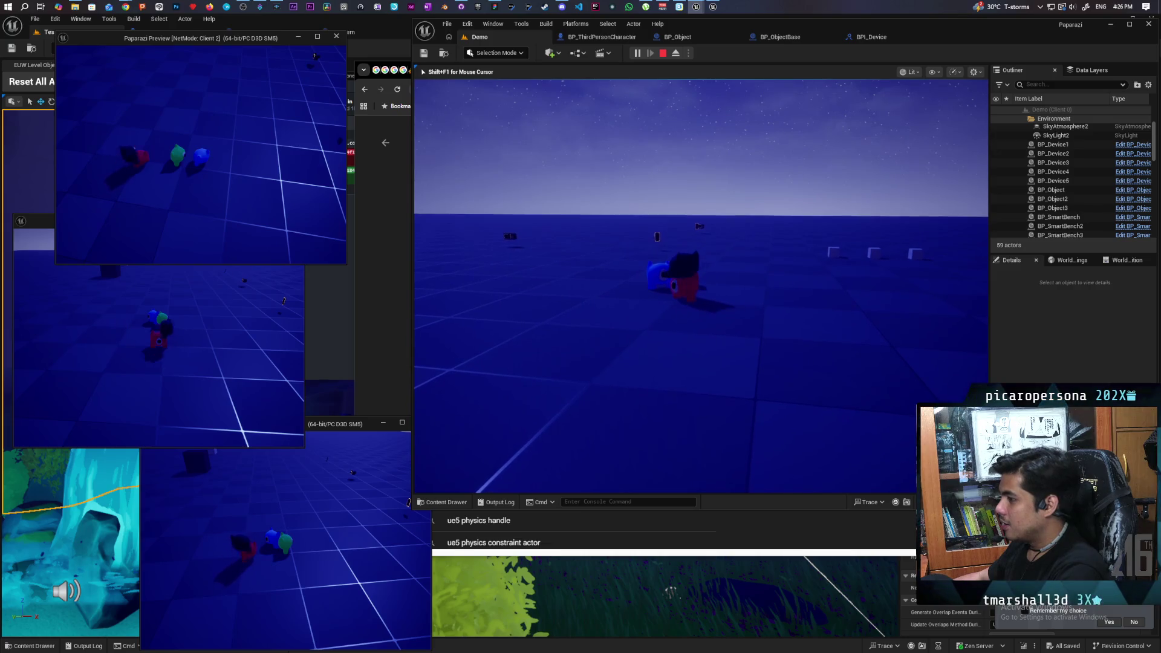
pyautogui.hotkey('shift', 'F1')
pyautogui.click(201, 336)
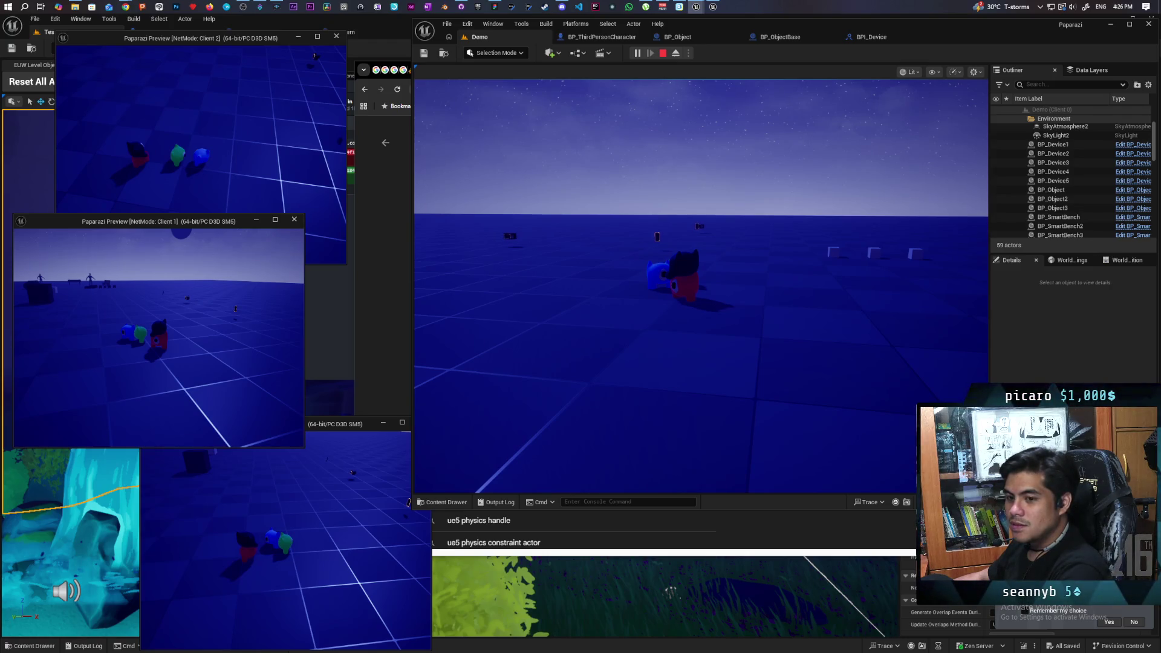
pyautogui.press('Escape')
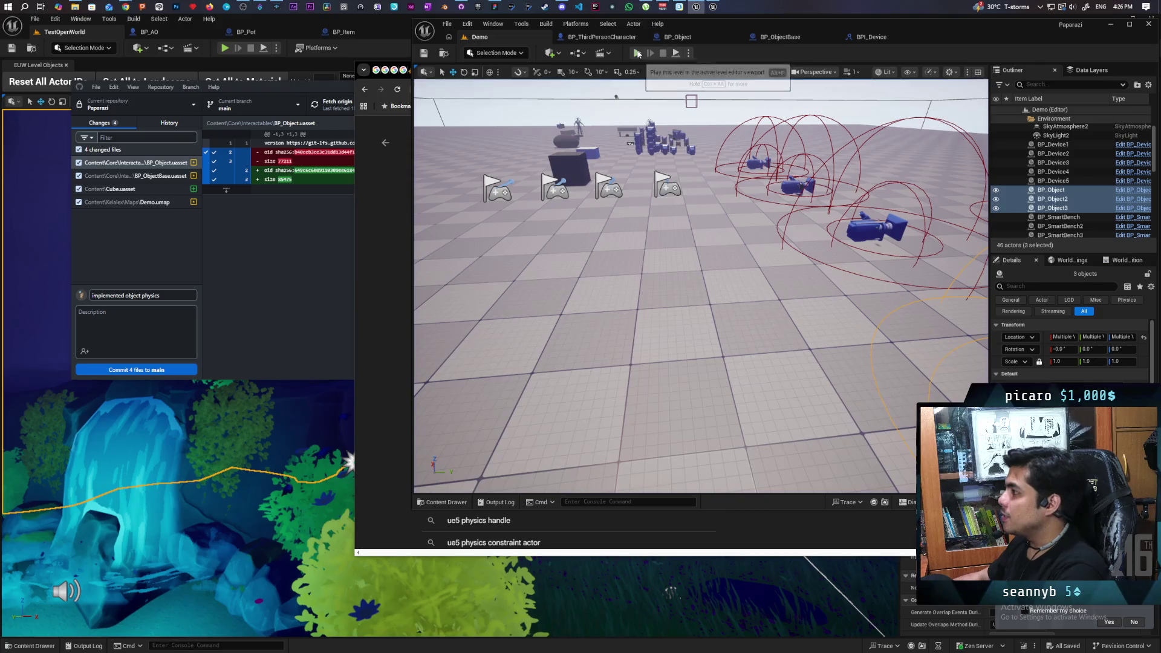
# Start the multiplayer session, hop the dark creature onto the green one and climb red on top
pyautogui.click(637, 53)
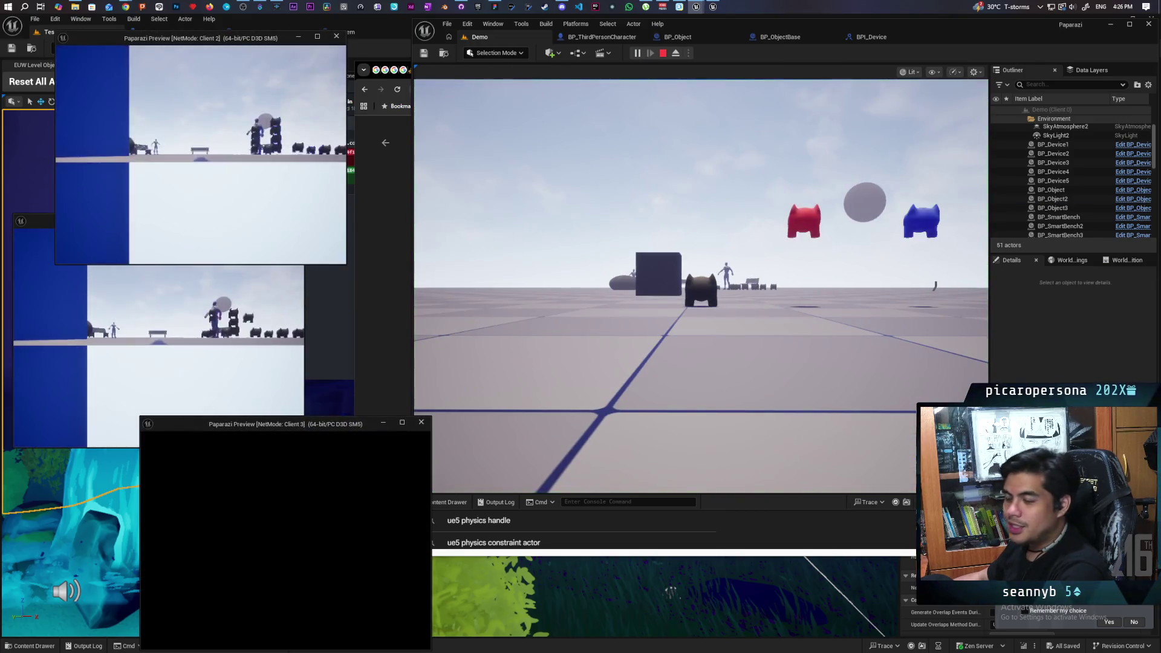
pyautogui.click(701, 284)
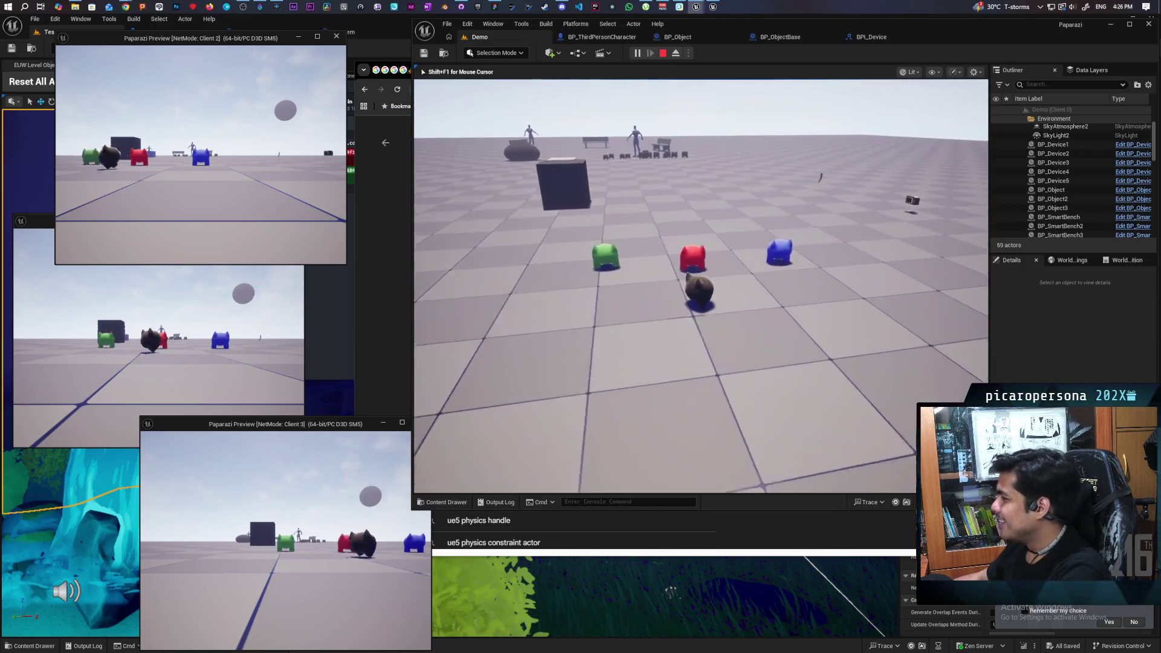
pyautogui.press('w')
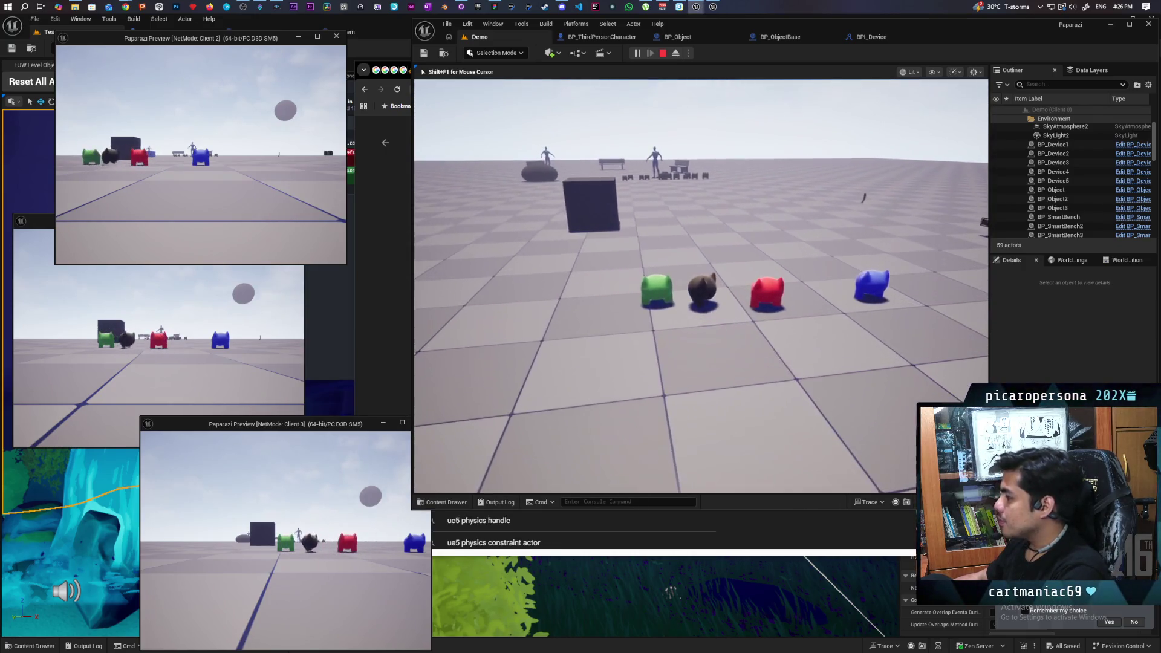
pyautogui.click(182, 372)
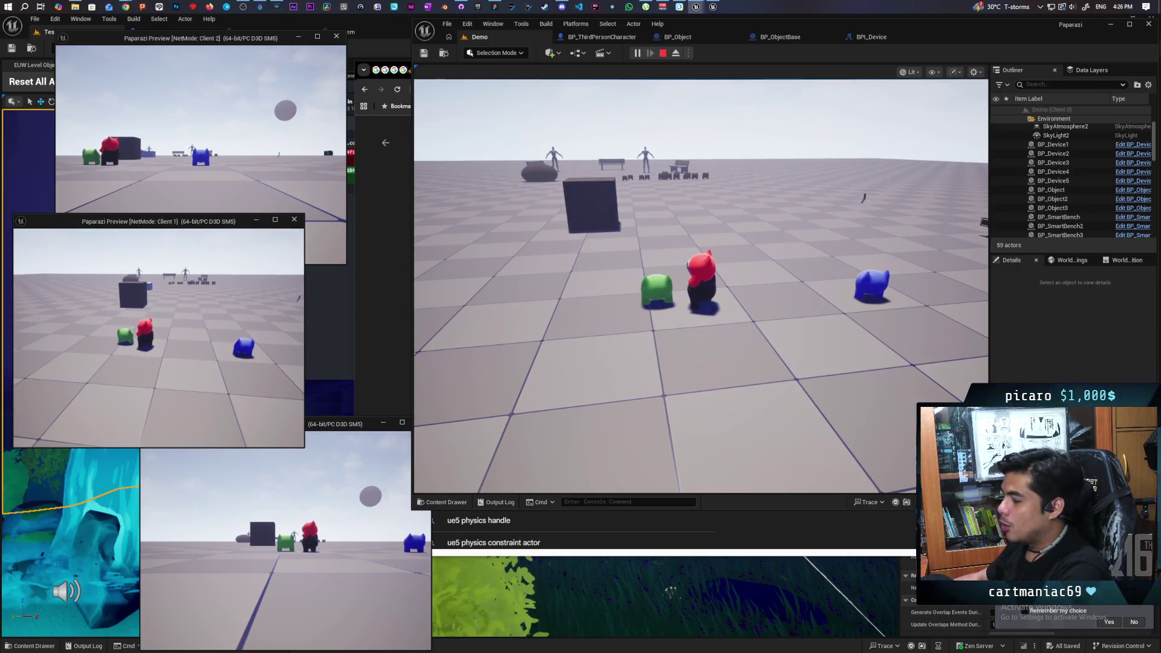
pyautogui.press('d')
pyautogui.hotkey('alt', 'Tab')
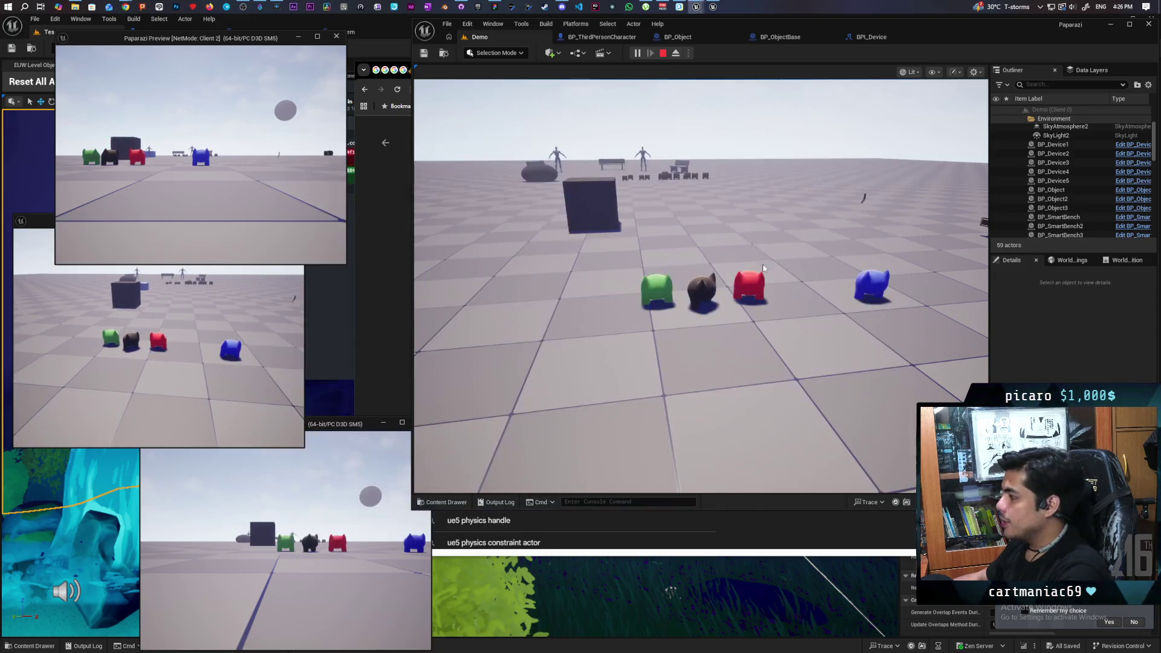
pyautogui.press('a')
pyautogui.press('space')
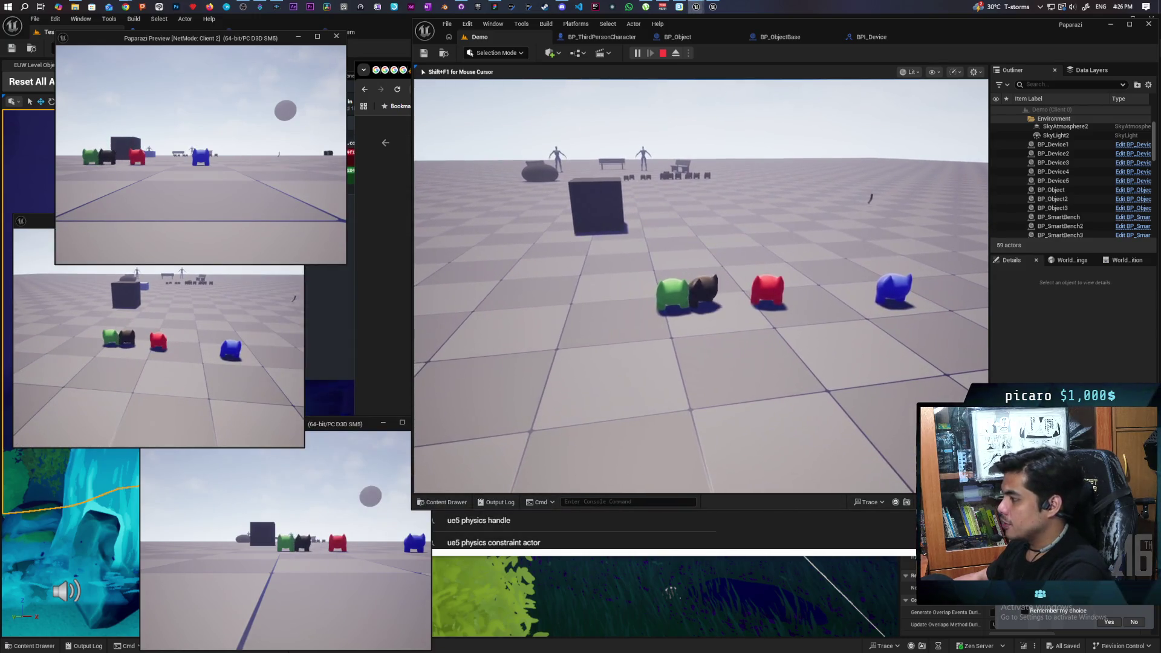
pyautogui.press('space')
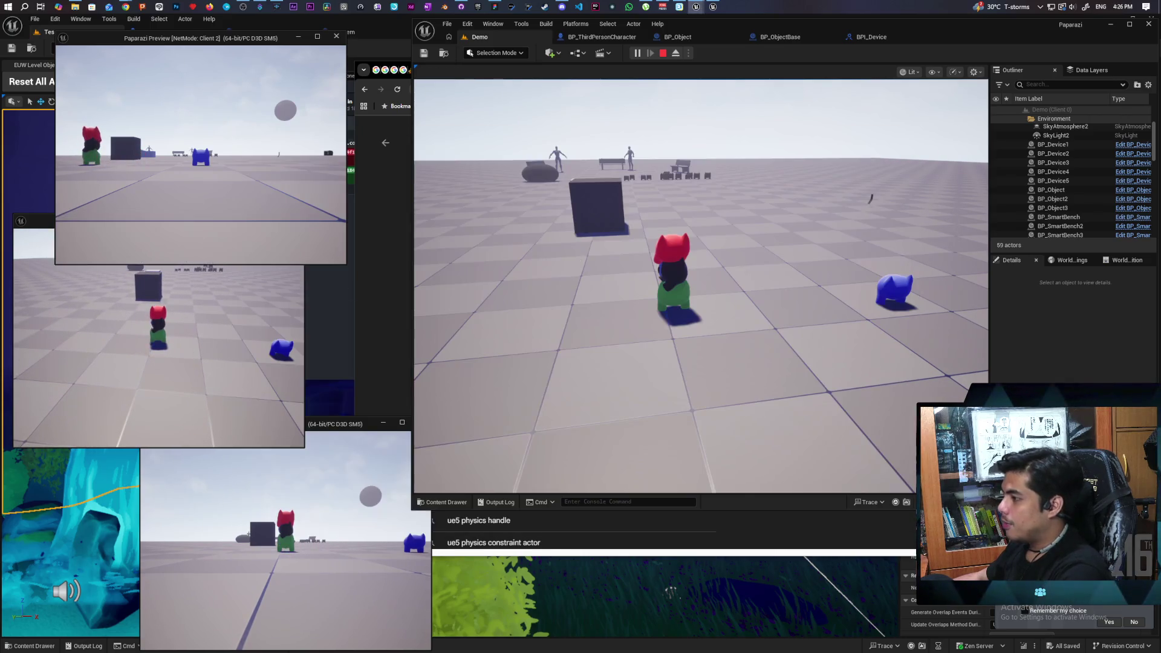
# Hop the black creature onto the red one, walk the green creature past it, then stop the session
pyautogui.click(701, 284)
pyautogui.hotkey('shift', 'F1')
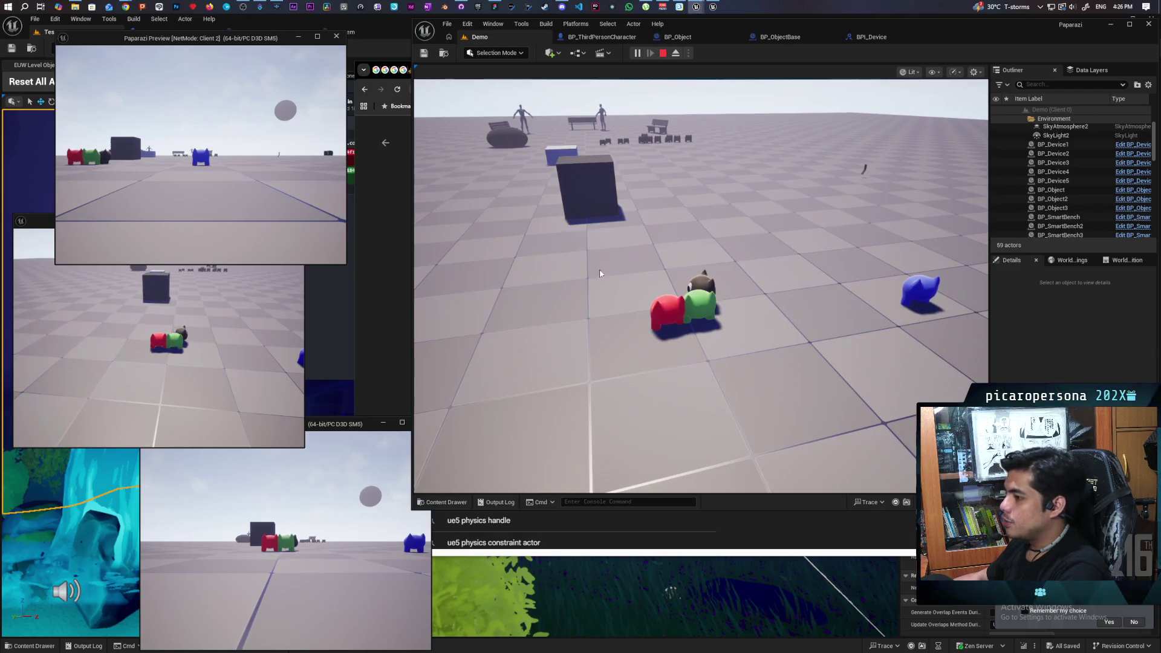
pyautogui.press('s')
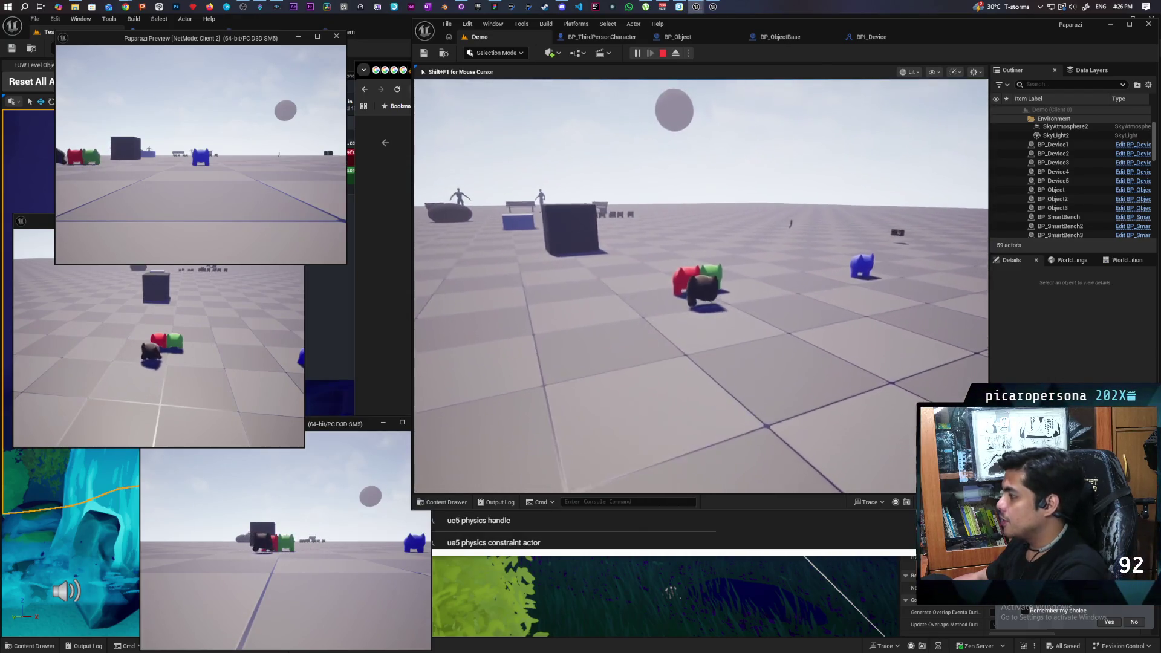
pyautogui.press('w')
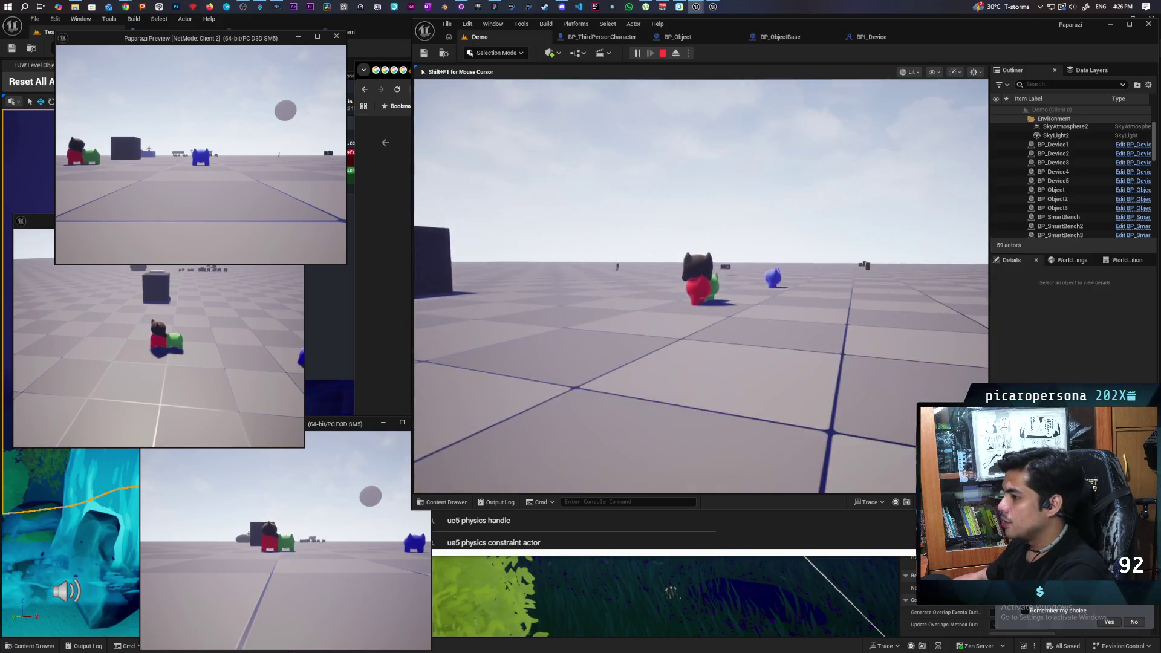
pyautogui.hotkey('alt', 'Tab')
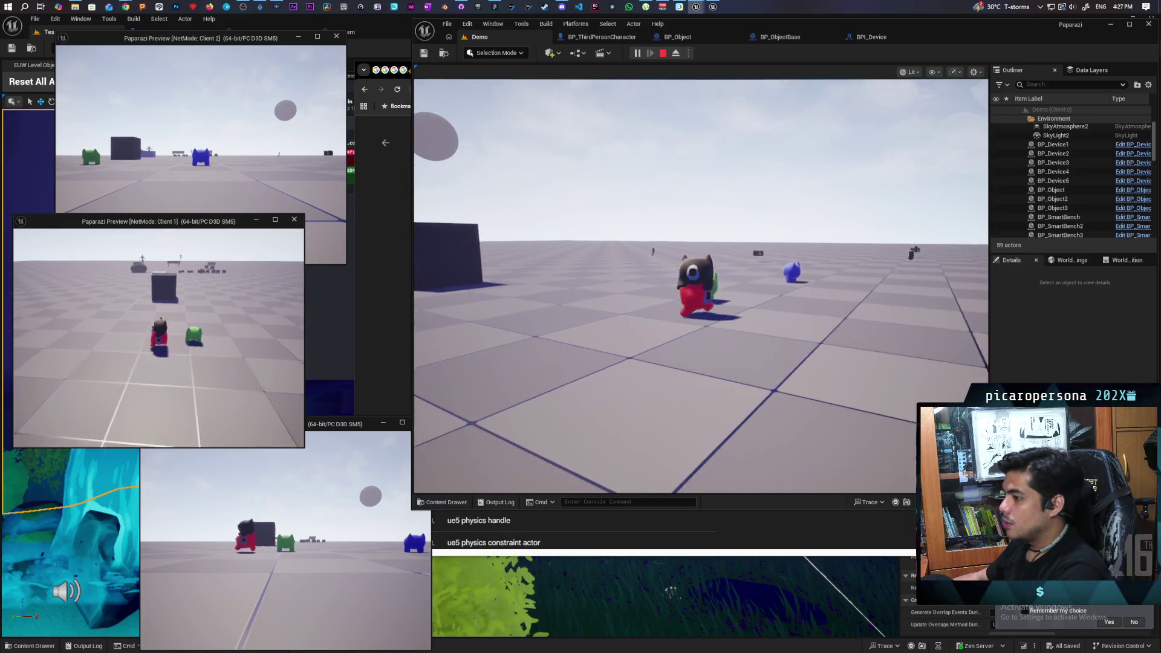
pyautogui.press('w')
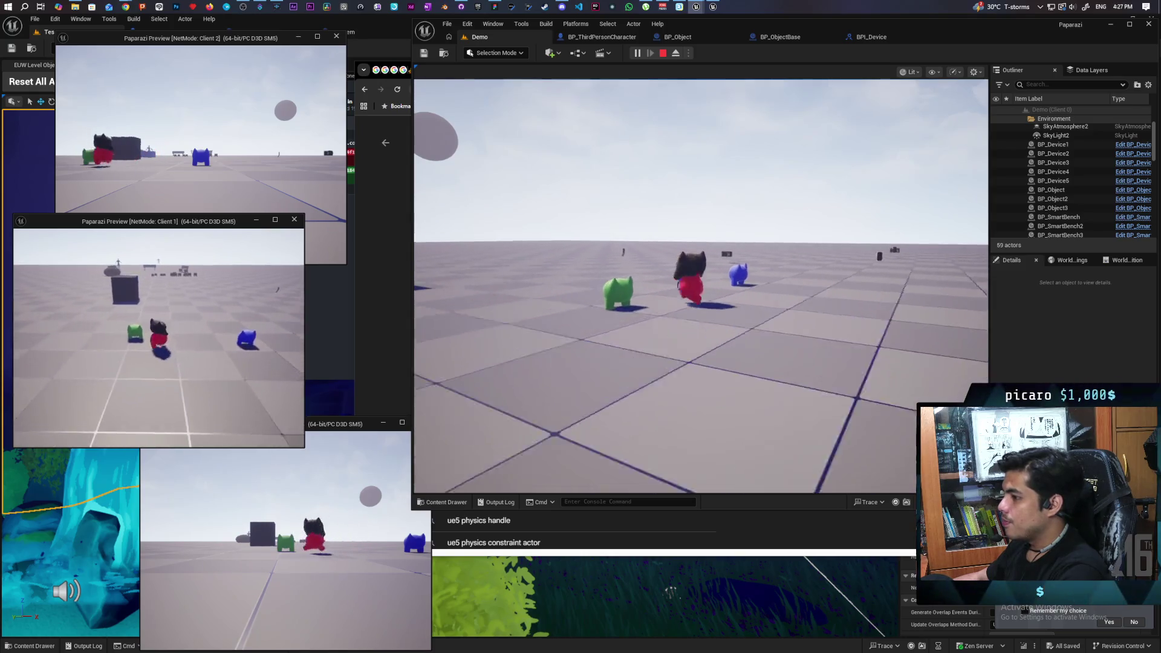
pyautogui.press('w')
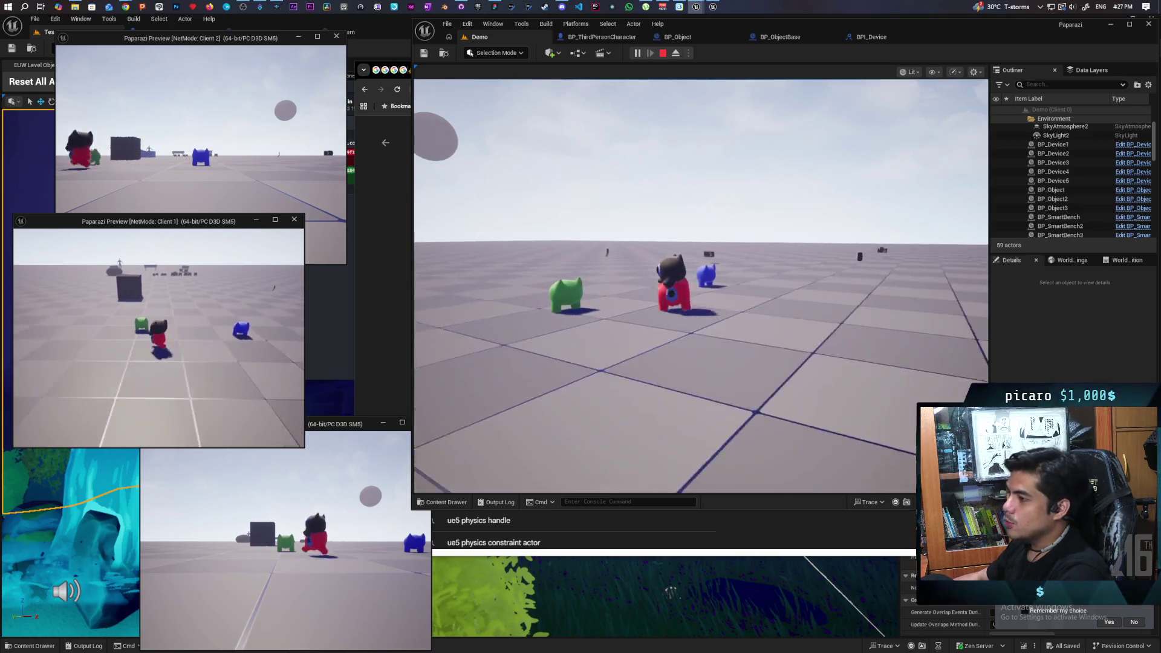
pyautogui.press('w')
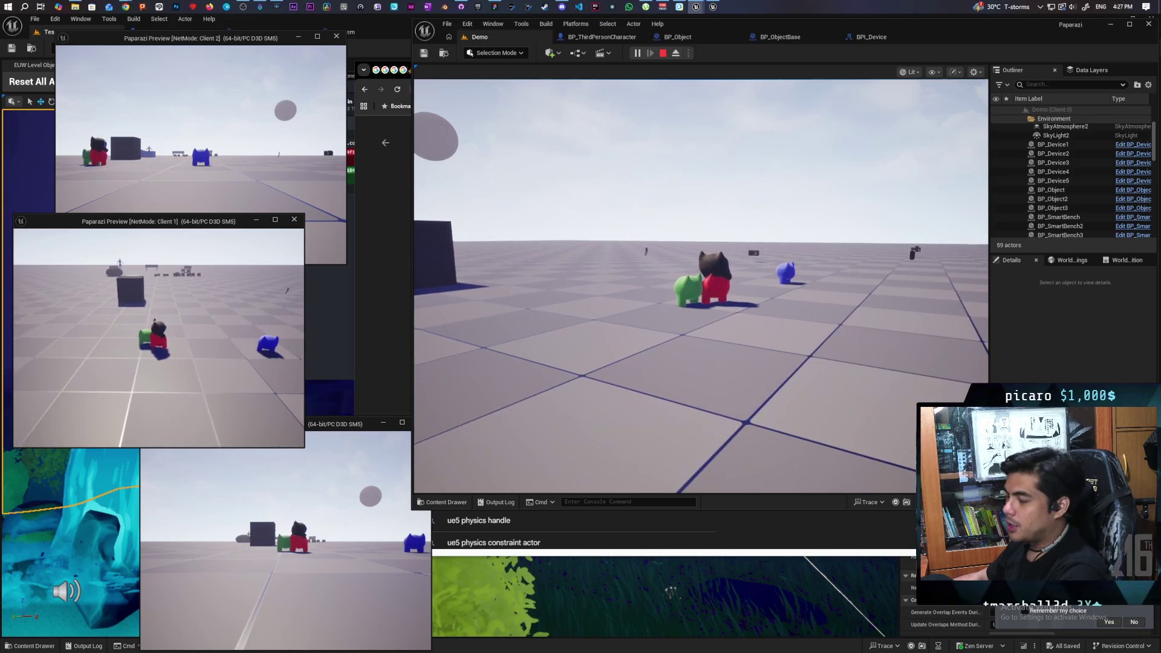
pyautogui.press('w')
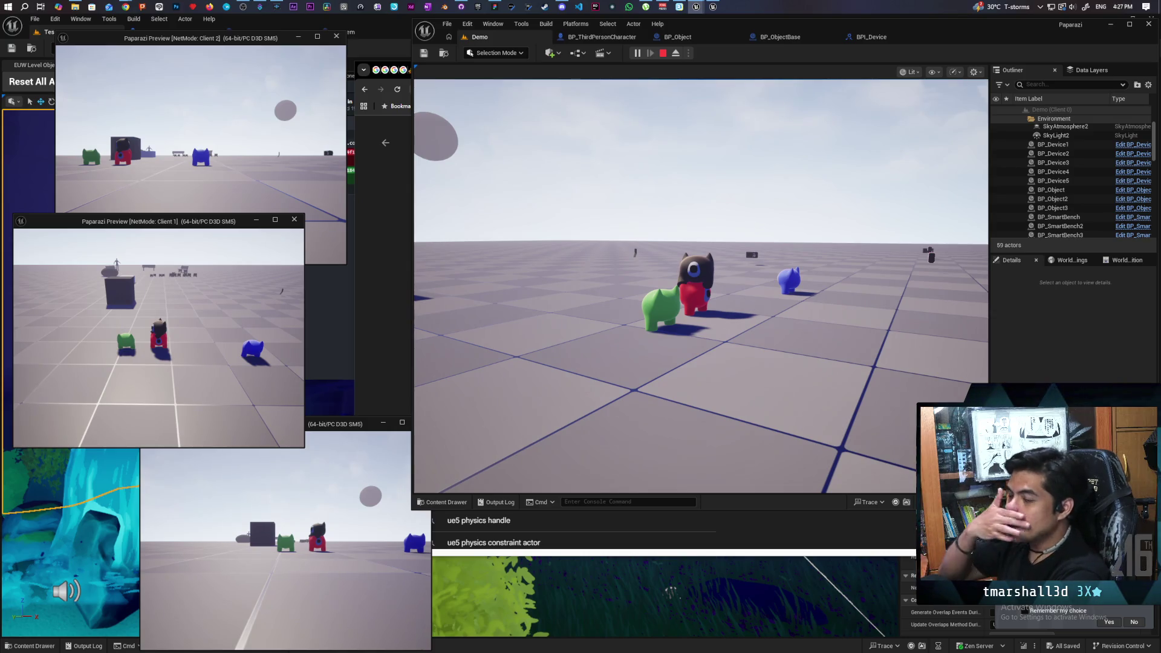
pyautogui.press('Escape')
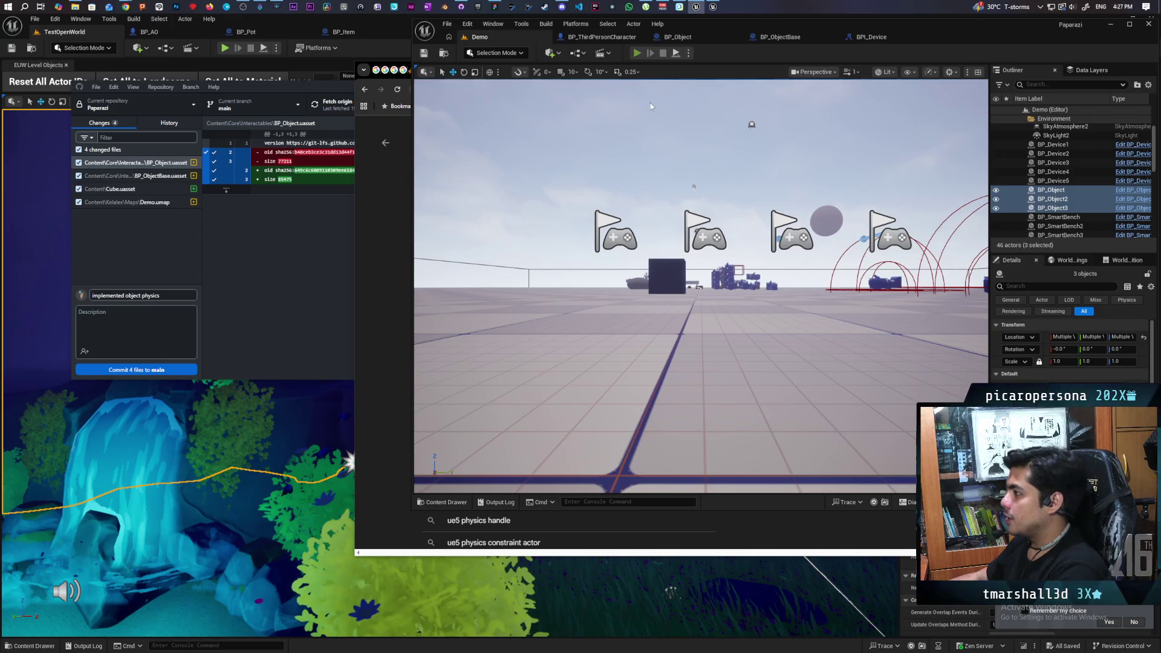
# Start the multiplayer session and walk the black character up to the white cubes
pyautogui.hotkey('alt', 'p')
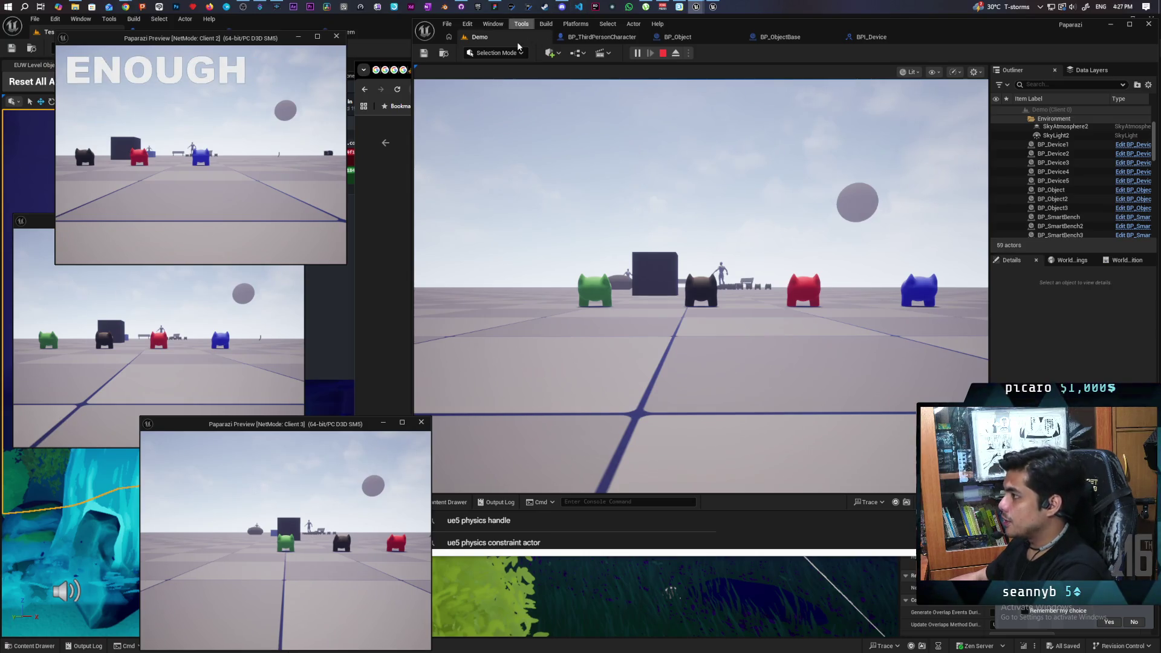
pyautogui.click(646, 126)
pyautogui.press('w')
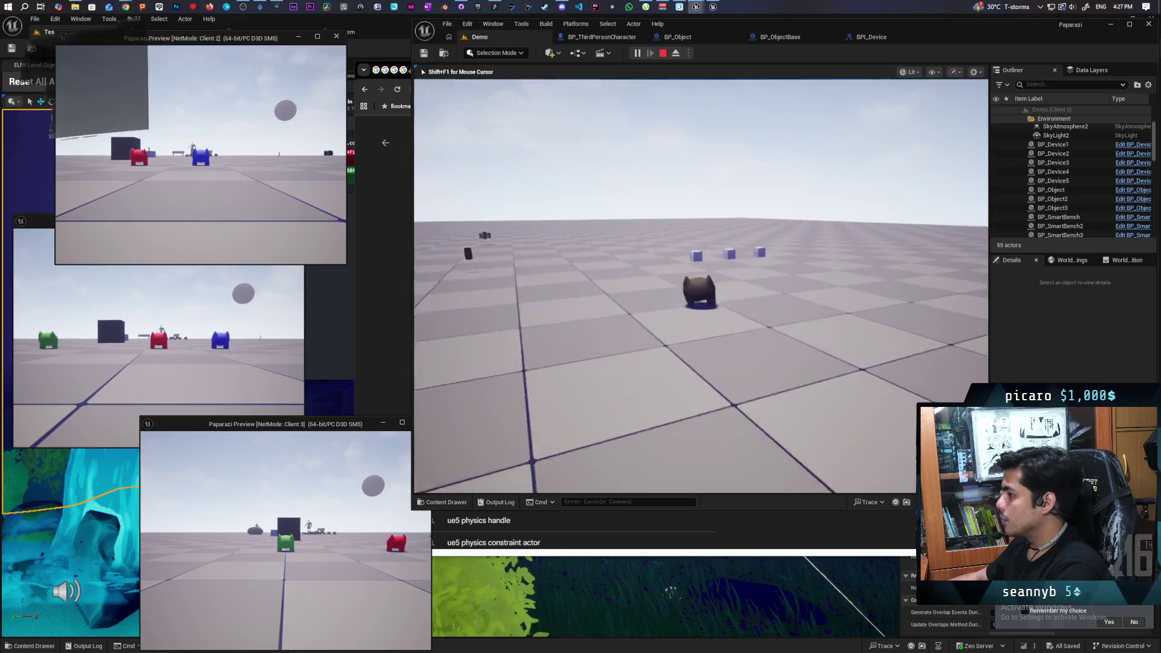
pyautogui.press('d')
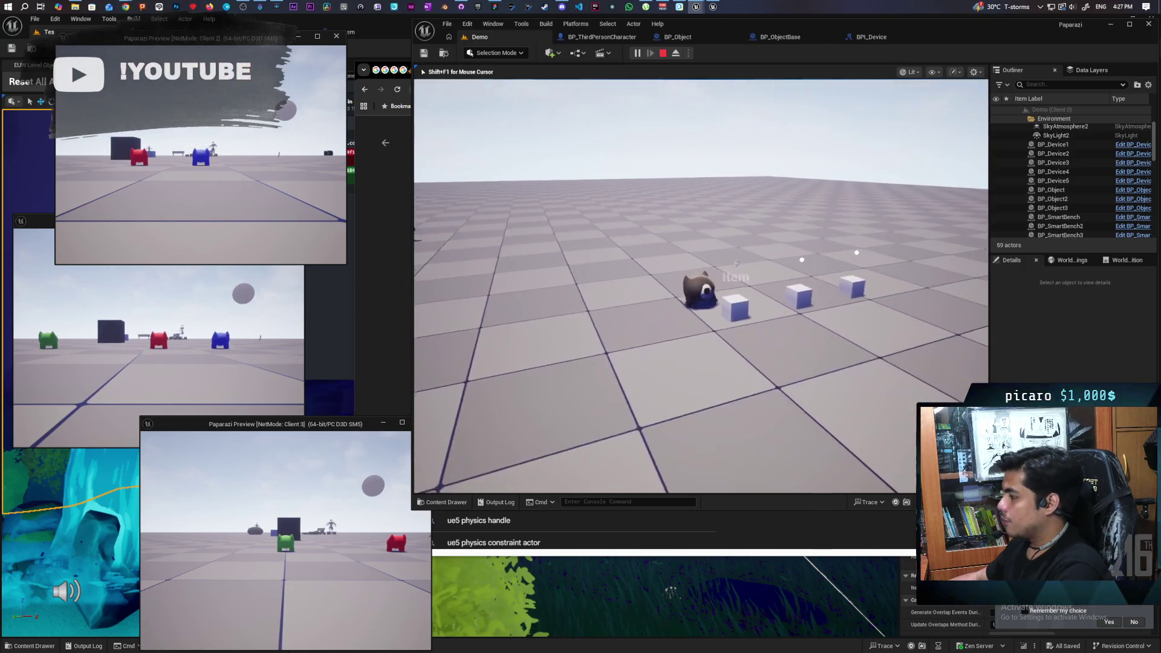
pyautogui.hotkey('shift', 'F1')
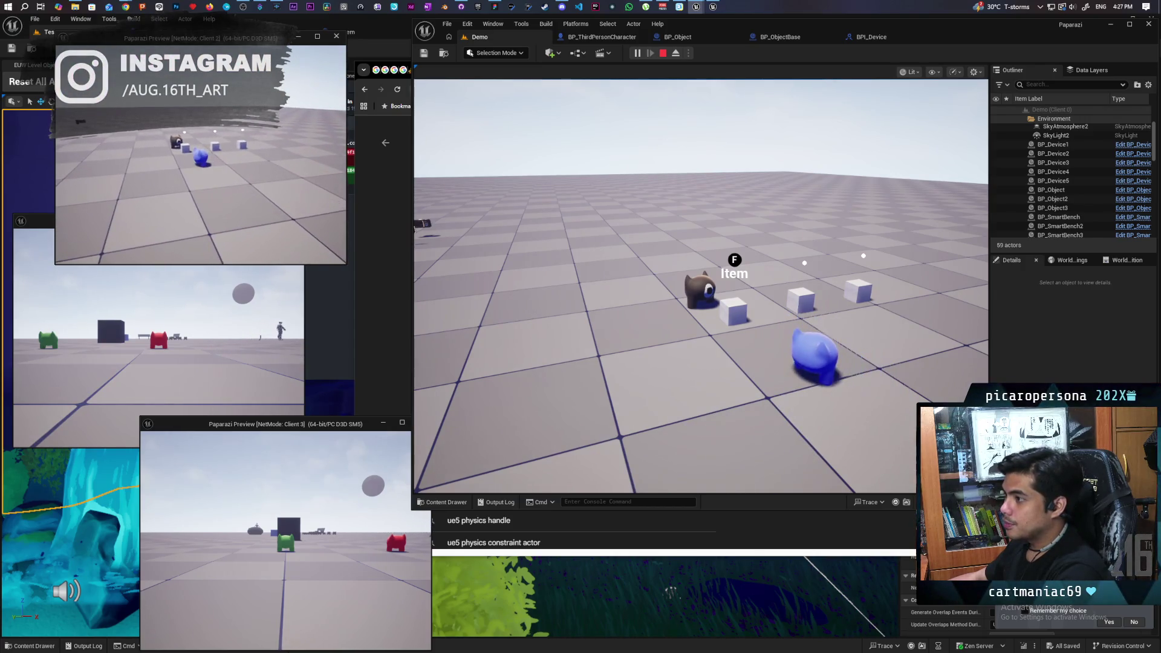
pyautogui.hotkey('alt', 'Tab')
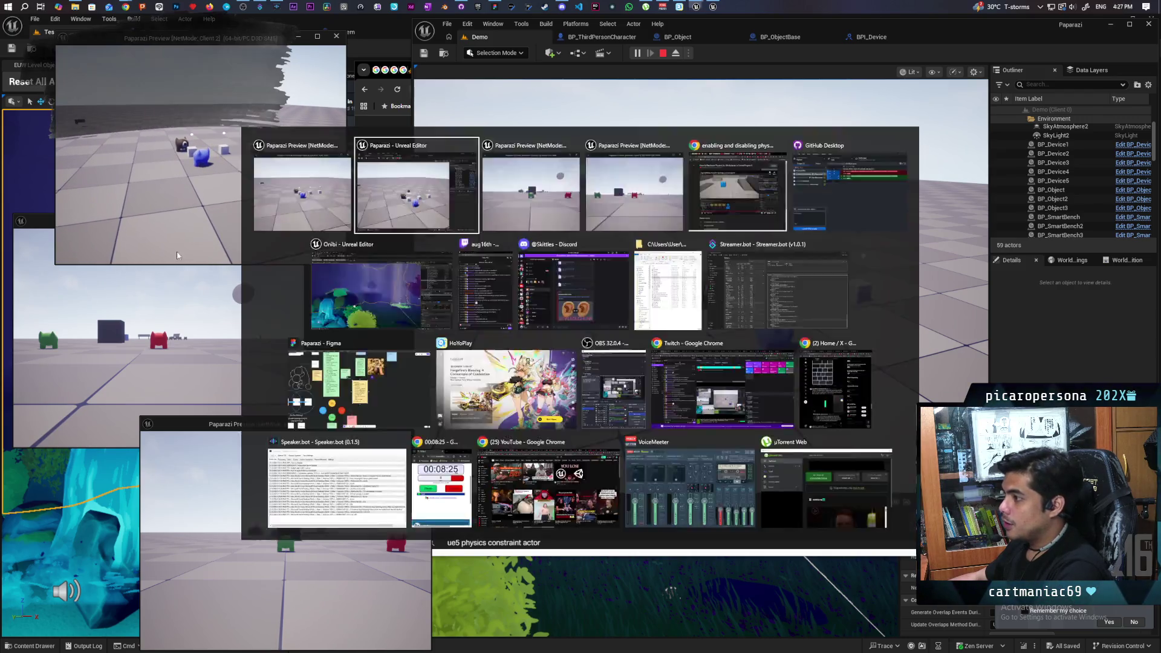
pyautogui.click(726, 235)
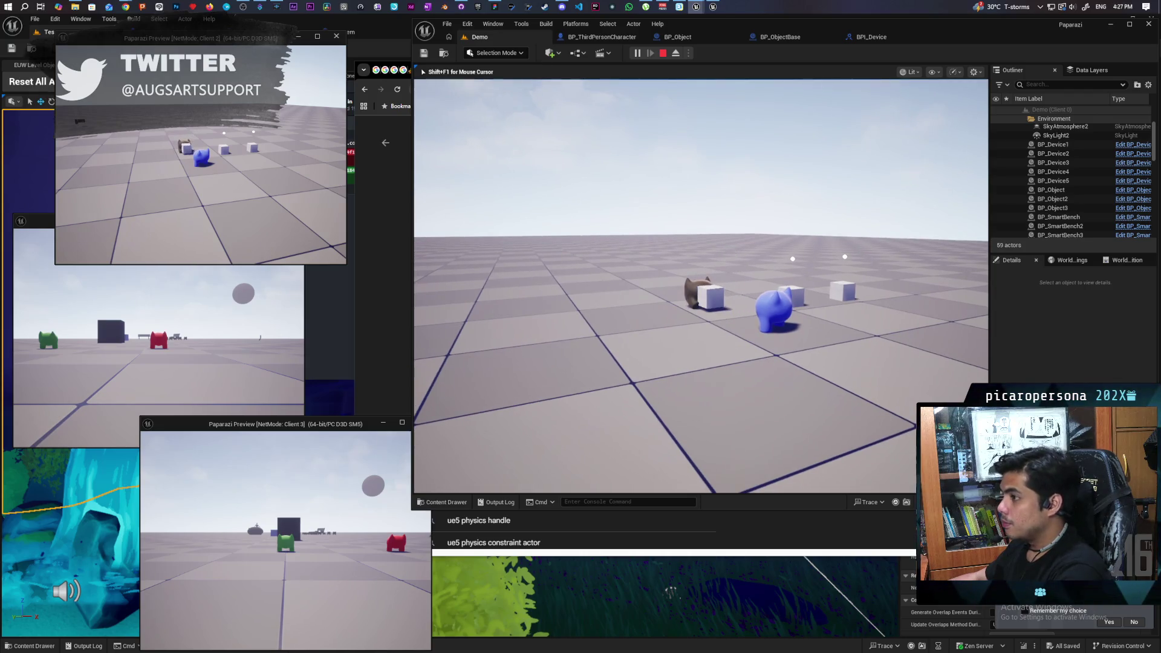
# Pick up a white cube, drop it with physics on, and grab it again
pyautogui.press('f')
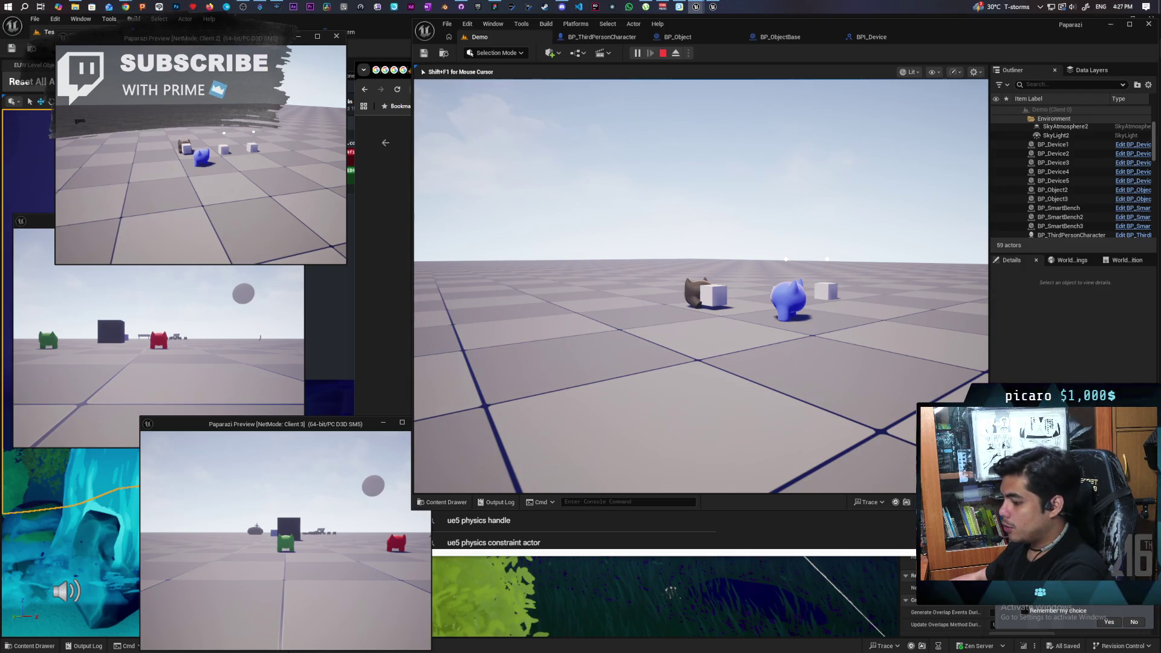
pyautogui.press('f')
pyautogui.press('f')
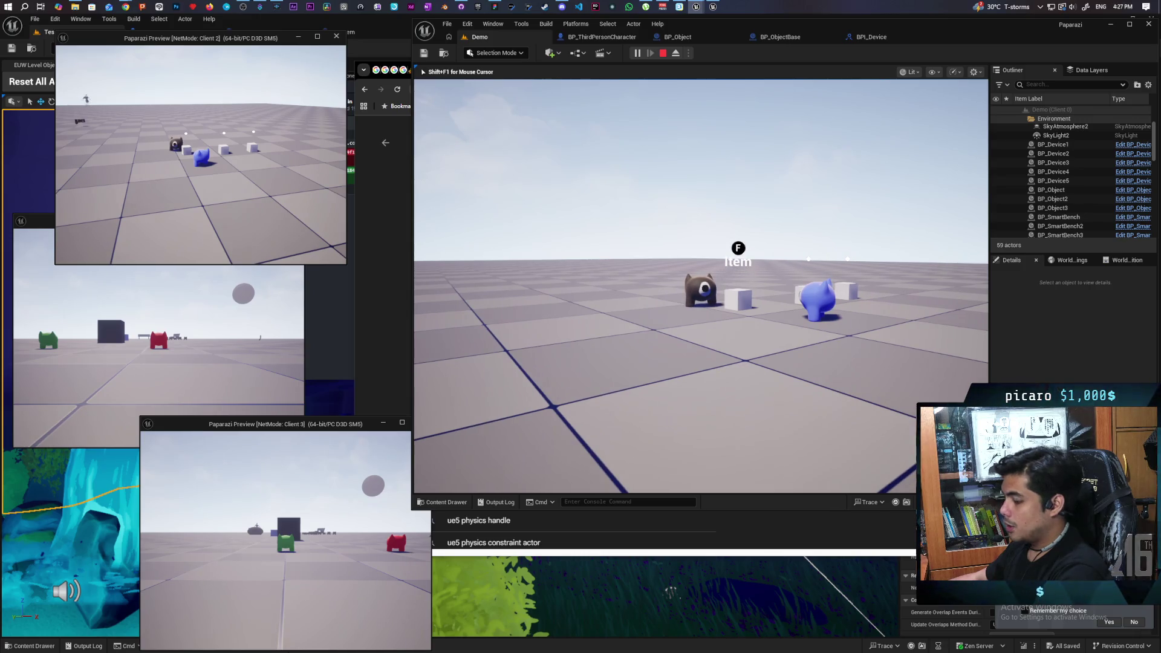
pyautogui.press('f')
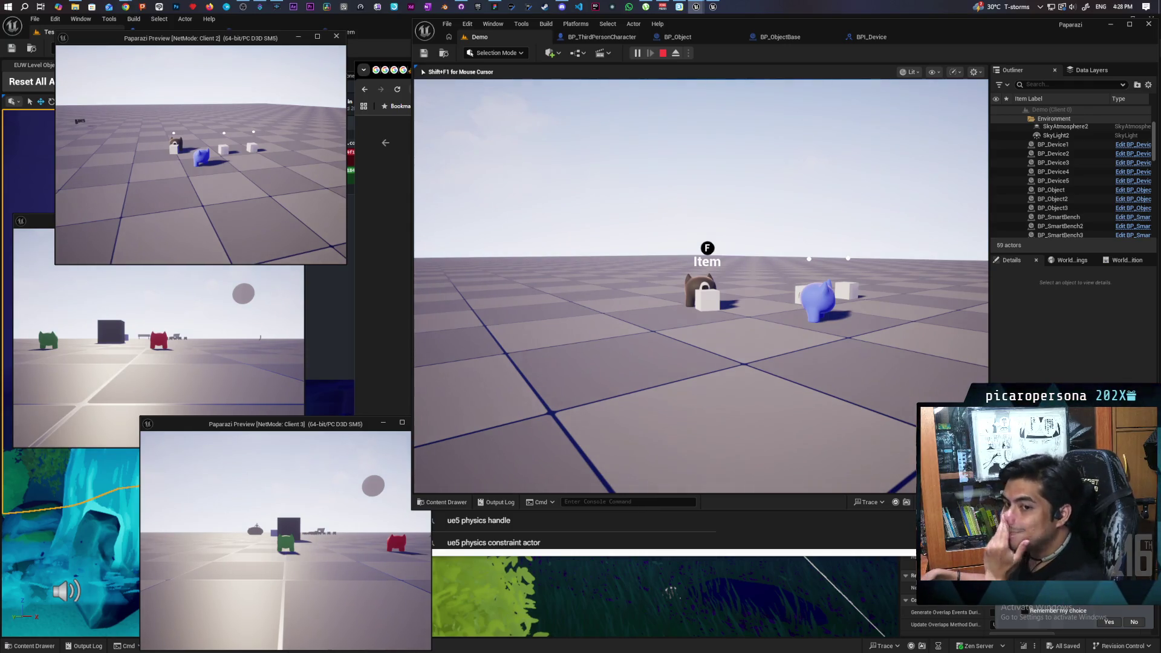
# Walk the black, red and green characters toward each other across the client windows
pyautogui.press('s')
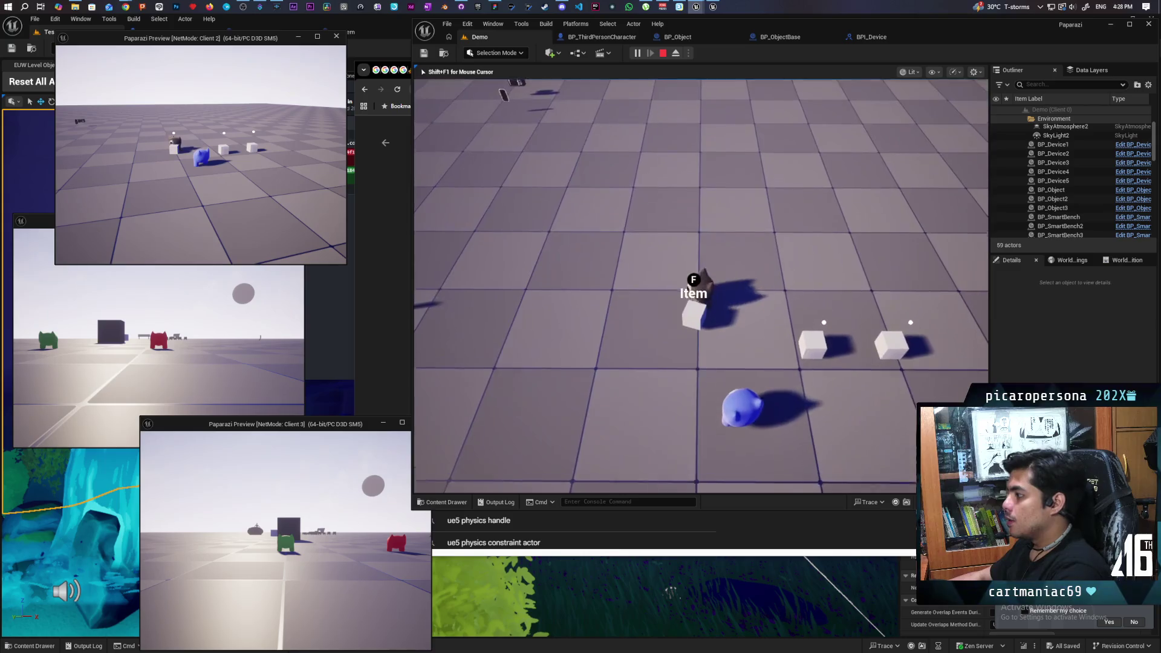
pyautogui.press('w')
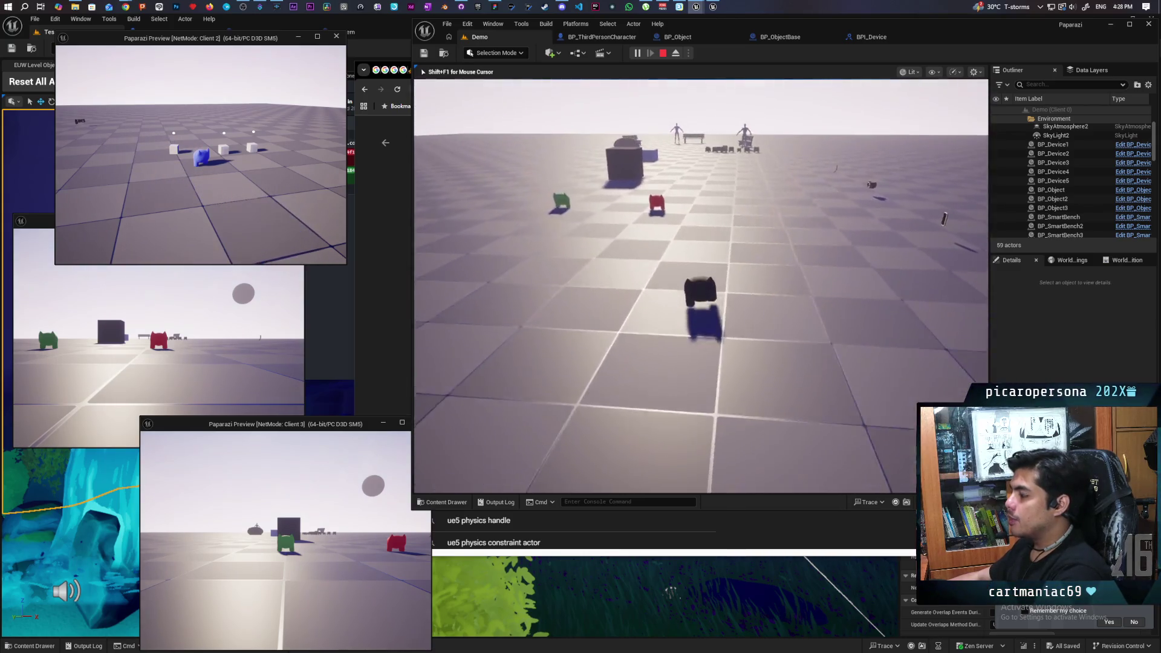
pyautogui.hotkey('alt', 'Tab')
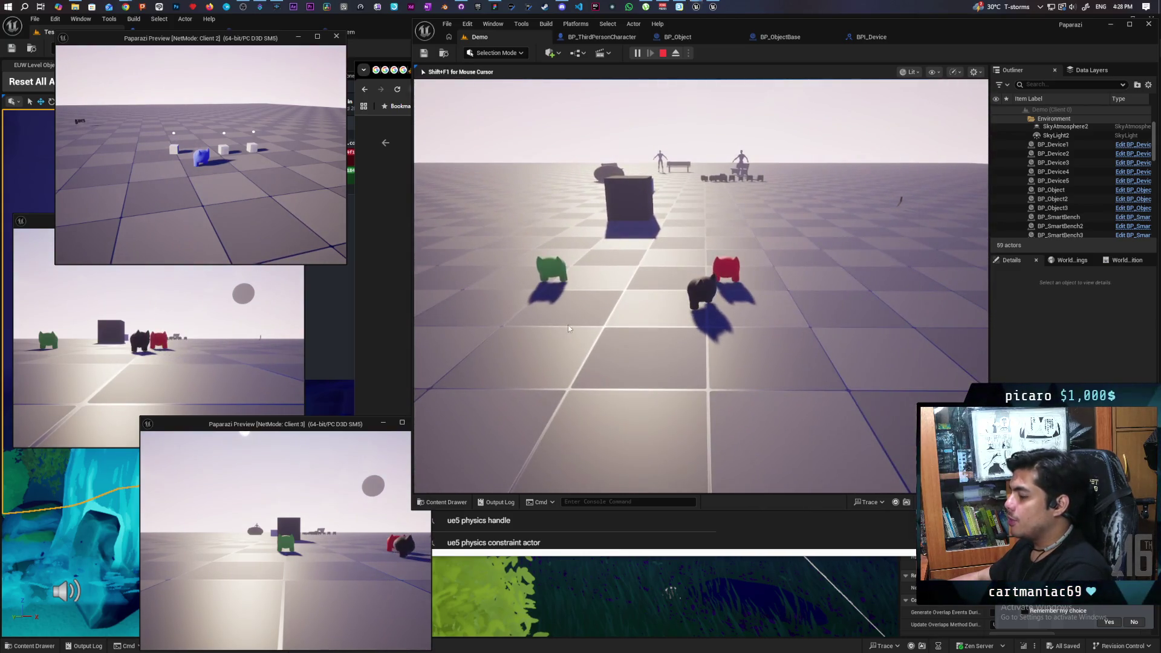
pyautogui.press('w')
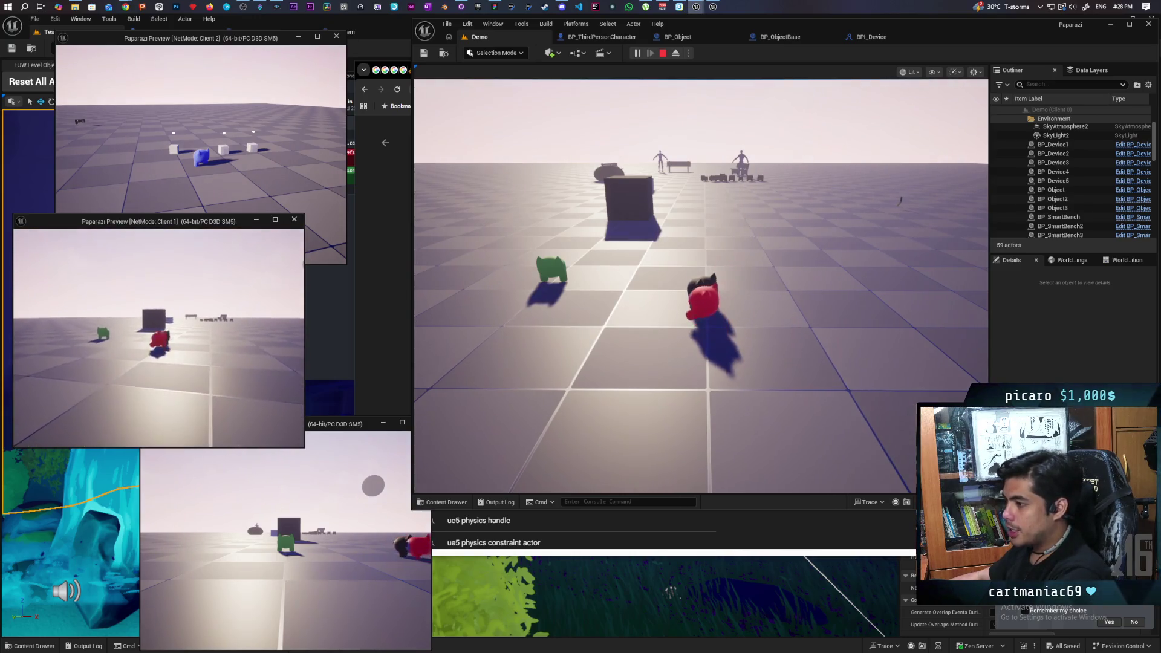
pyautogui.hotkey('alt', 'Tab')
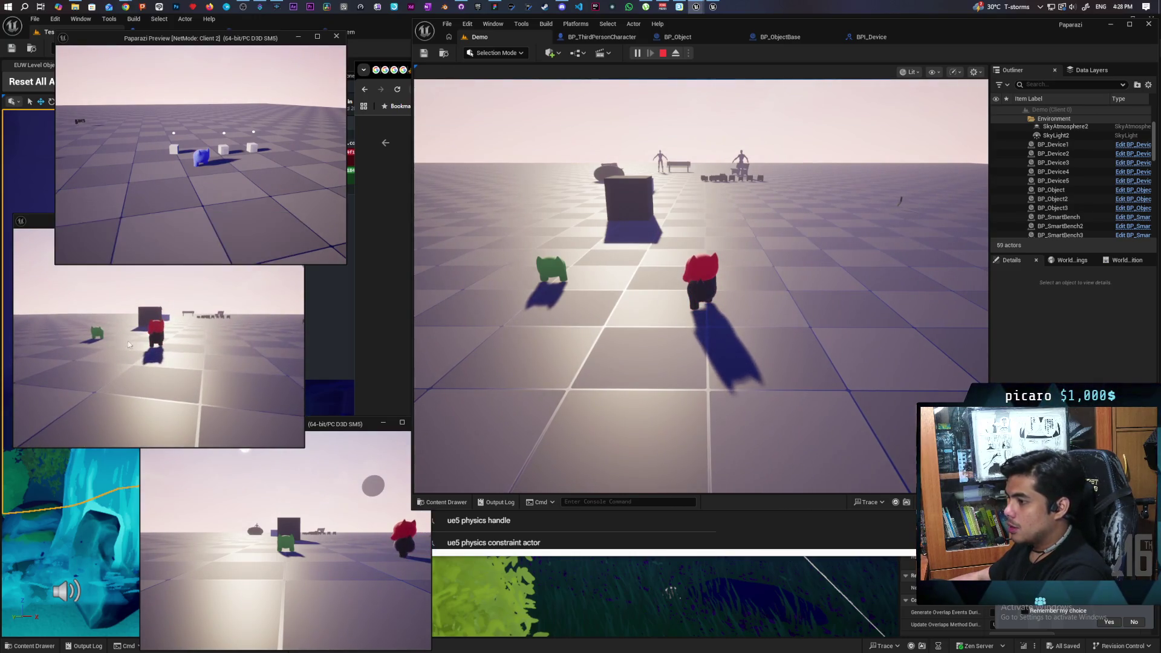
pyautogui.click(334, 540)
pyautogui.press('w')
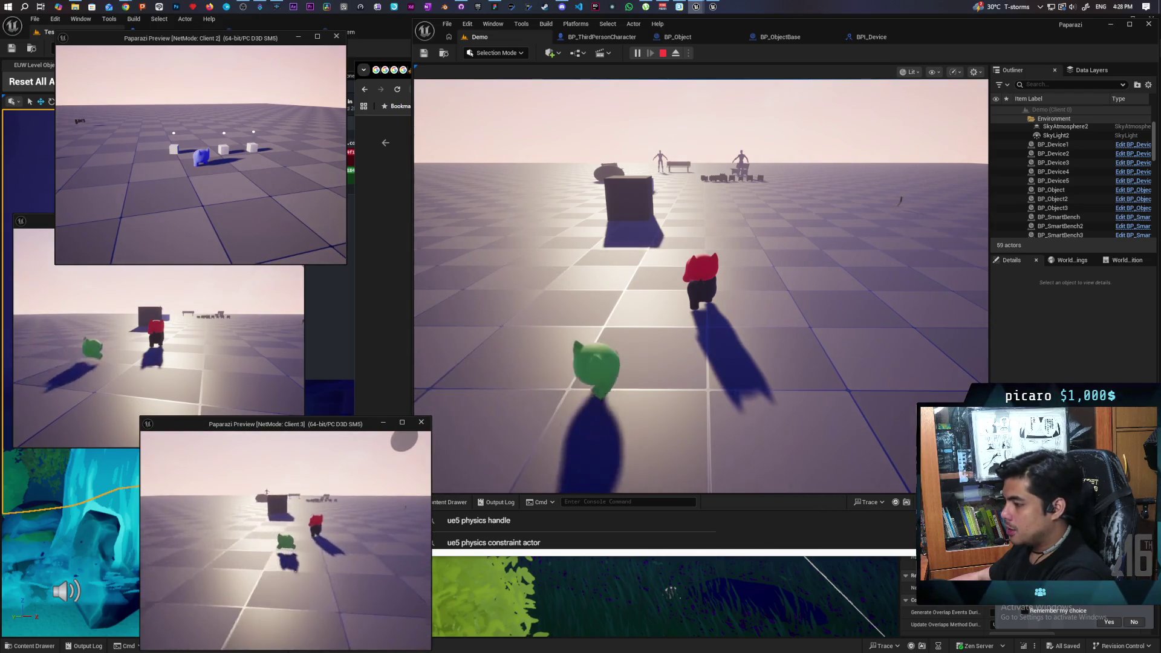
pyautogui.press('w')
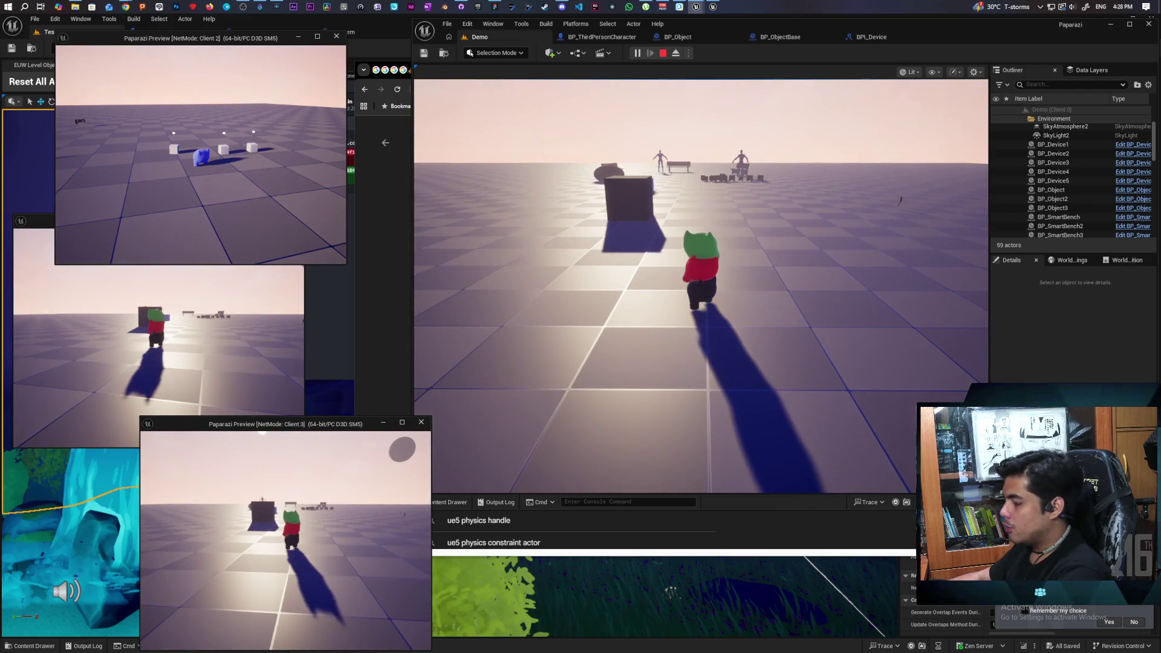
# Jump the black character onto the red one, stop the session, and open BP_Object's event graph
pyautogui.hotkey('alt', 'Tab')
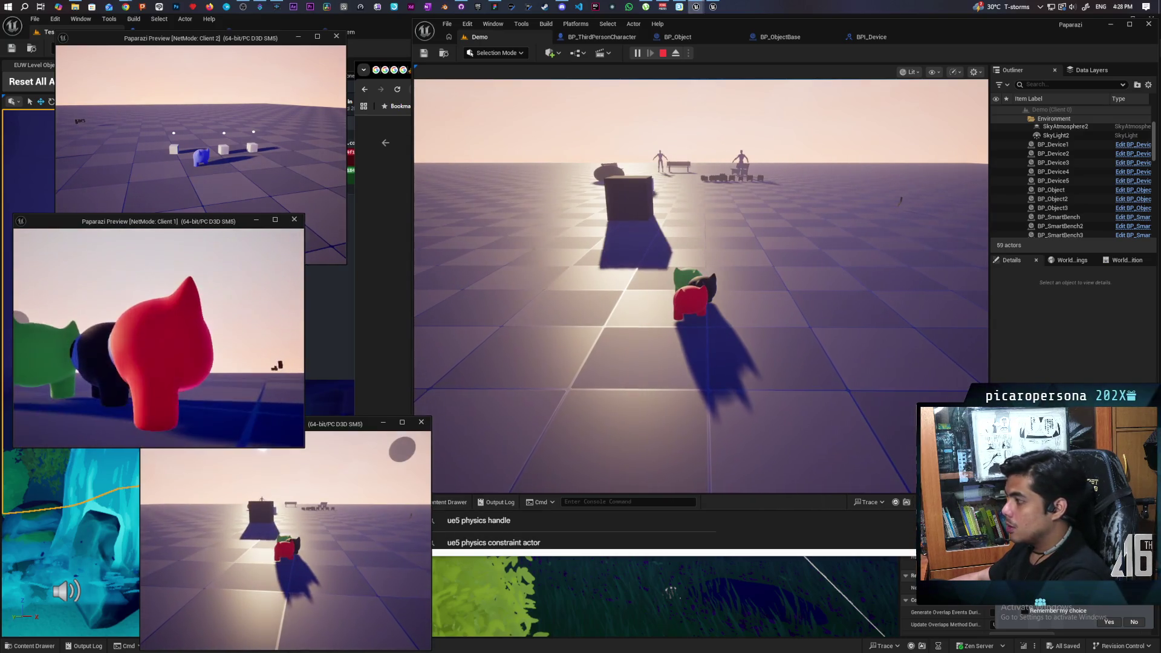
pyautogui.hotkey('alt', 'Tab')
pyautogui.click(702, 284)
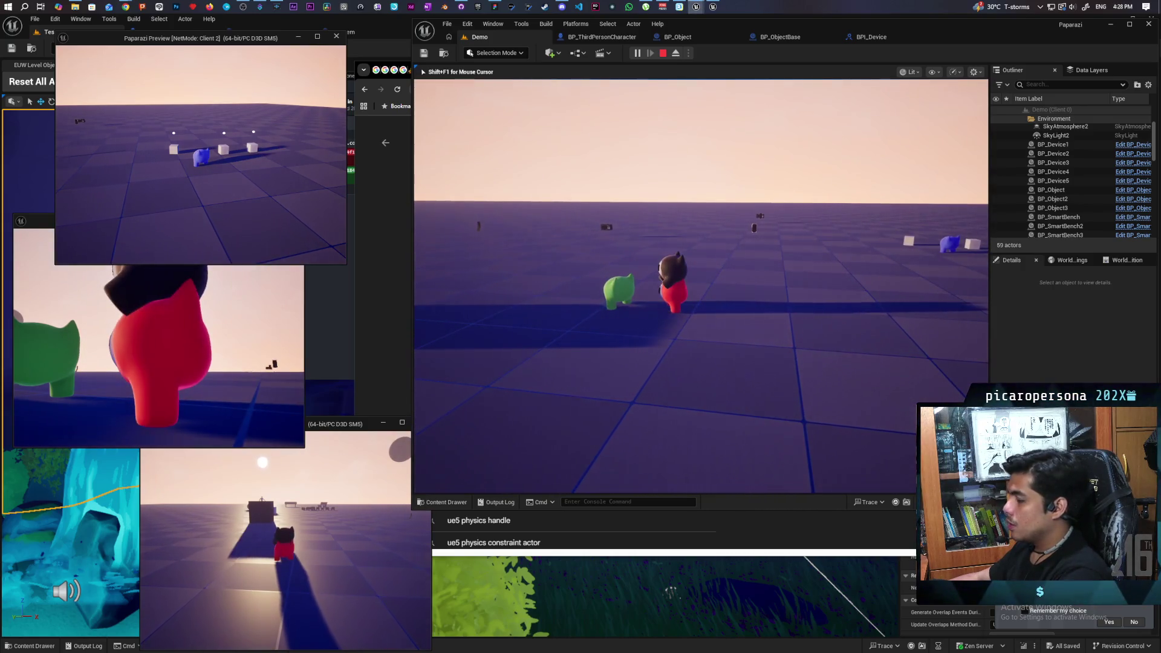
pyautogui.hotkey('shift', 'F1')
pyautogui.click(157, 332)
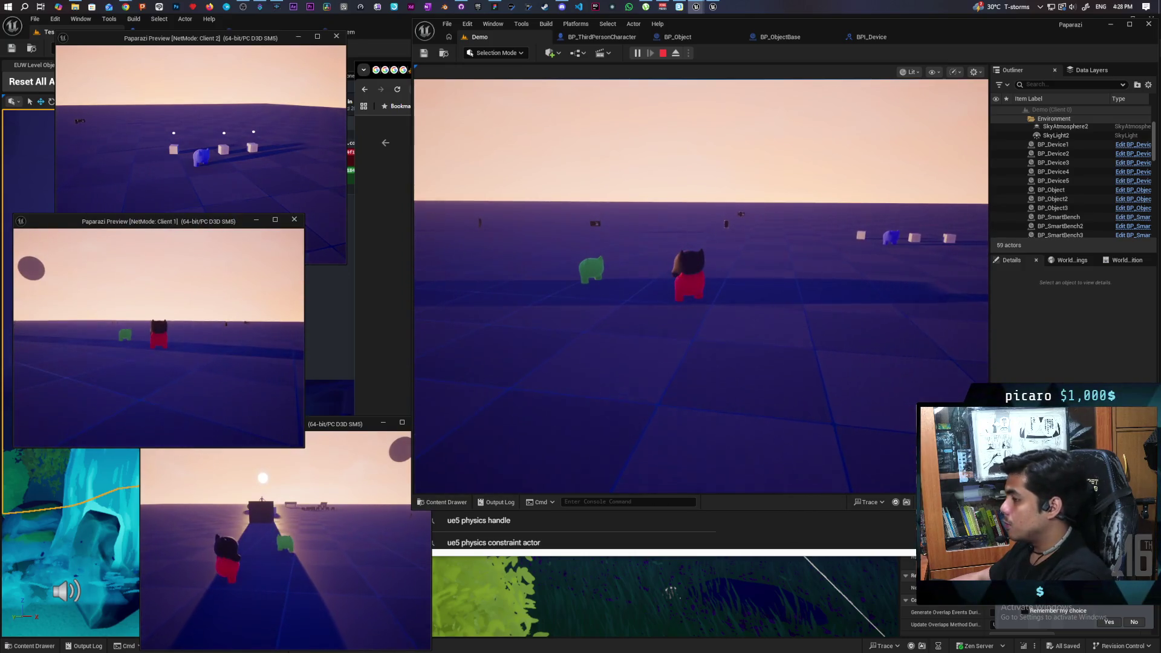
pyautogui.press('Escape')
pyautogui.click(677, 37)
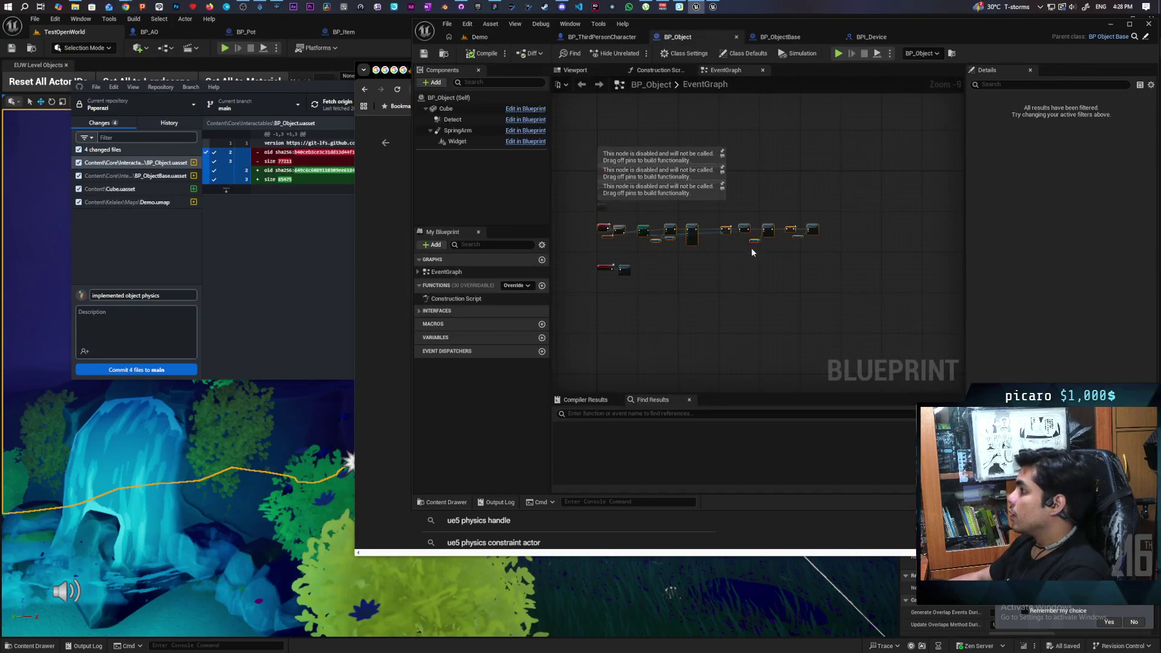
# Close BP_Object and reopen it from the Interactables folder in the Content Drawer
pyautogui.scroll(4, 657, 246)
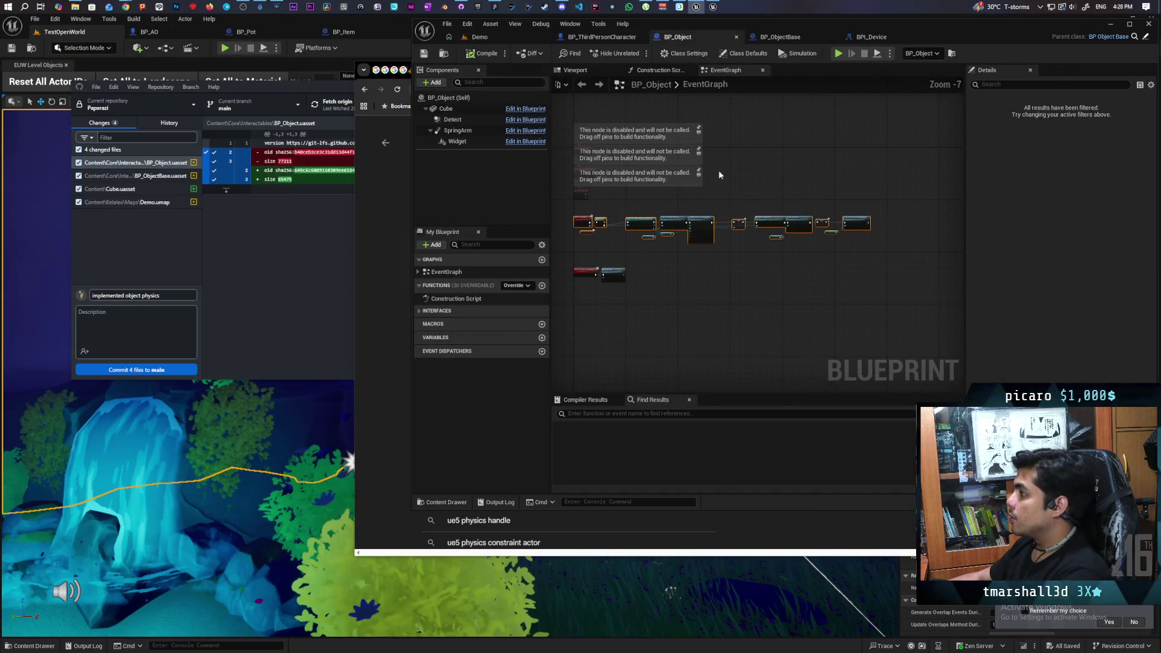
pyautogui.click(737, 37)
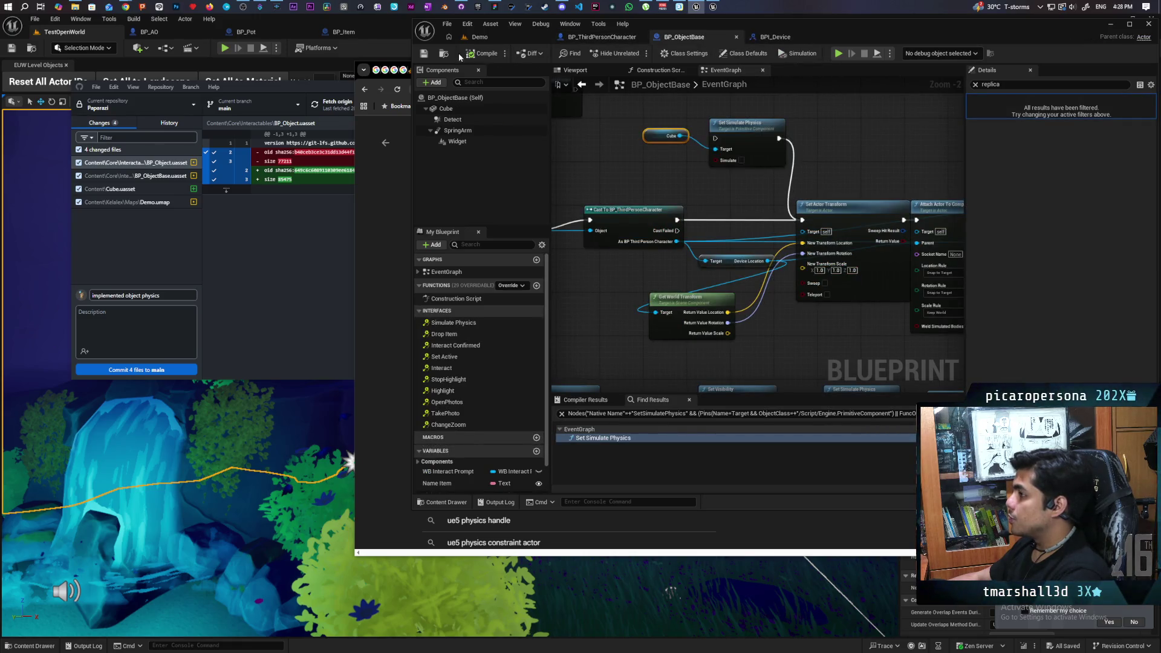
pyautogui.hotkey('ctrl', 'space')
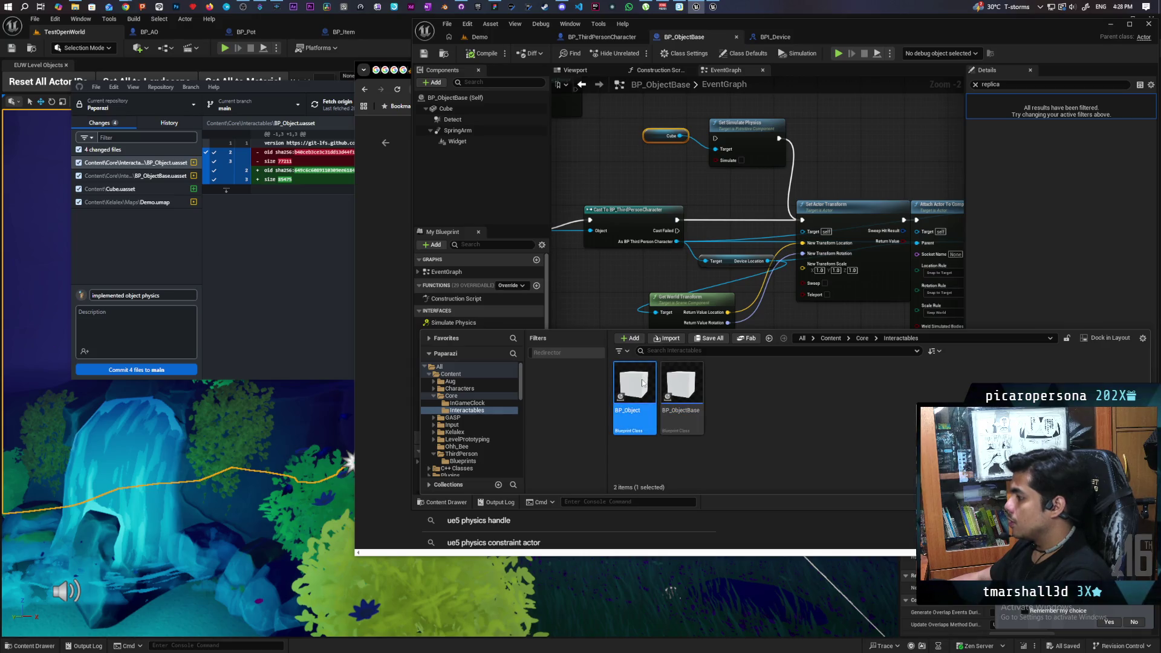
pyautogui.doubleClick(643, 383)
# Break the Event Interact–Branch wire, save BP_Object, and show BP_ObjectBase's graph full screen
pyautogui.moveTo(737, 234); pyautogui.dragTo(769, 249)
pyautogui.hotkey('ctrl', 's')
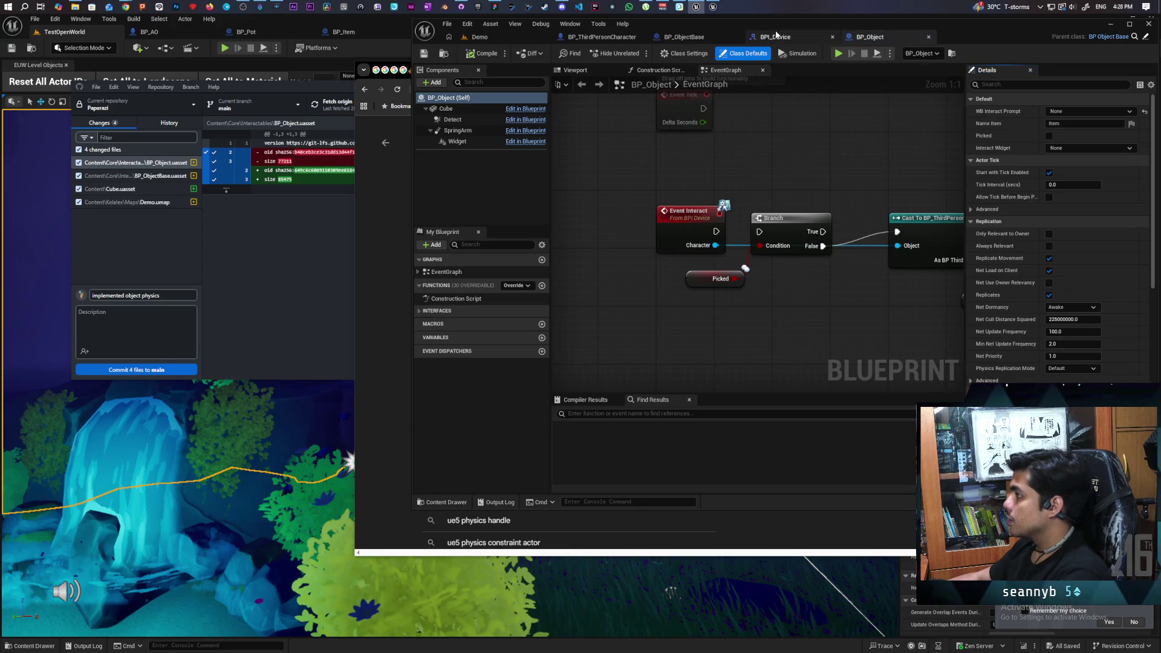
pyautogui.click(676, 36)
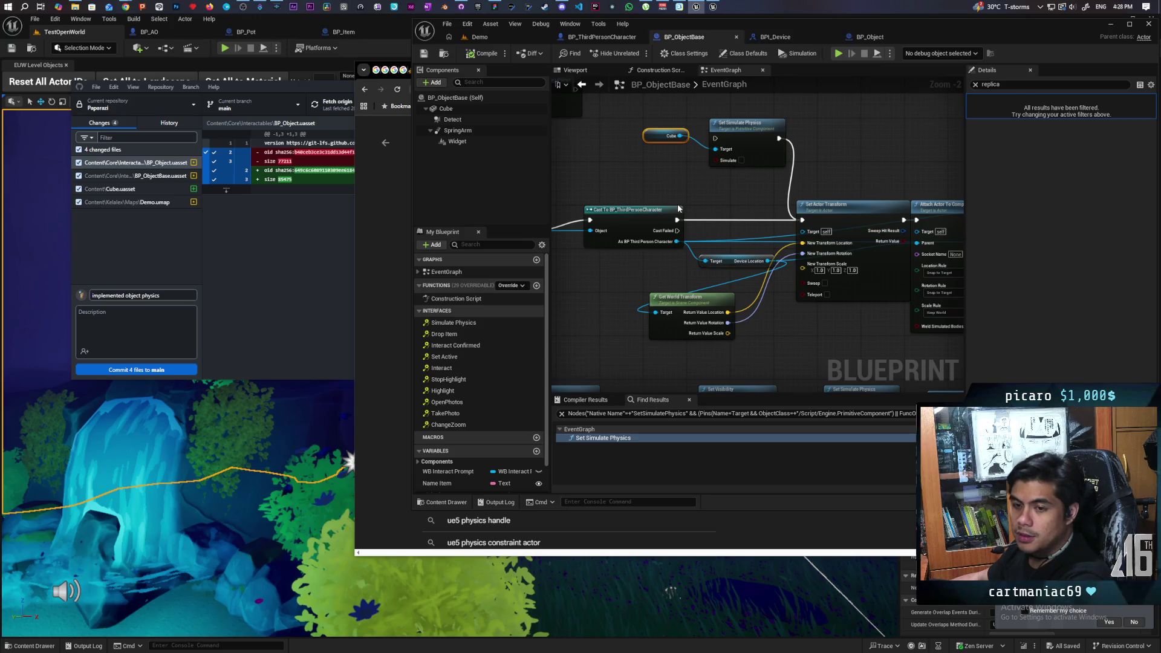
pyautogui.doubleClick(977, 31)
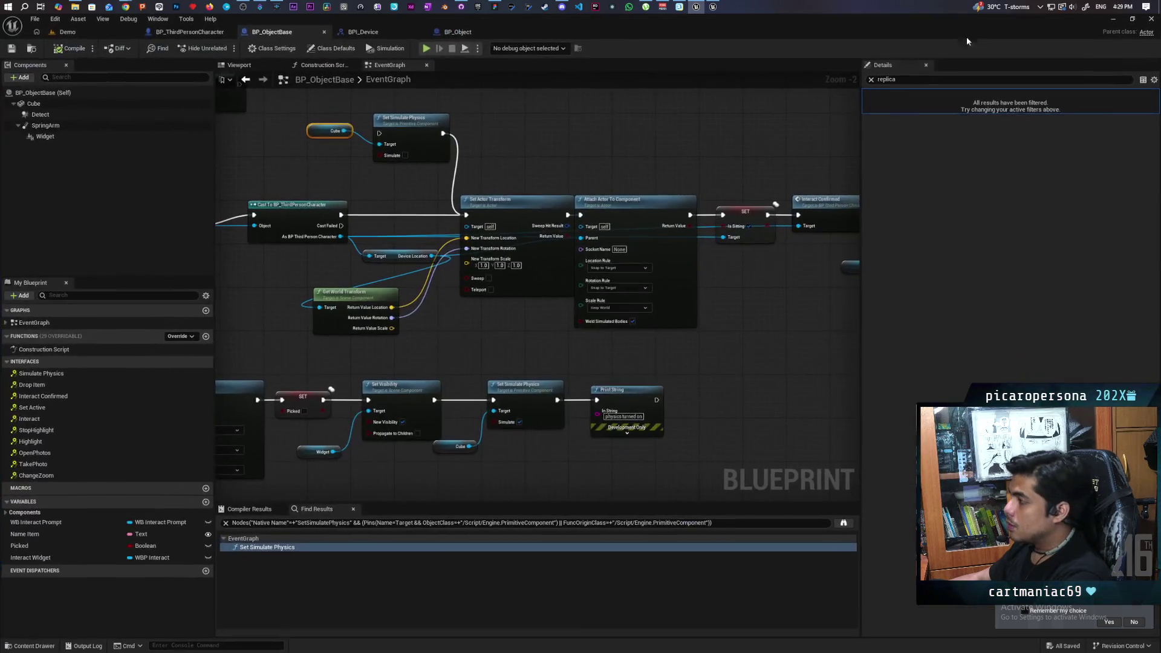
# Clear the replica property filter, deselect the Cube node, and frame the pickup nodes in the event graph
pyautogui.click(872, 81)
pyautogui.click(727, 136)
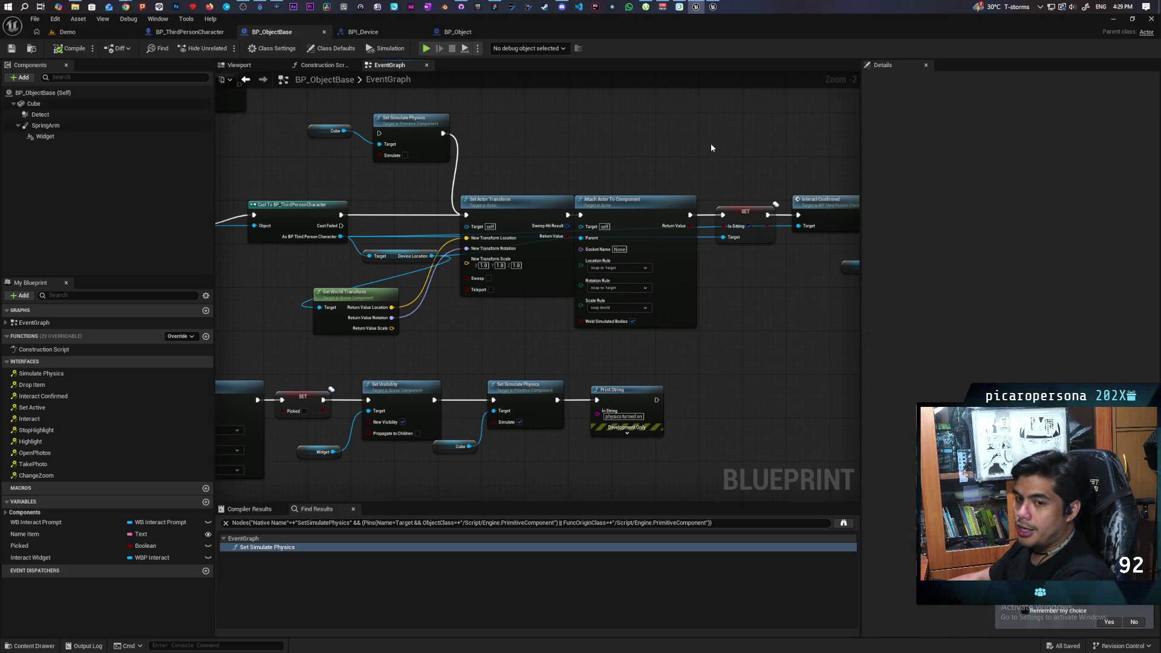
pyautogui.scroll(-5, 691, 137)
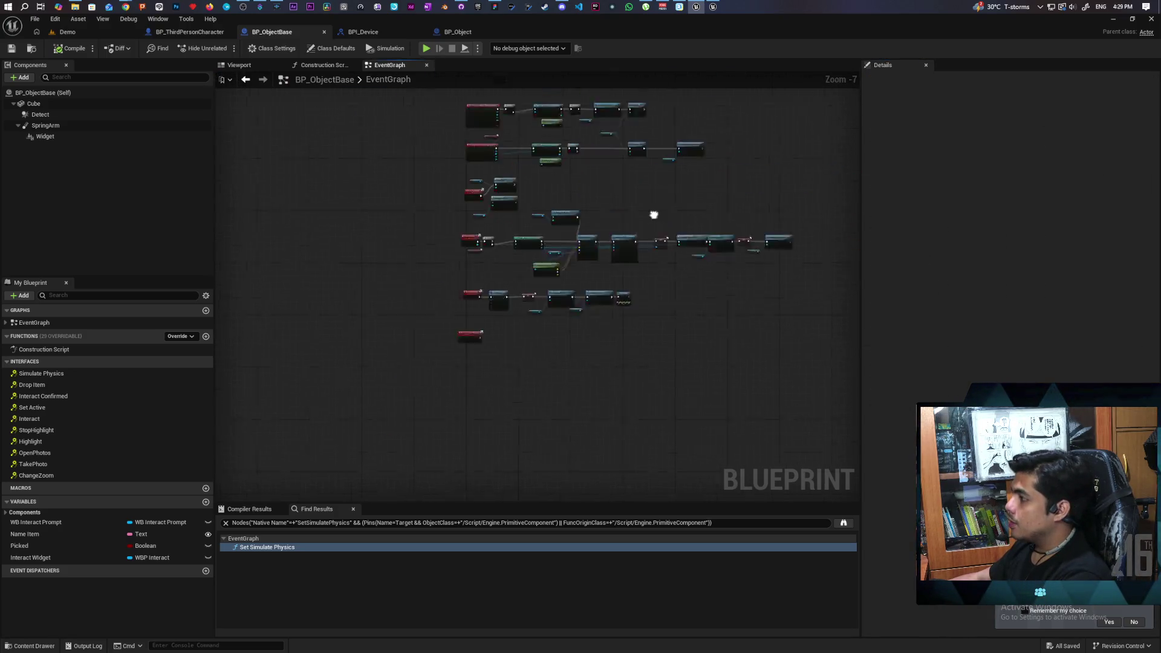
pyautogui.moveTo(288, 122)
pyautogui.mouseDown()
pyautogui.moveTo(705, 419)
pyautogui.moveTo(630, 413)
pyautogui.mouseUp()
pyautogui.scroll(7, 536, 346)
pyautogui.moveTo(357, 293)
pyautogui.mouseDown()
pyautogui.moveTo(493, 193)
pyautogui.moveTo(408, 299)
pyautogui.mouseUp()
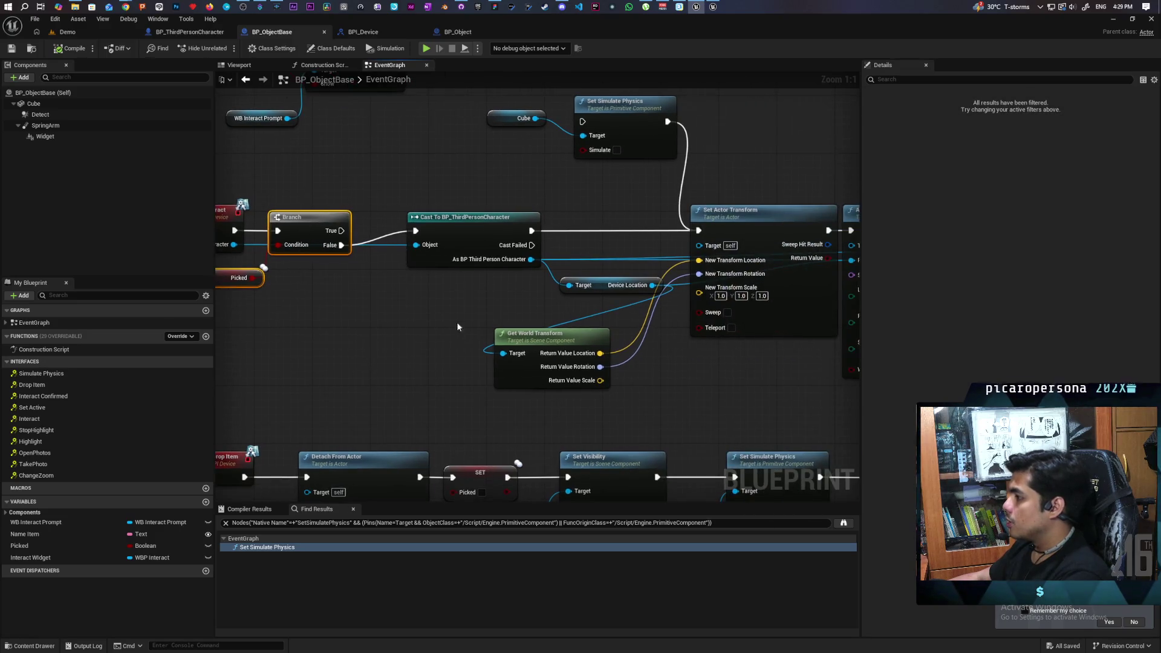
pyautogui.moveTo(471, 205); pyautogui.dragTo(392, 213)
pyautogui.moveTo(678, 354)
pyautogui.mouseDown()
pyautogui.moveTo(572, 386)
pyautogui.moveTo(480, 374)
pyautogui.mouseUp()
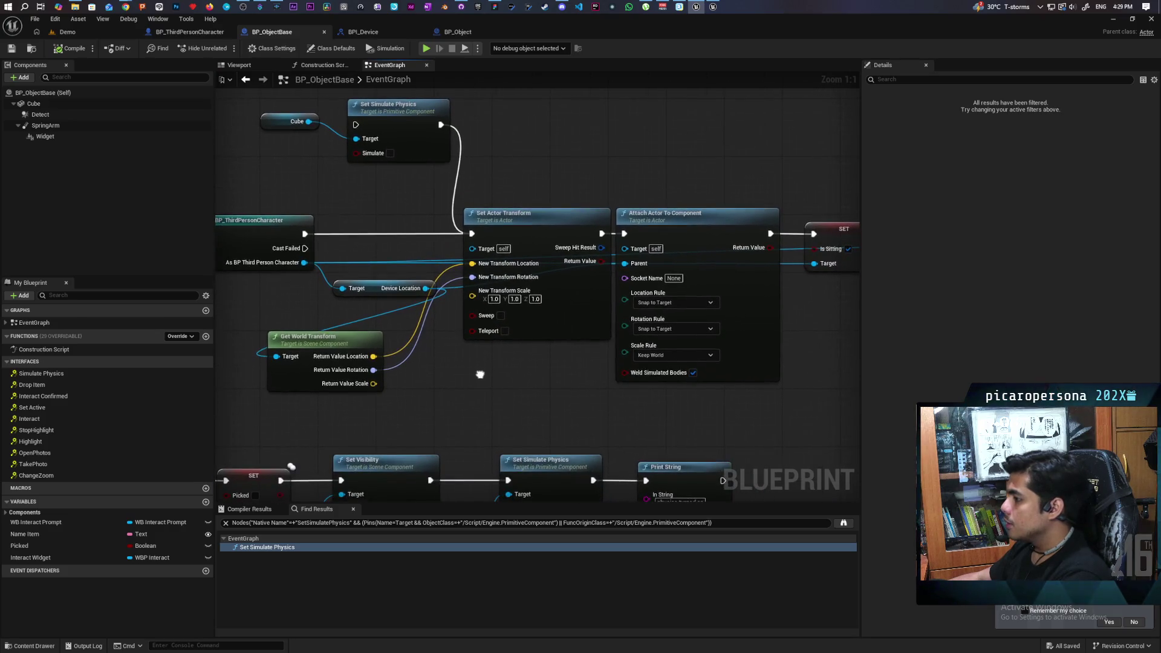
# Marquee-select the Attach Actor To Component chain and nudge it about 30 px right
pyautogui.click(665, 223)
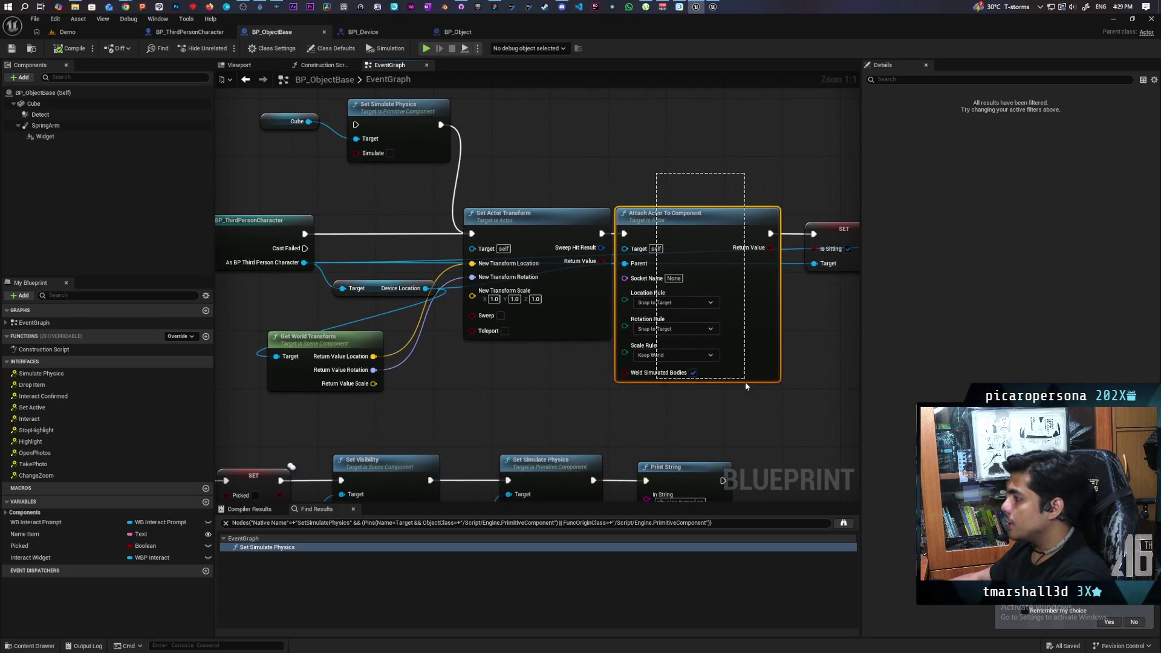
pyautogui.moveTo(745, 380); pyautogui.dragTo(544, 371)
pyautogui.scroll(-2, 593, 342)
pyautogui.scroll(-2, 581, 337)
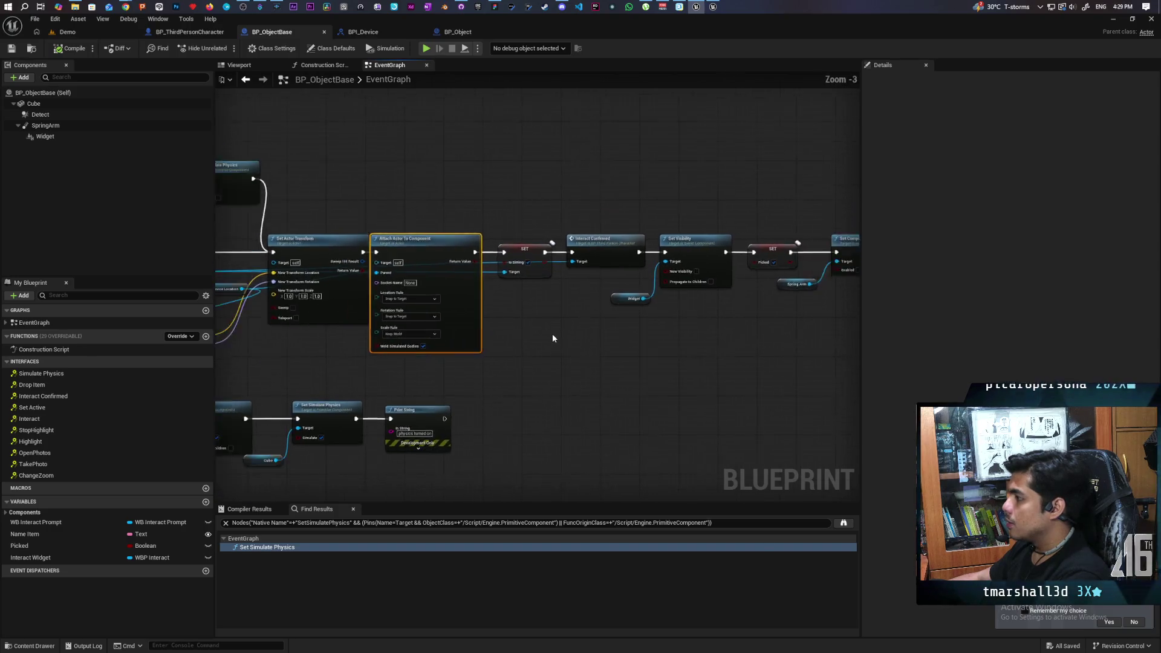
pyautogui.moveTo(822, 225); pyautogui.dragTo(424, 361)
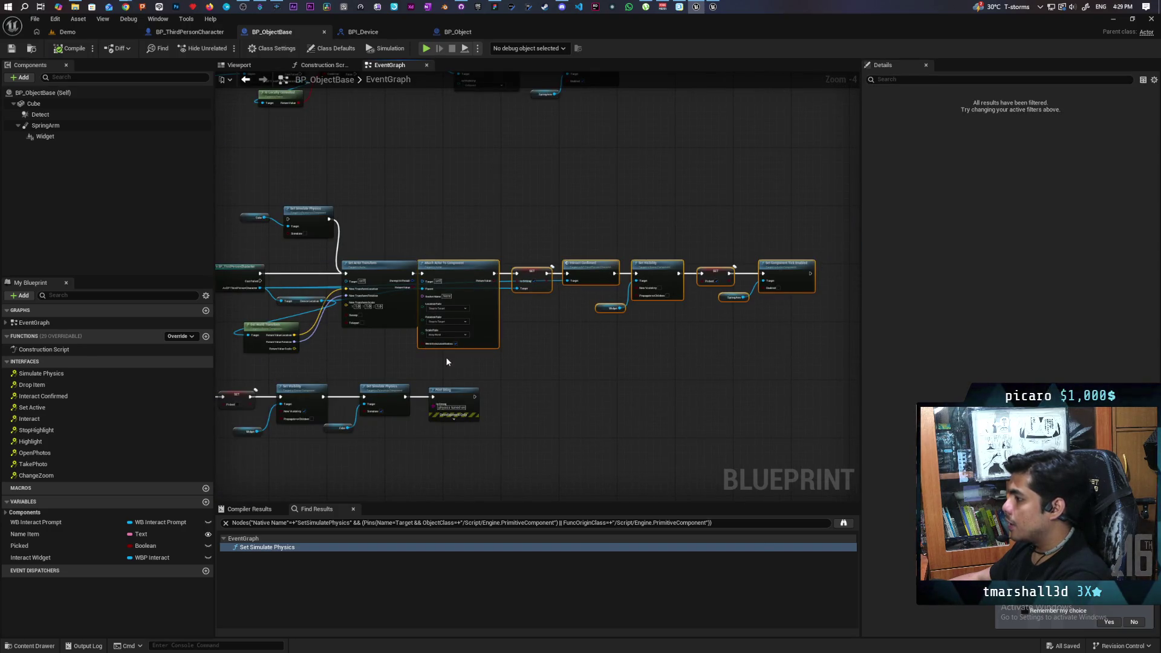
pyautogui.moveTo(480, 310); pyautogui.dragTo(499, 310)
pyautogui.click(558, 313)
pyautogui.scroll(2, 559, 315)
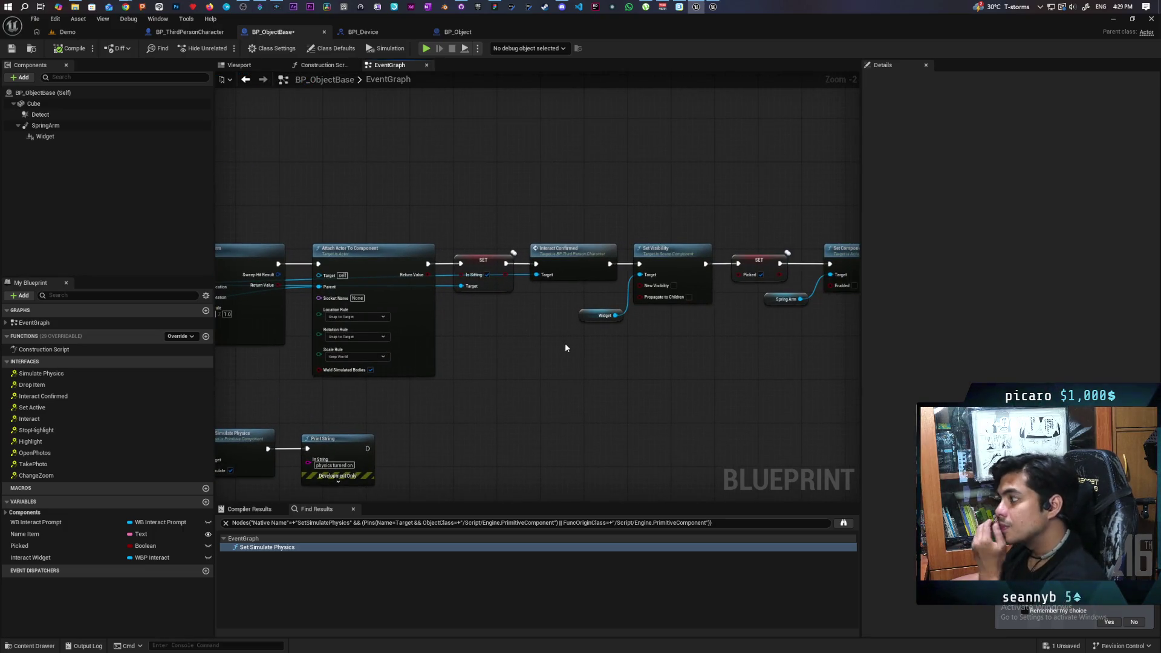
# Inspect the Picked variable's settings in BP_ObjectBase's event graph
pyautogui.scroll(-2, 566, 345)
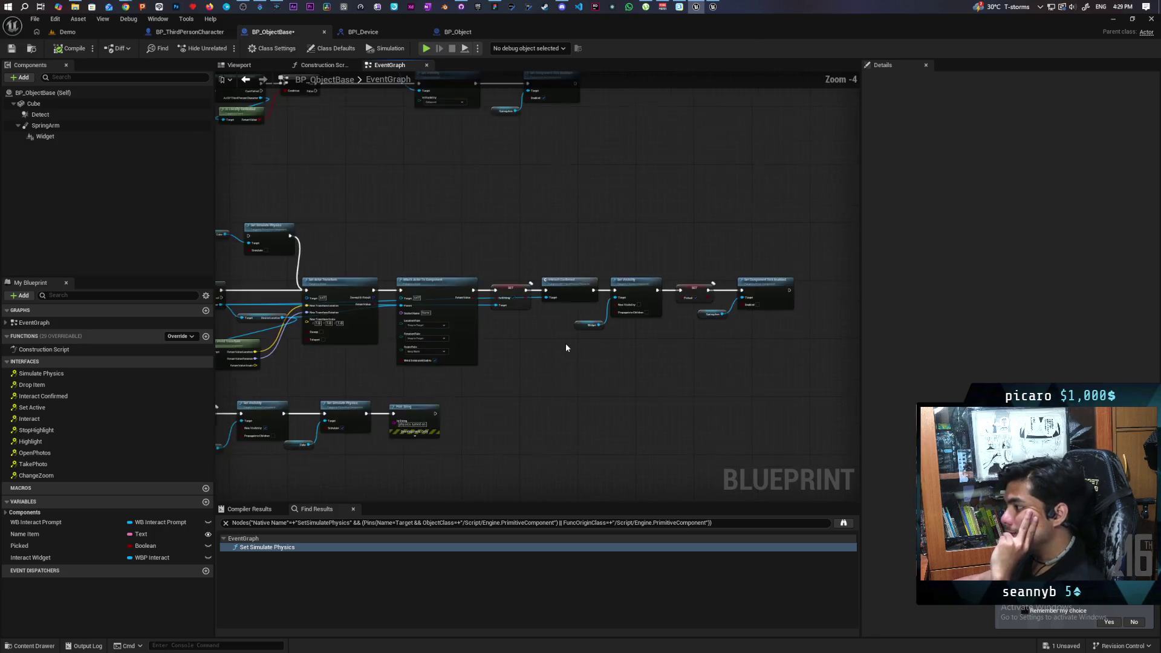
pyautogui.scroll(1, 271, 310)
pyautogui.scroll(-2, 271, 309)
pyautogui.scroll(4, 580, 336)
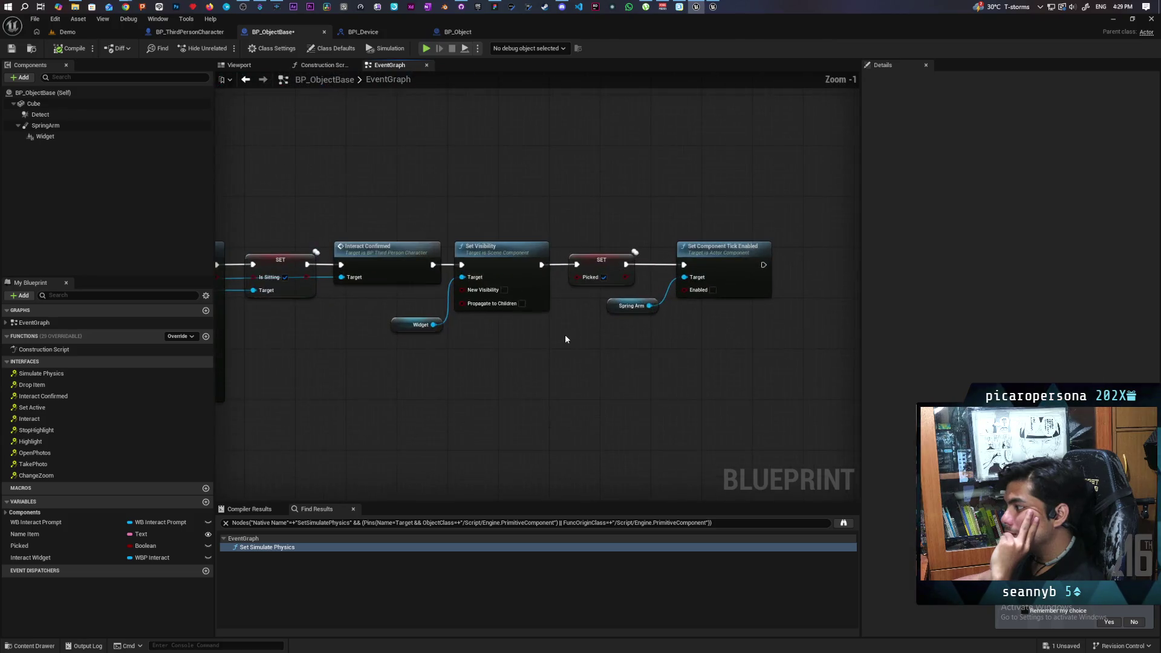
pyautogui.click(668, 272)
pyautogui.scroll(-5, 539, 393)
pyautogui.scroll(4, 503, 318)
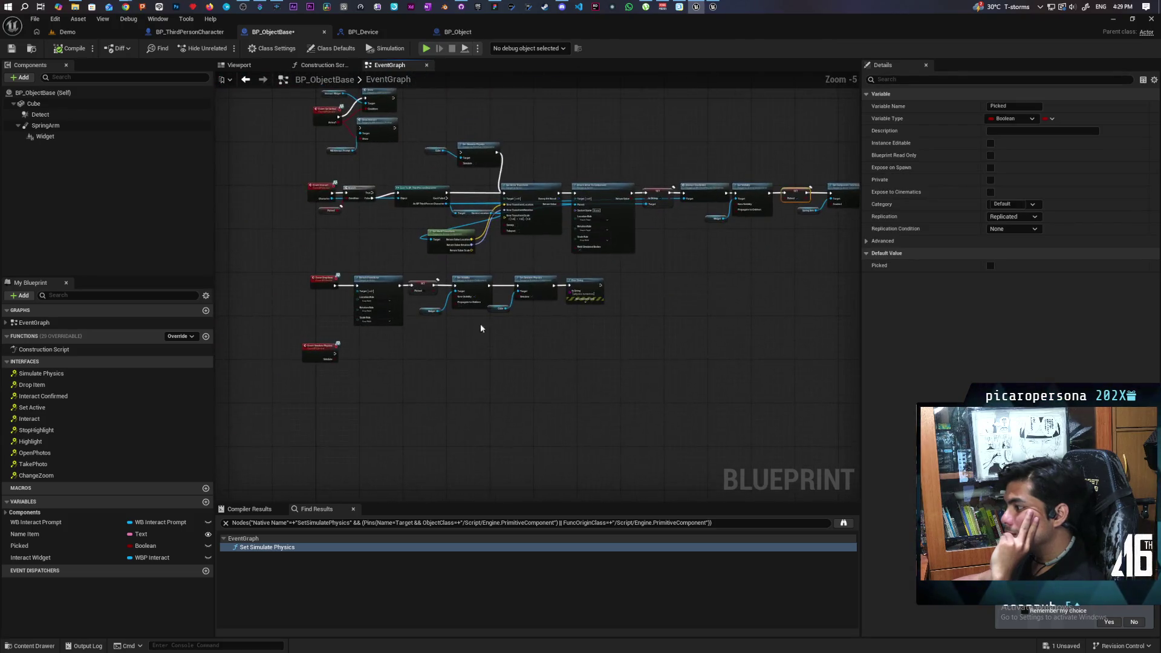
pyautogui.scroll(-3, 448, 327)
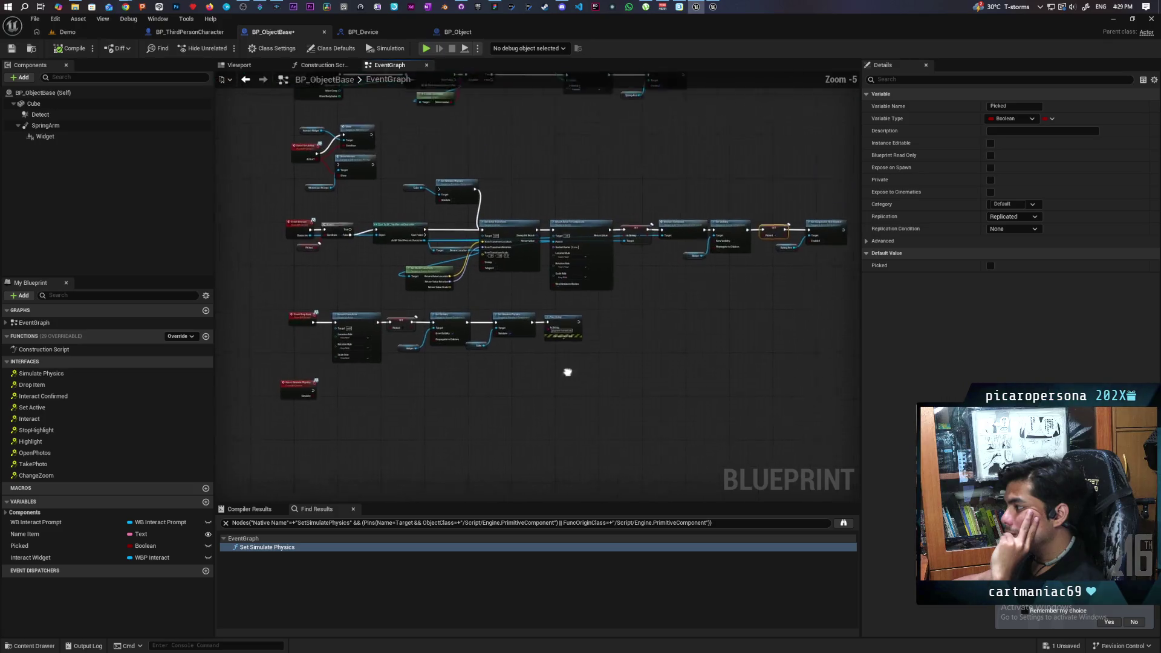
pyautogui.scroll(4, 599, 325)
# Locate the SET Picked and Set Visibility nodes in the drop sequence
pyautogui.moveTo(599, 325); pyautogui.dragTo(607, 362)
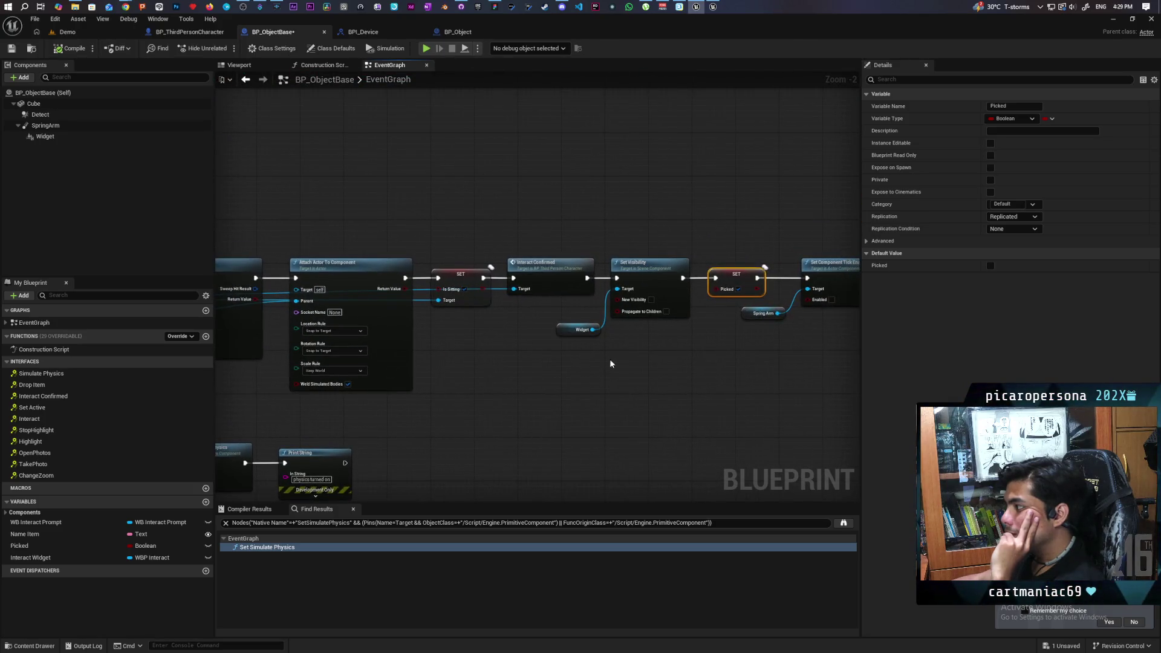
pyautogui.moveTo(566, 294); pyautogui.dragTo(565, 294)
pyautogui.moveTo(682, 394); pyautogui.dragTo(507, 381)
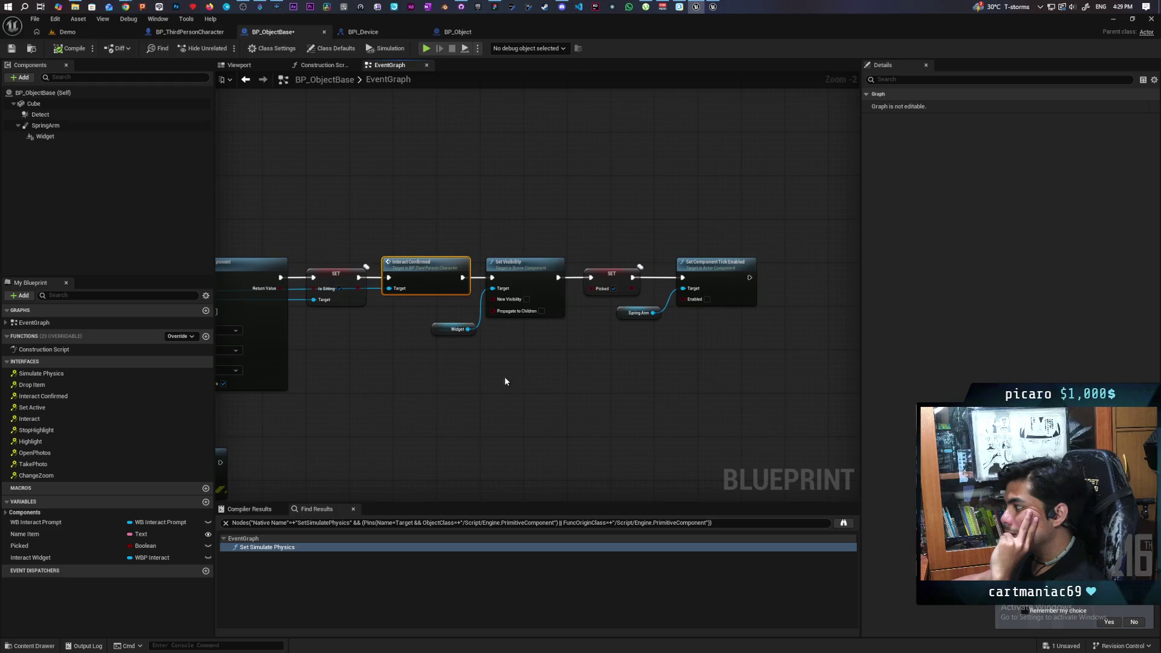
pyautogui.click(534, 314)
pyautogui.click(503, 384)
pyautogui.scroll(-3, 451, 371)
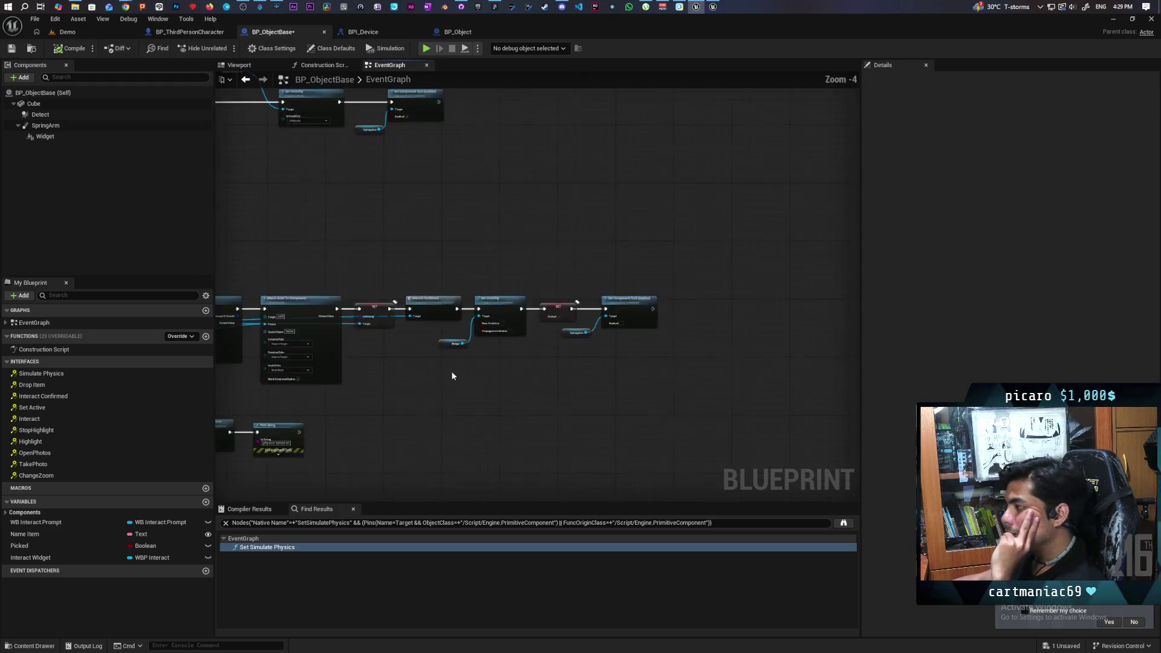
pyautogui.scroll(3, 521, 357)
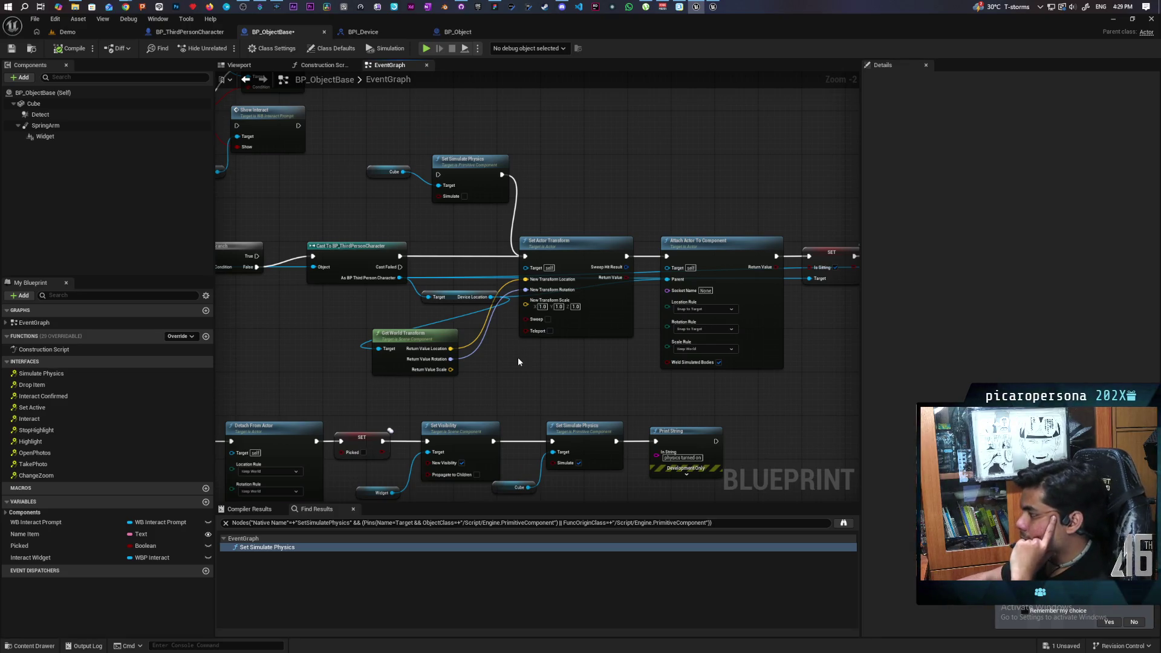
# Wire Set Visibility straight into Print String and reconnect Set Simulate Physics below it
pyautogui.moveTo(497, 358)
pyautogui.mouseDown()
pyautogui.moveTo(623, 322)
pyautogui.moveTo(653, 265)
pyautogui.moveTo(612, 260)
pyautogui.mouseUp()
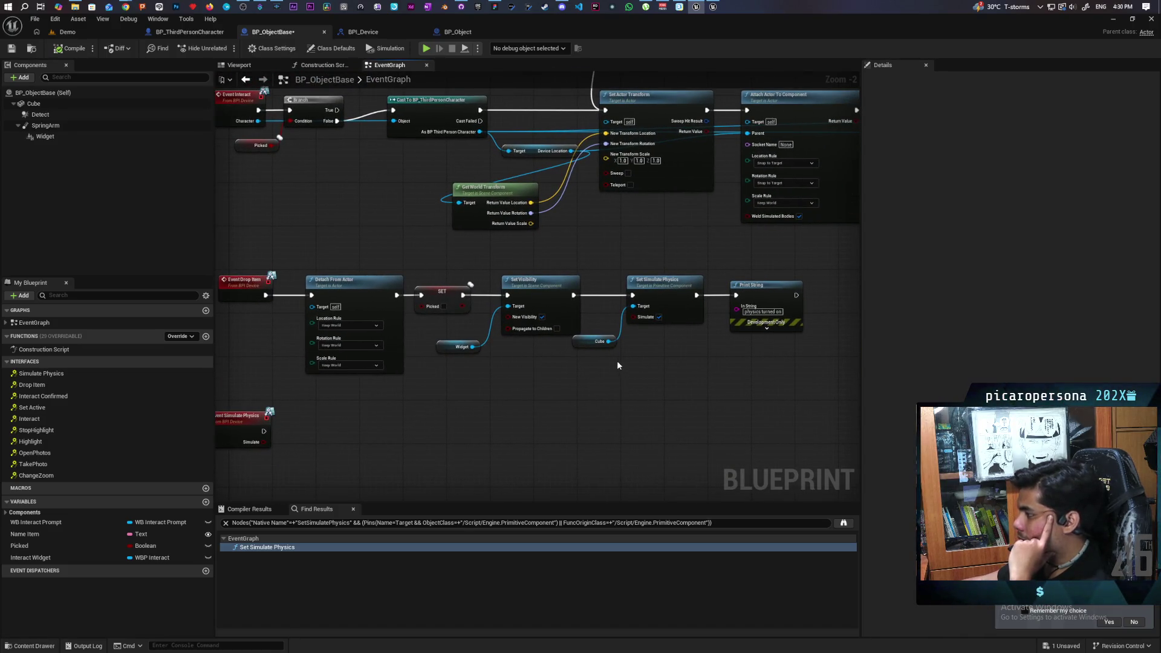
pyautogui.moveTo(613, 353)
pyautogui.mouseDown()
pyautogui.moveTo(611, 262)
pyautogui.moveTo(570, 366)
pyautogui.moveTo(561, 361)
pyautogui.moveTo(613, 440)
pyautogui.mouseUp()
pyautogui.moveTo(527, 360); pyautogui.dragTo(658, 365)
pyautogui.moveTo(696, 365); pyautogui.dragTo(688, 361)
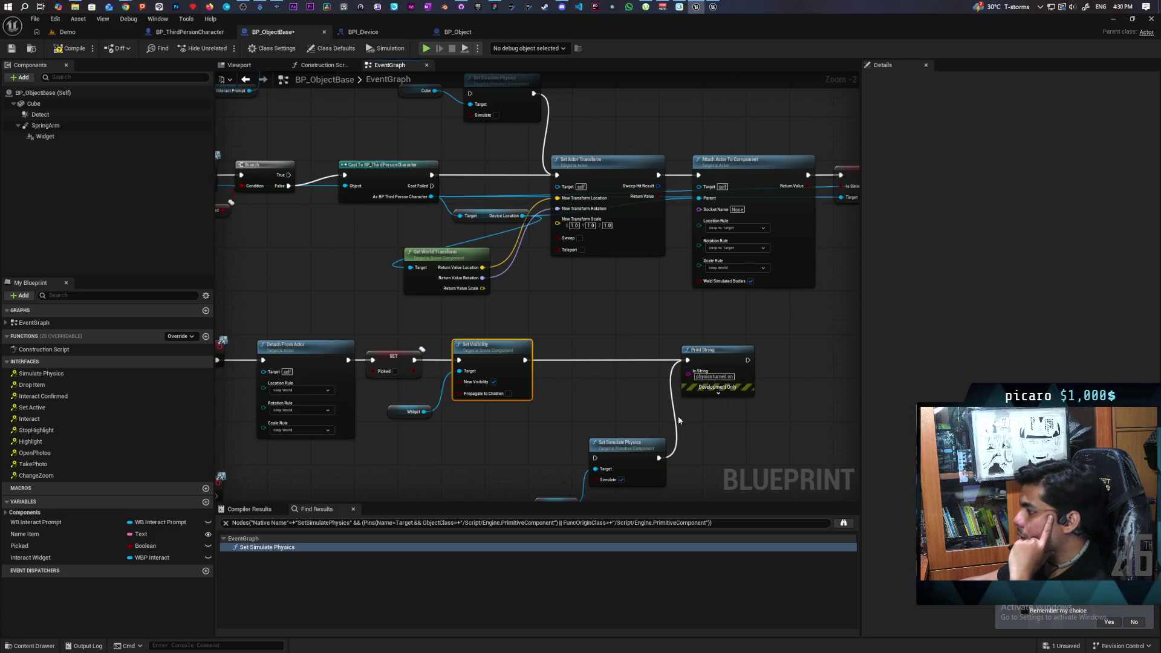
pyautogui.moveTo(623, 444); pyautogui.dragTo(583, 410)
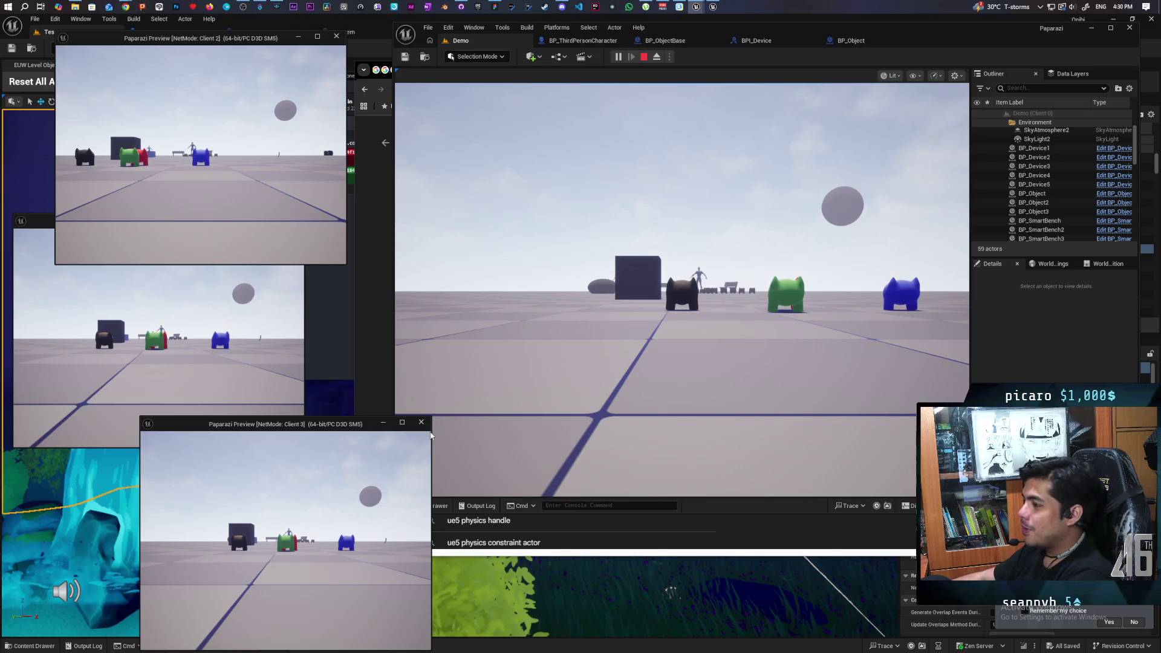
# Walk the blue creature in Client 2 across the floor toward the cubes
pyautogui.press('w')
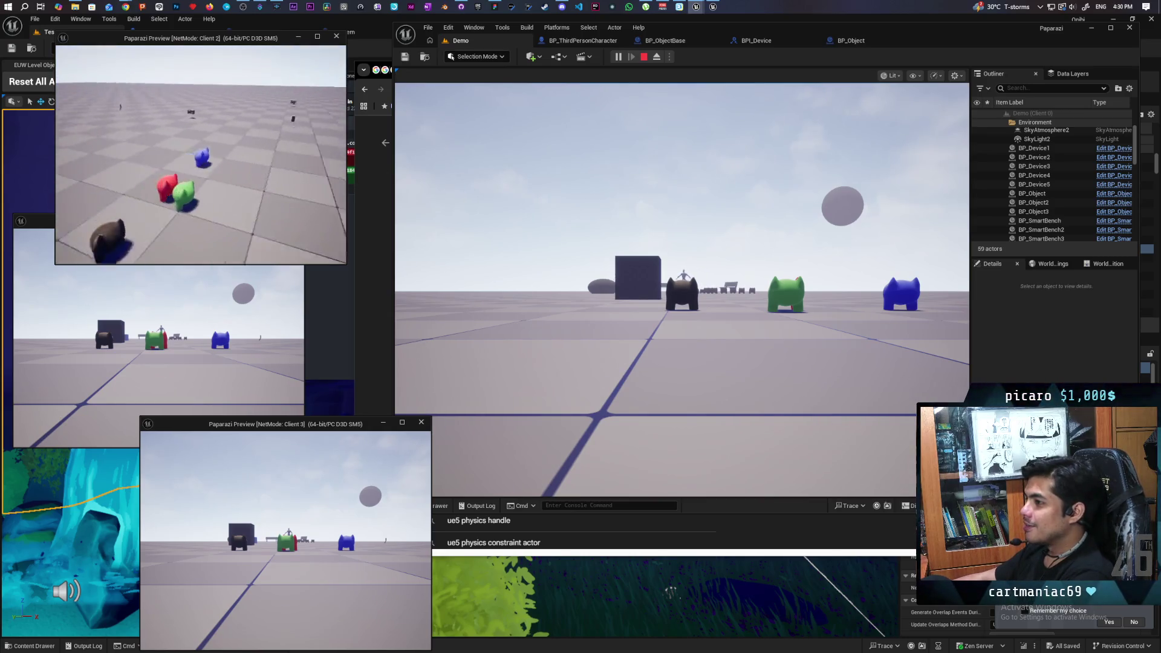
pyautogui.press('w')
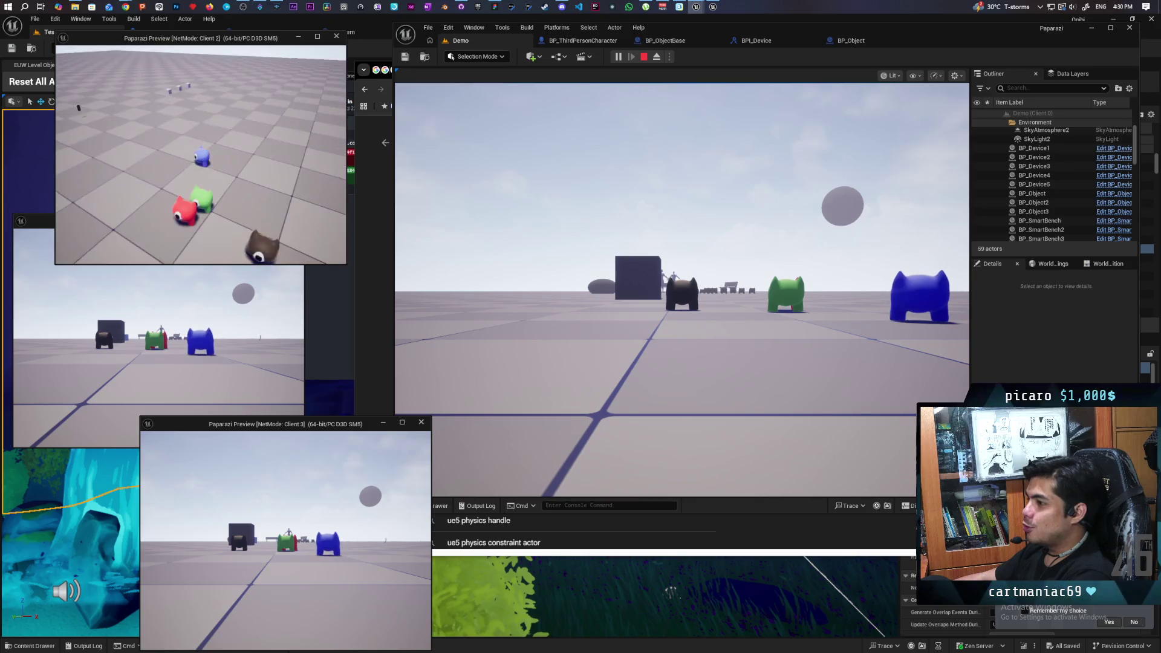
pyautogui.press('w')
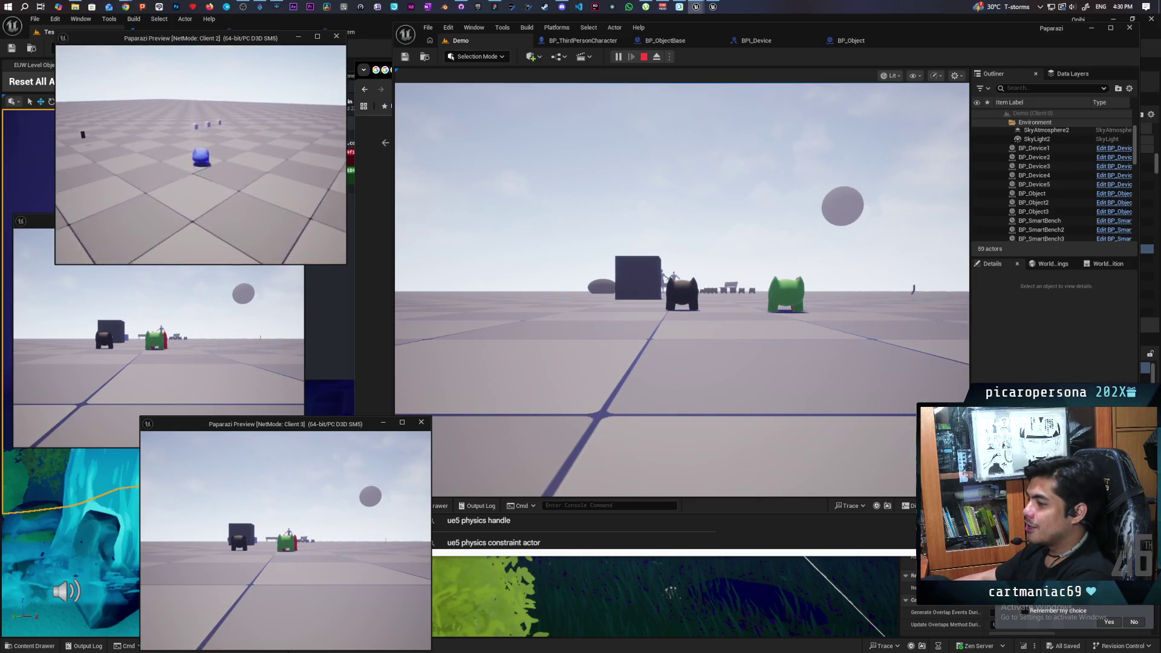
pyautogui.press('w')
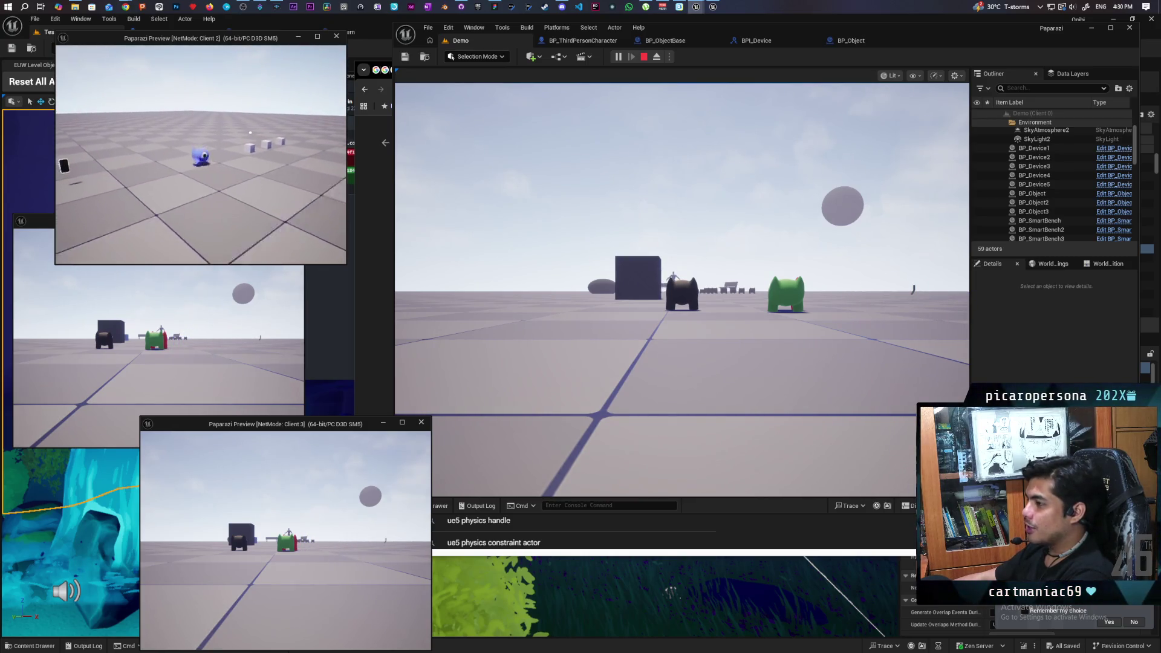
pyautogui.press('w')
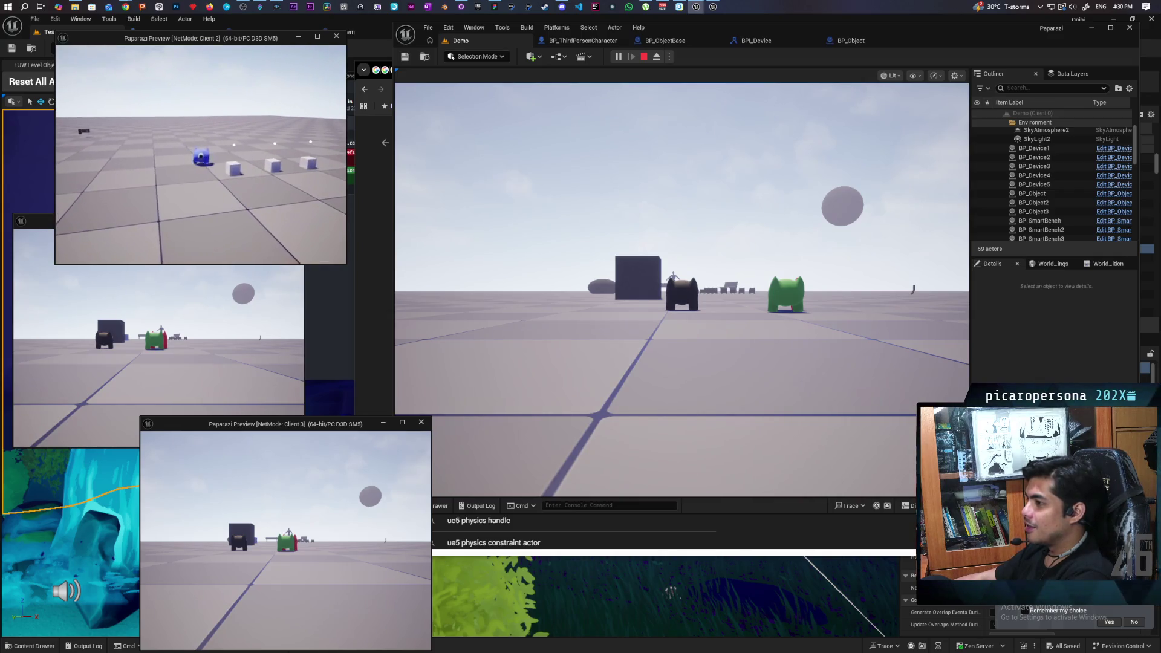
# Position the blue creature beside the cube next to the brown creature, then return to BP_ObjectBase
pyautogui.click(445, 297)
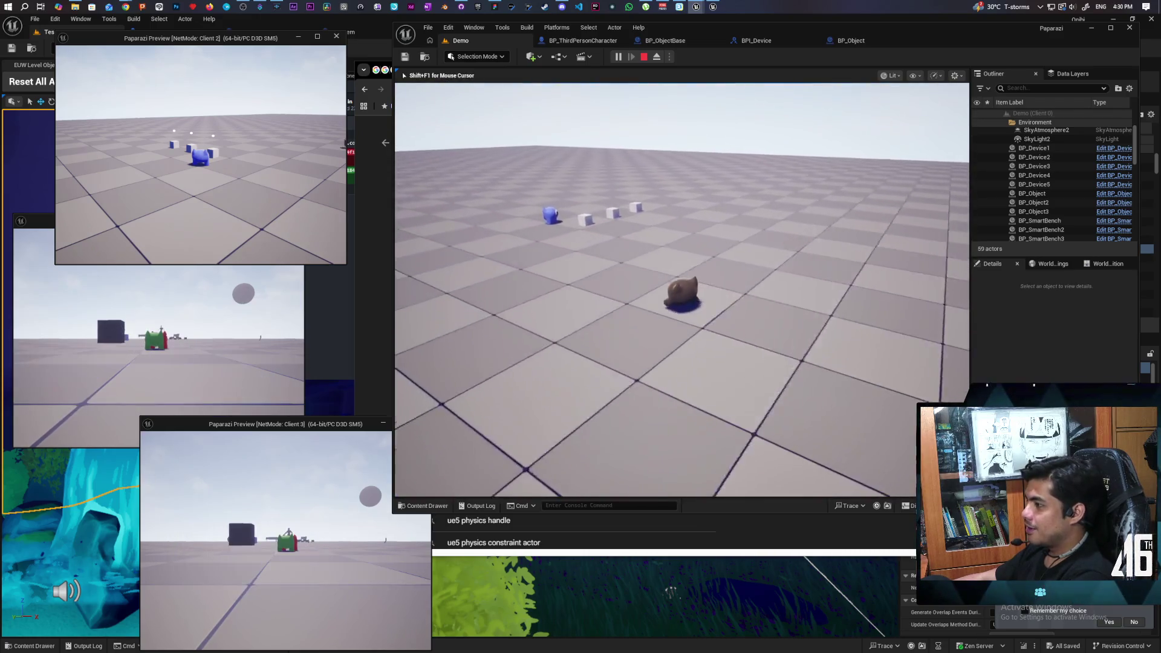
pyautogui.press('w')
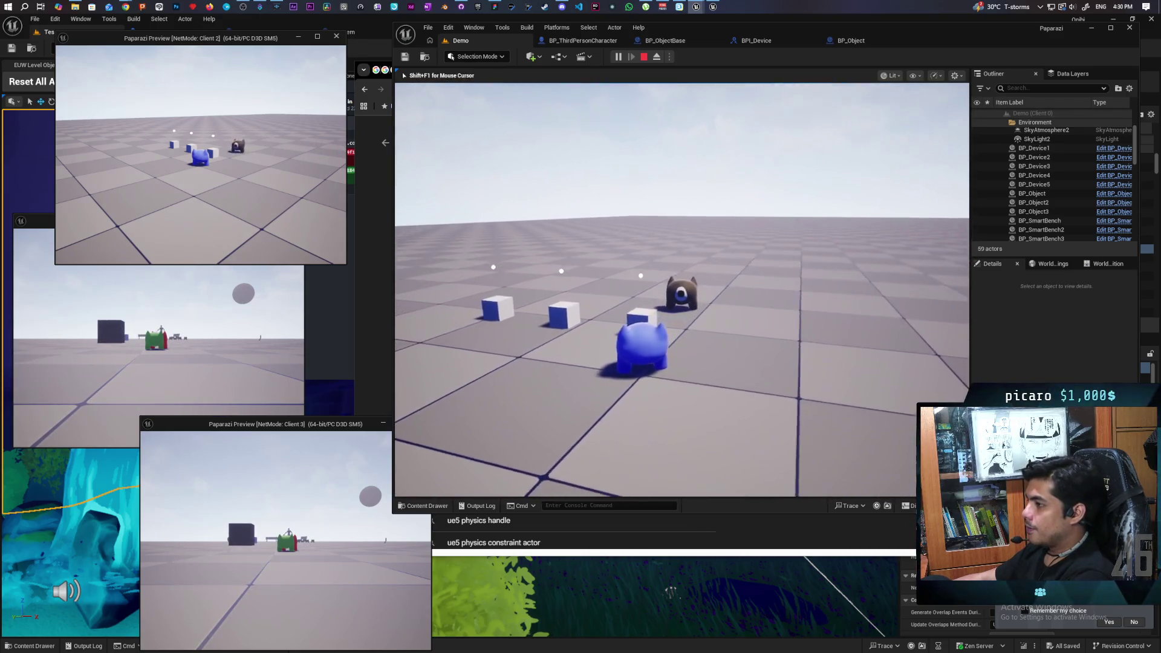
pyautogui.press('w')
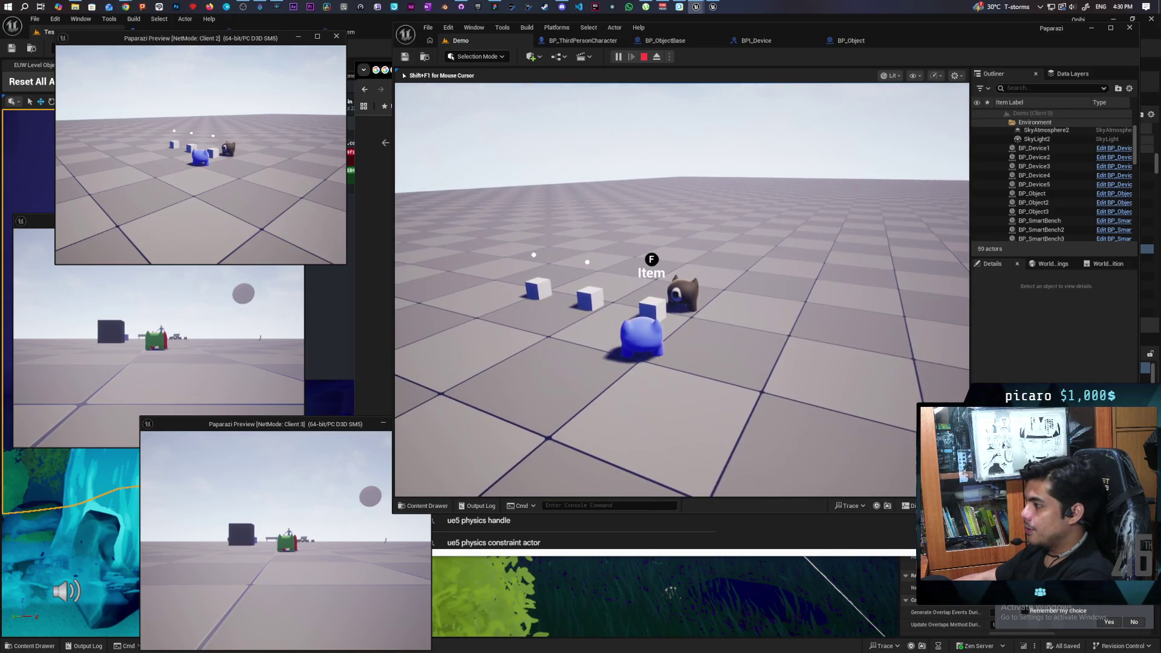
pyautogui.press('f')
pyautogui.press('w')
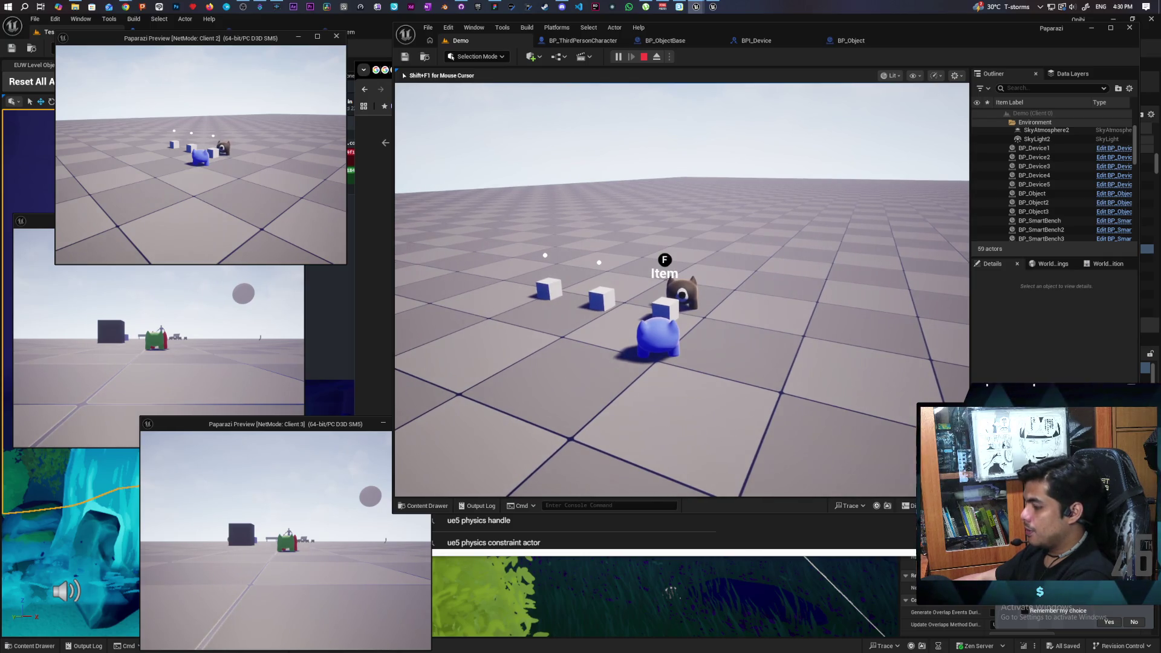
pyautogui.press('a')
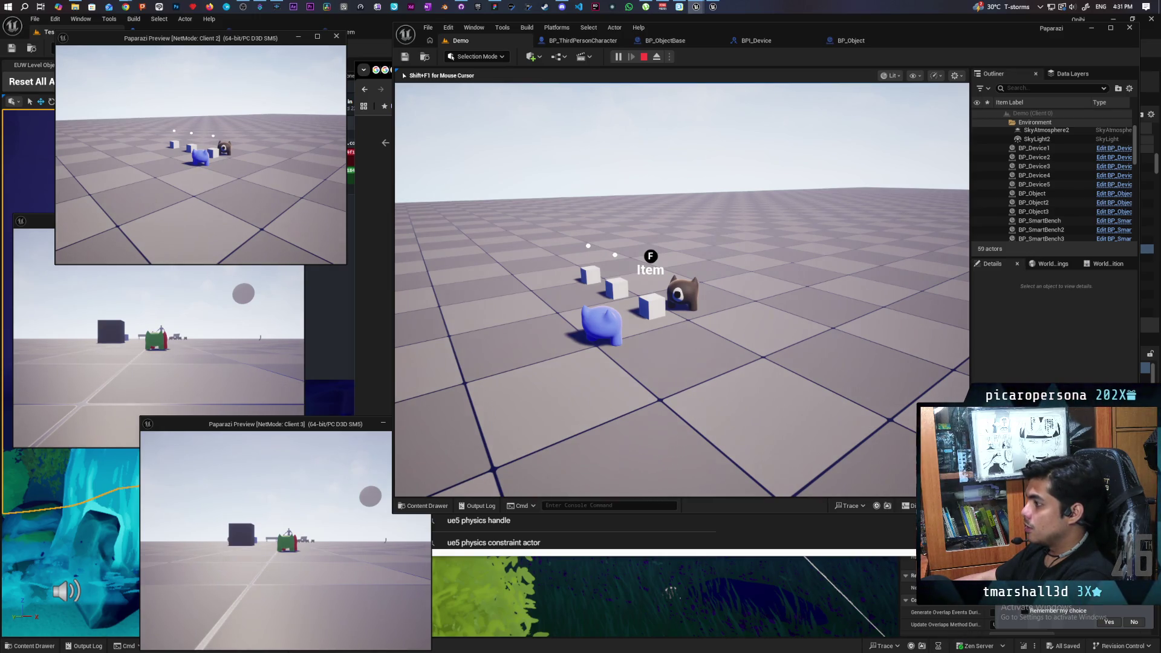
pyautogui.press('a')
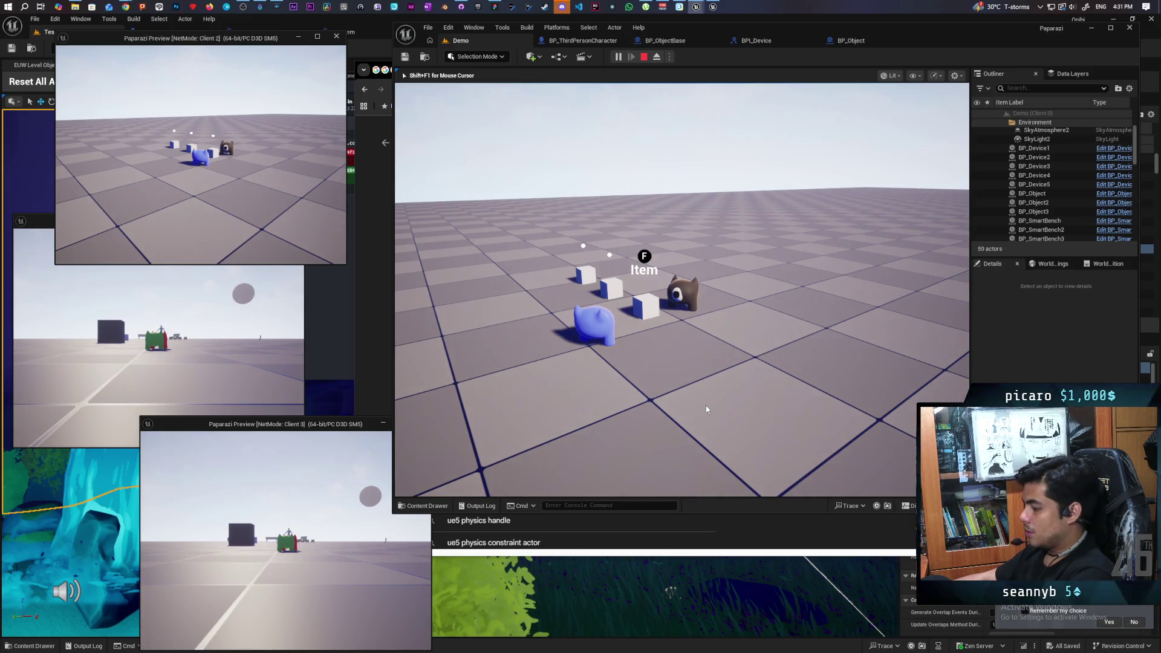
pyautogui.hotkey('shift', 'F1')
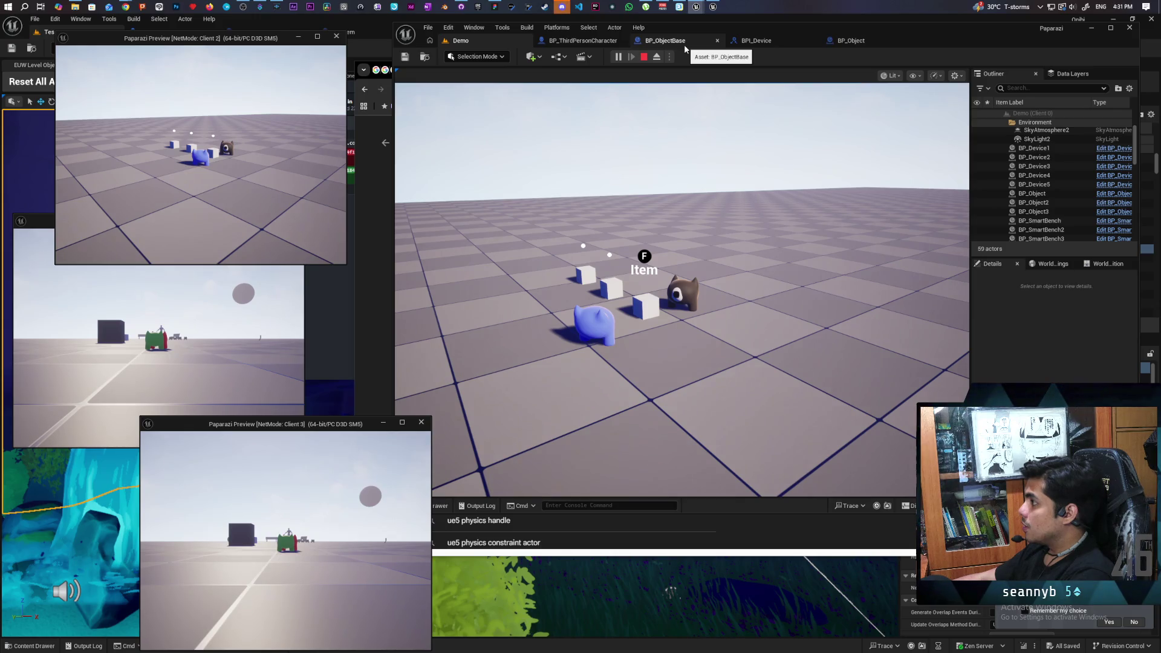
pyautogui.click(684, 45)
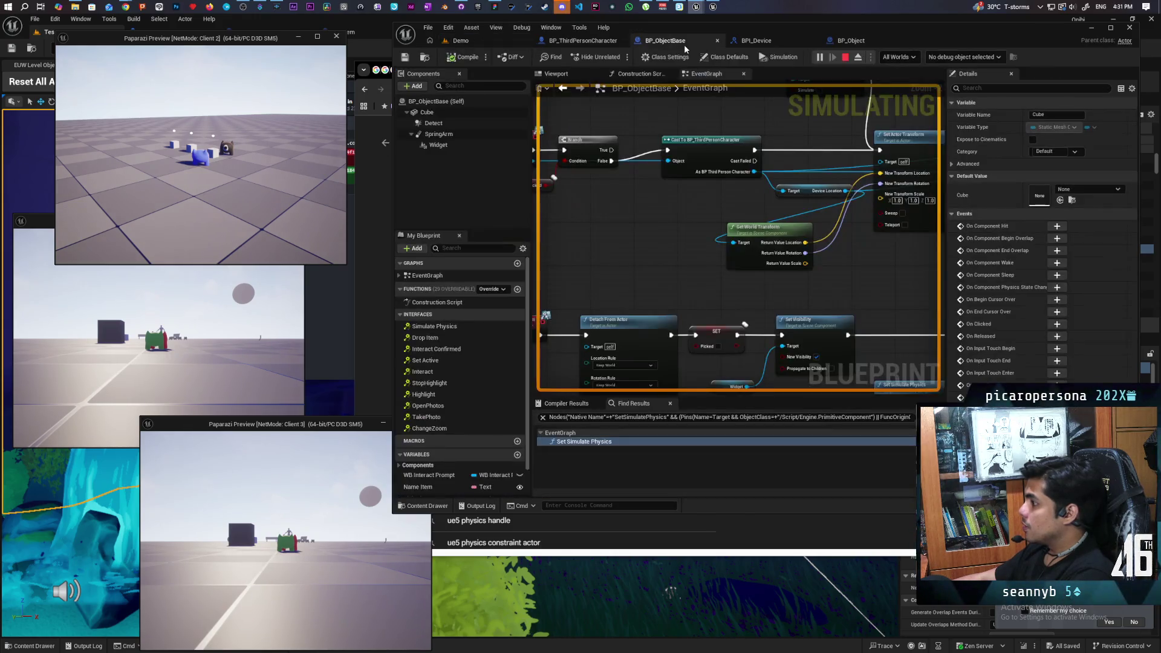
# Eject to the editor camera, select a cube, and debug BP_Object on Client 2 in BP_ObjectBase
pyautogui.scroll(-5, 659, 237)
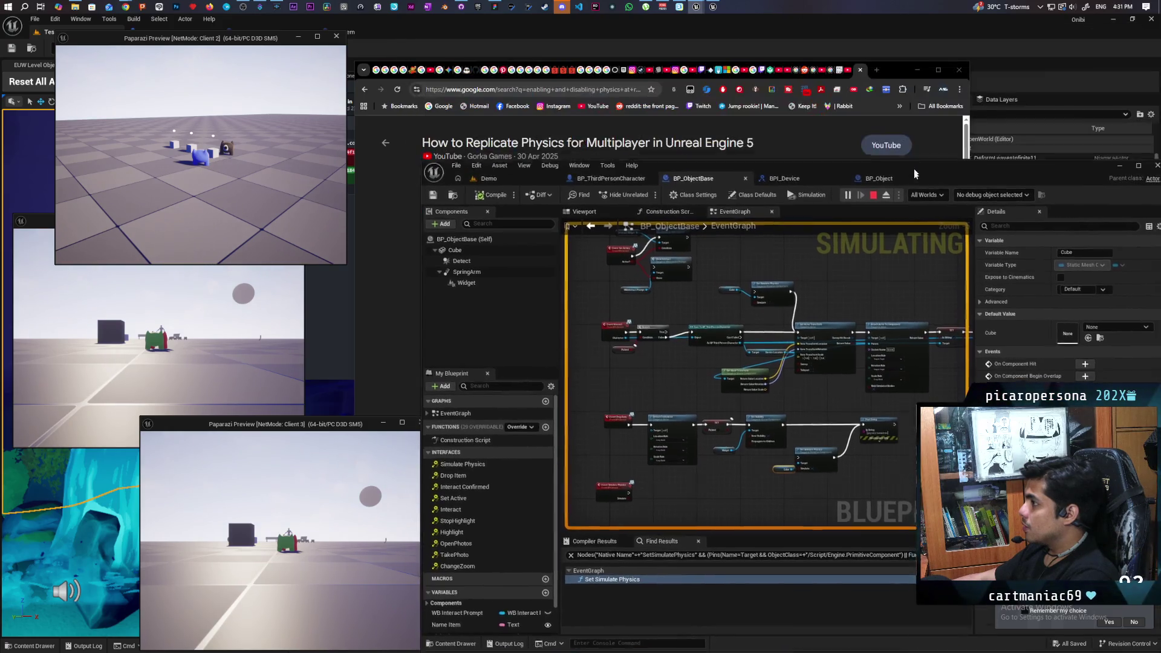
pyautogui.moveTo(876, 31); pyautogui.dragTo(857, 37)
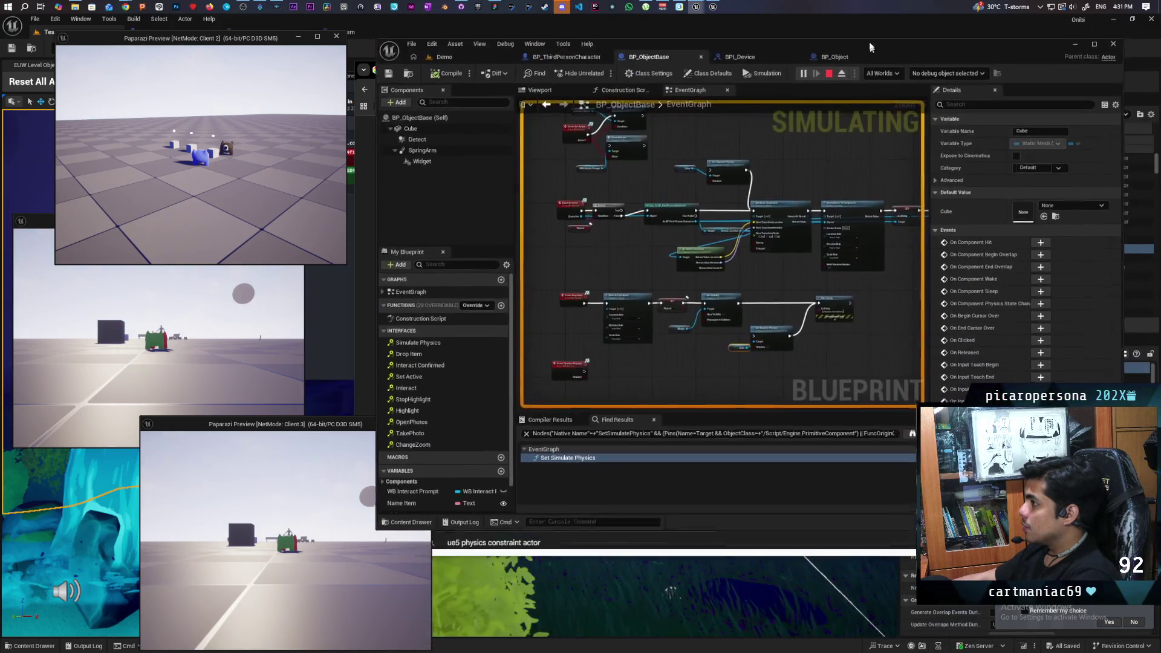
pyautogui.click(440, 47)
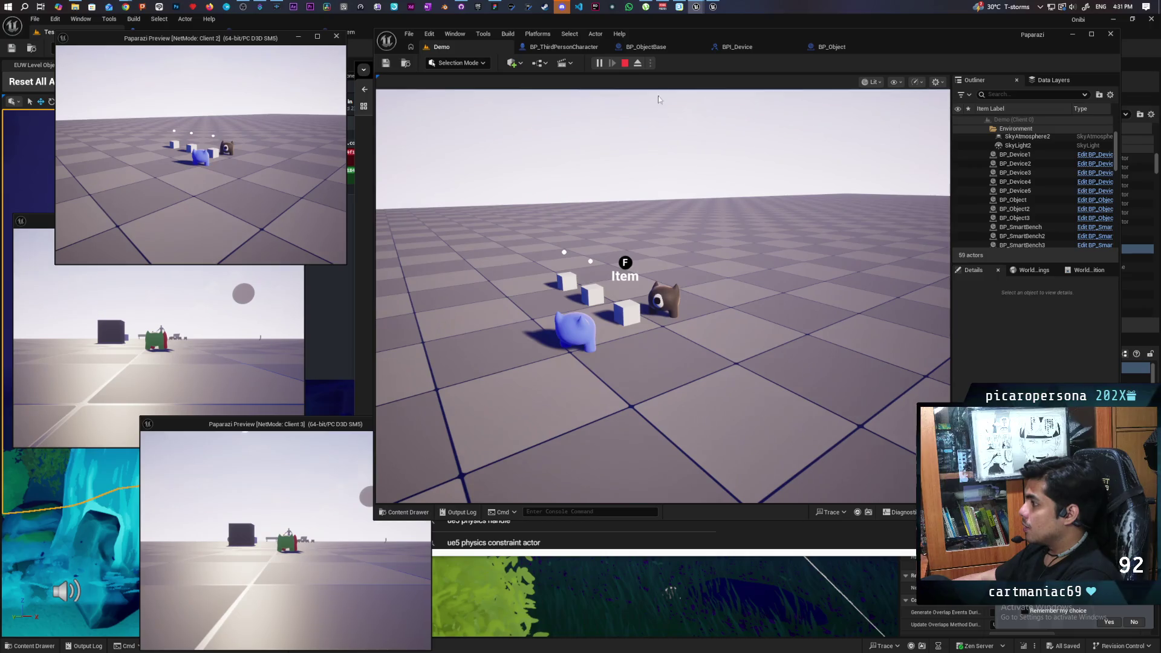
pyautogui.press('F8')
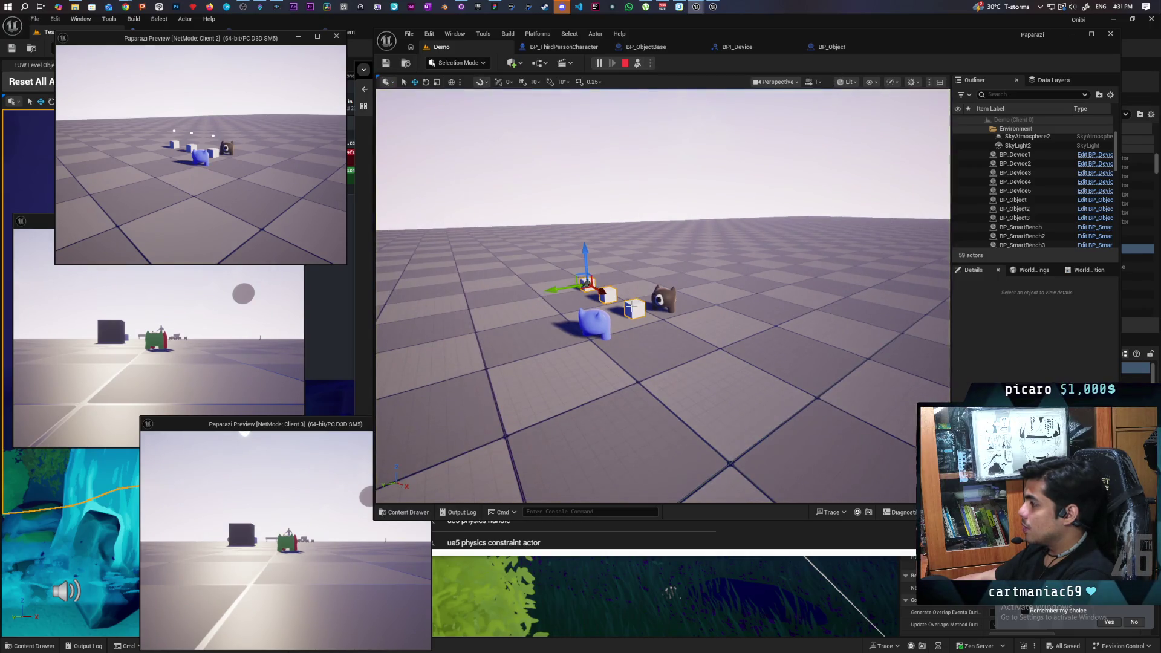
pyautogui.click(632, 308)
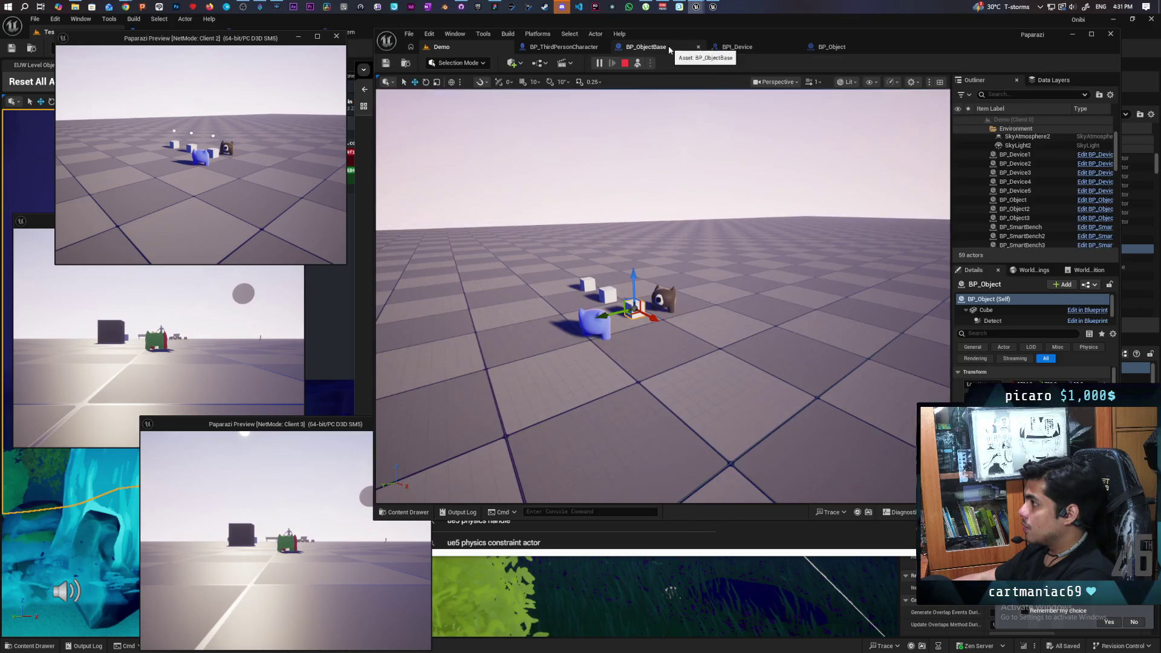
pyautogui.click(646, 47)
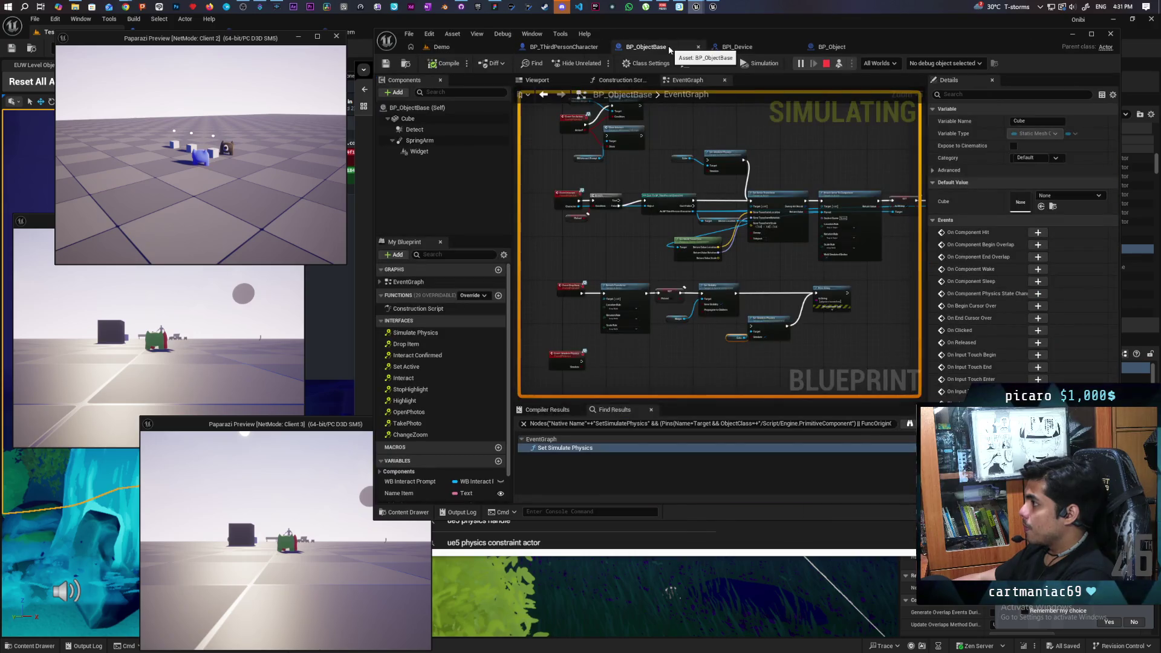
pyautogui.click(930, 64)
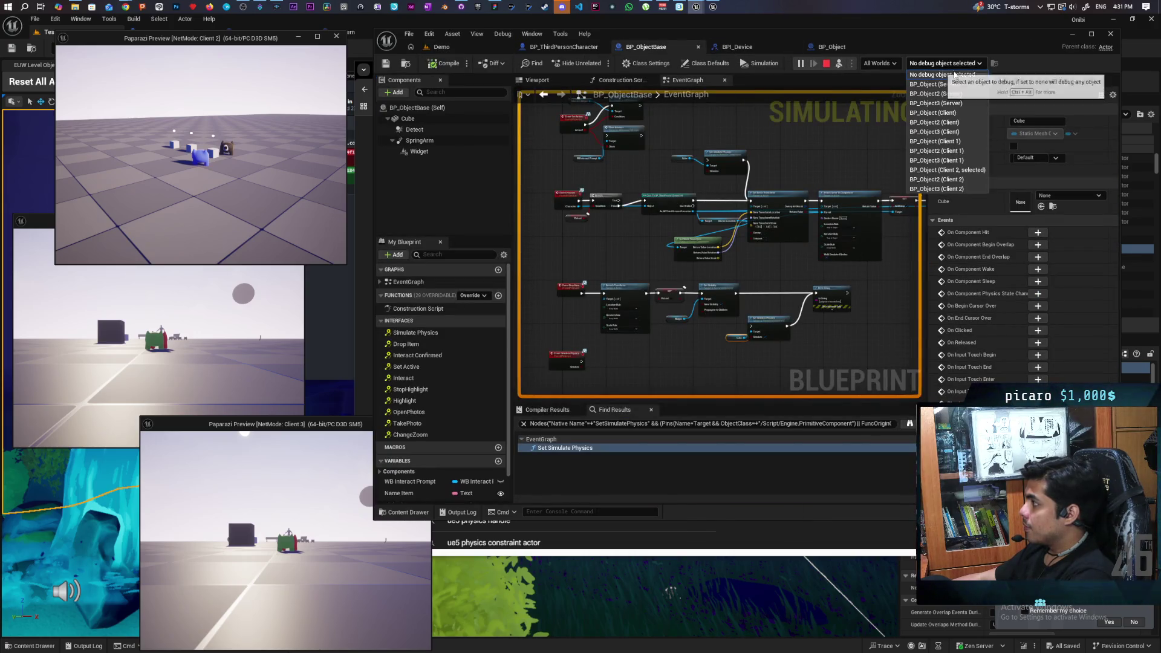
pyautogui.click(971, 173)
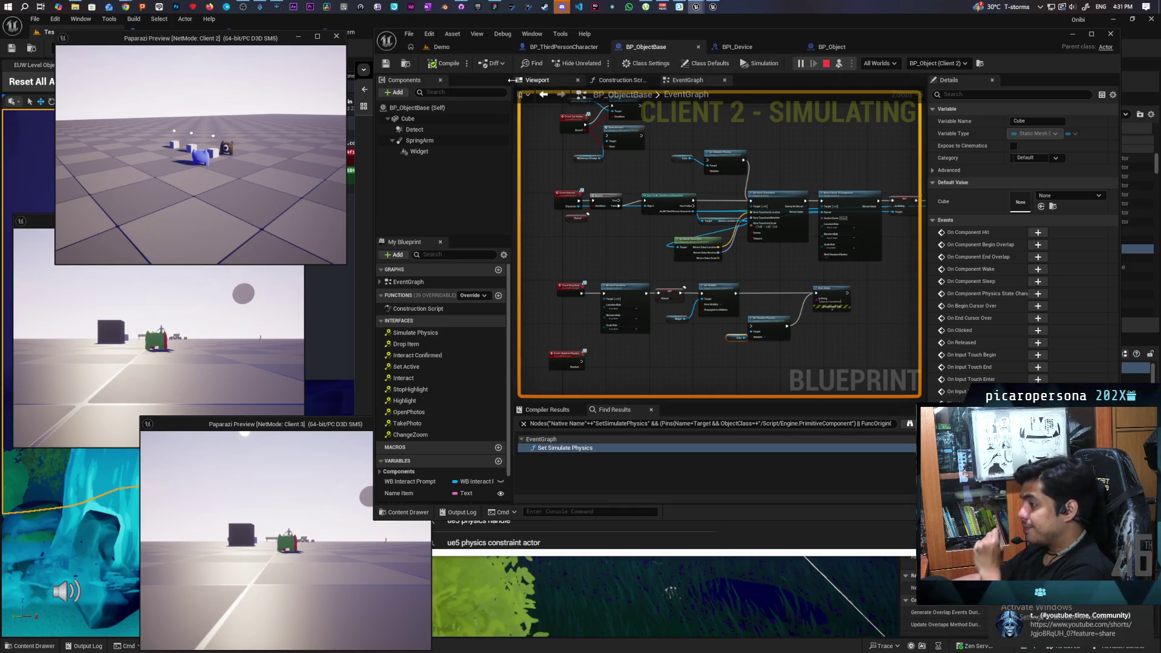
# Add an F9 breakpoint on the Event Interact node and return to the Demo level
pyautogui.scroll(3, 607, 258)
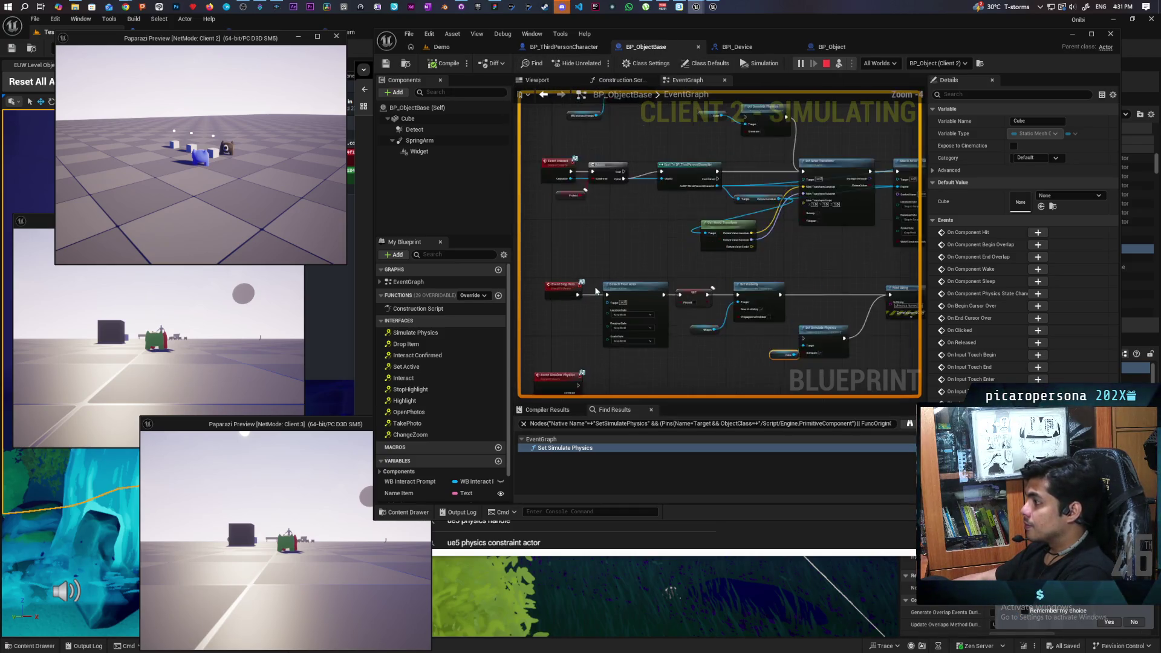
pyautogui.moveTo(606, 258); pyautogui.dragTo(636, 293)
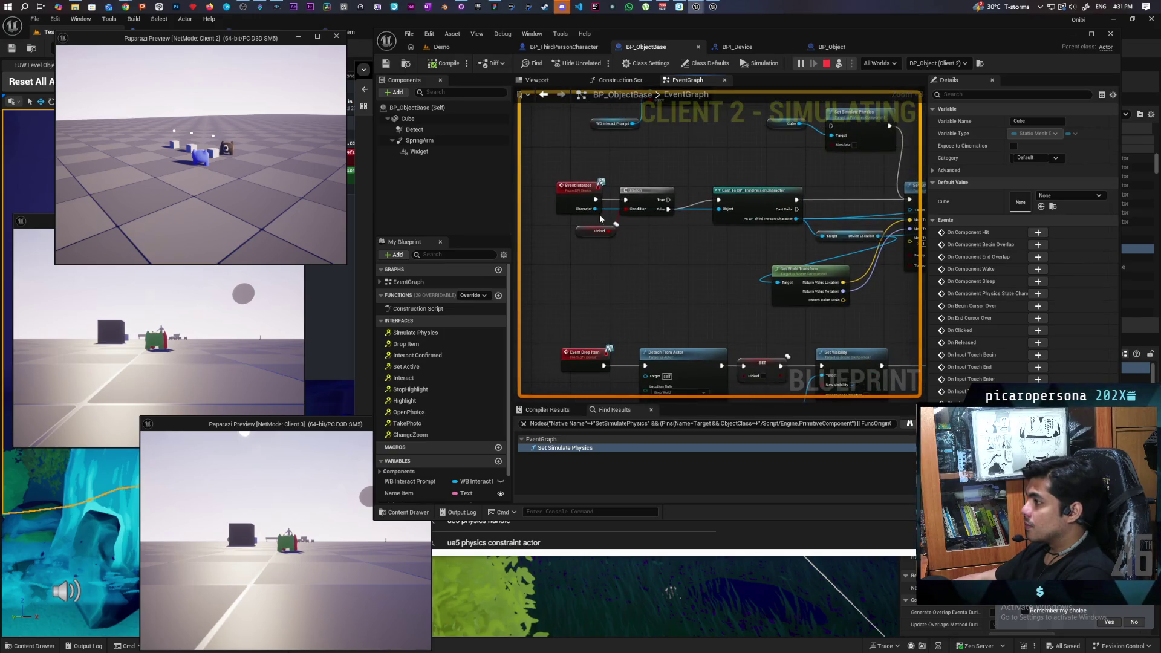
pyautogui.click(575, 191)
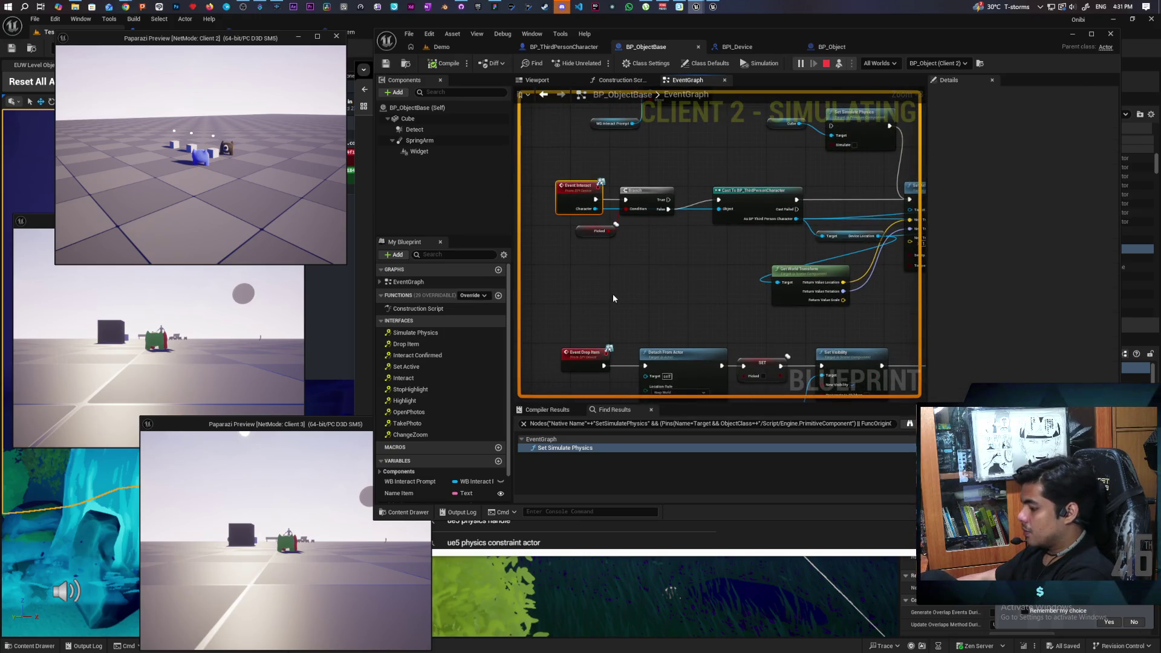
pyautogui.press('F9')
pyautogui.click(441, 46)
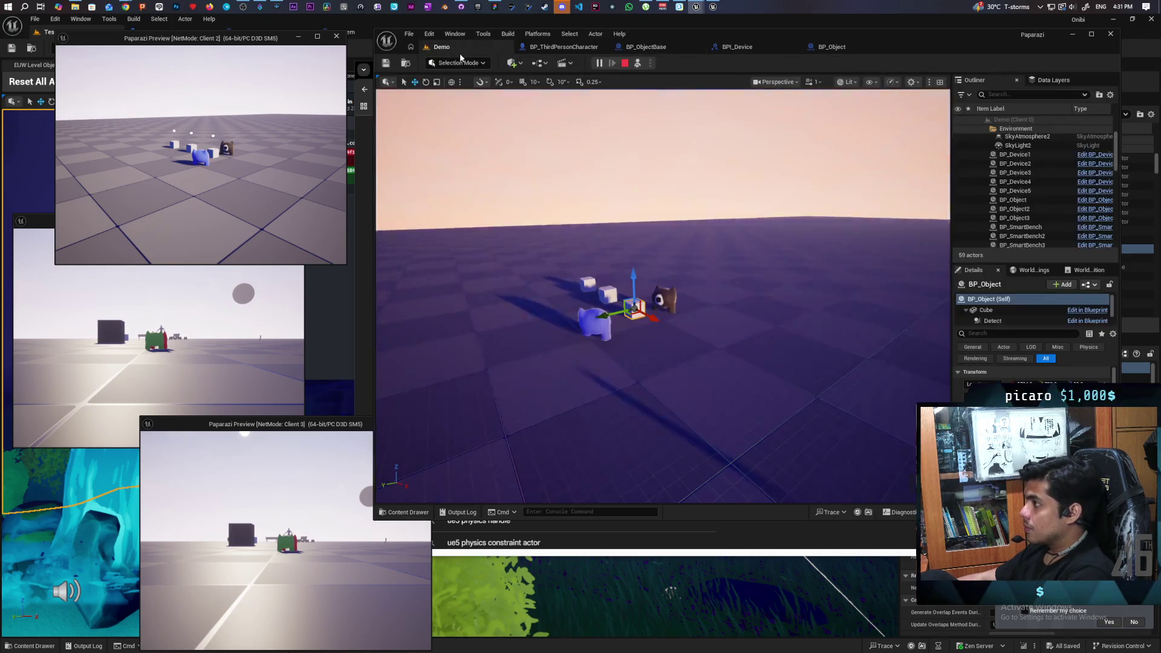
# Walk the character past the cubes toward the dark character and back, then stop the session with Esc
pyautogui.click(640, 100)
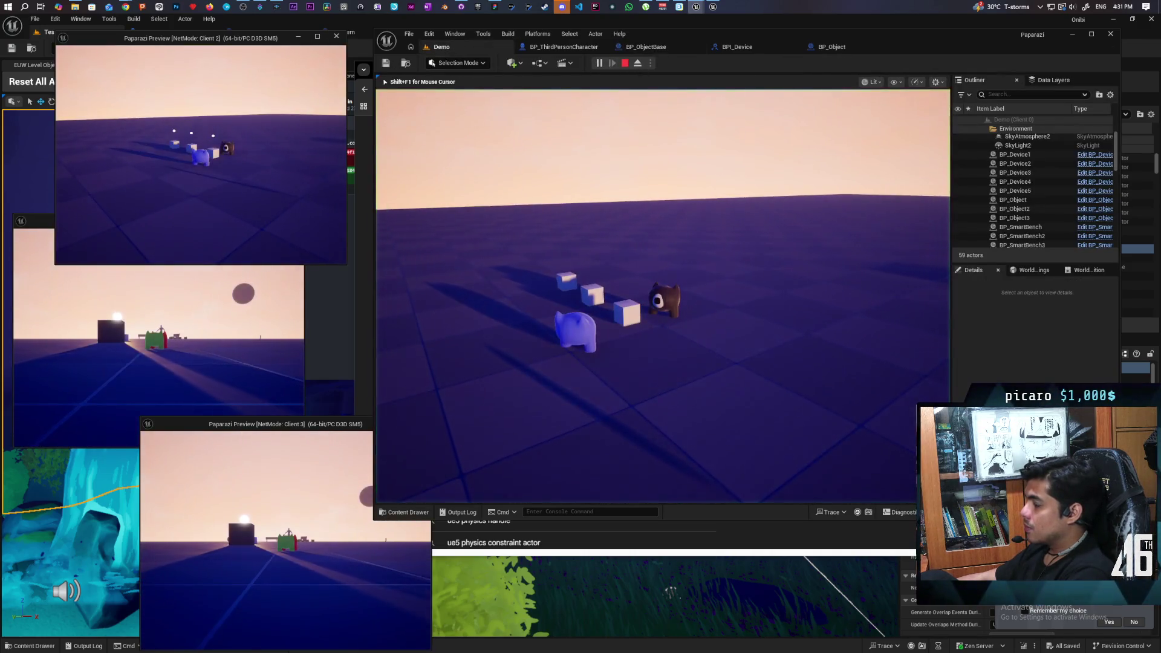
pyautogui.press('w')
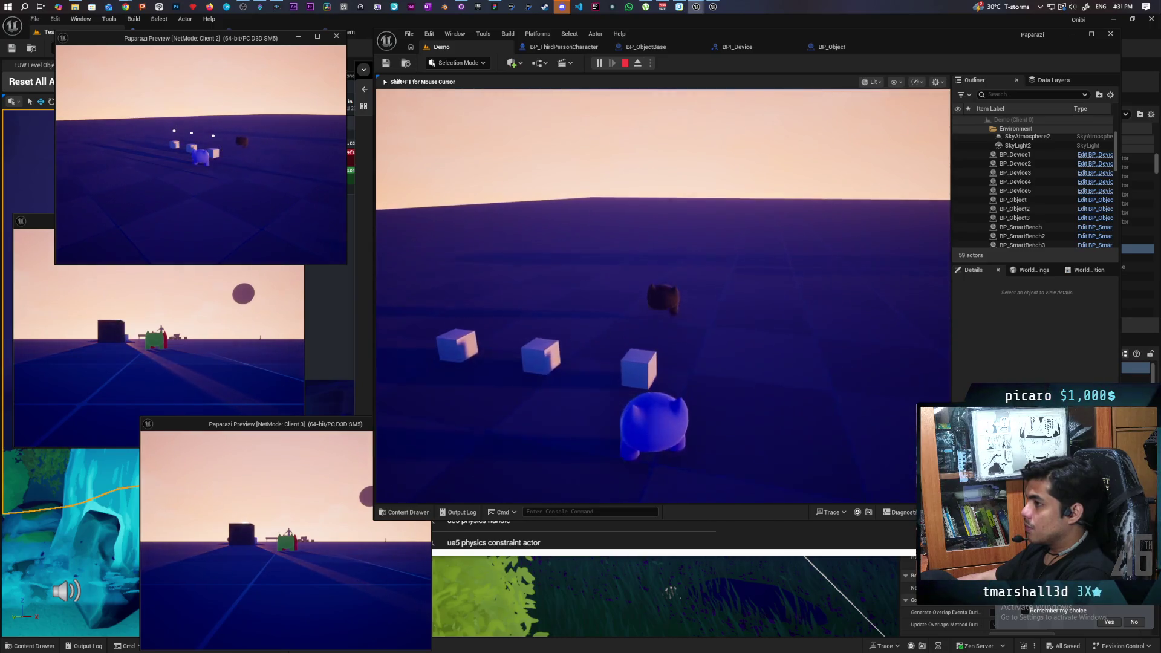
pyautogui.press('w')
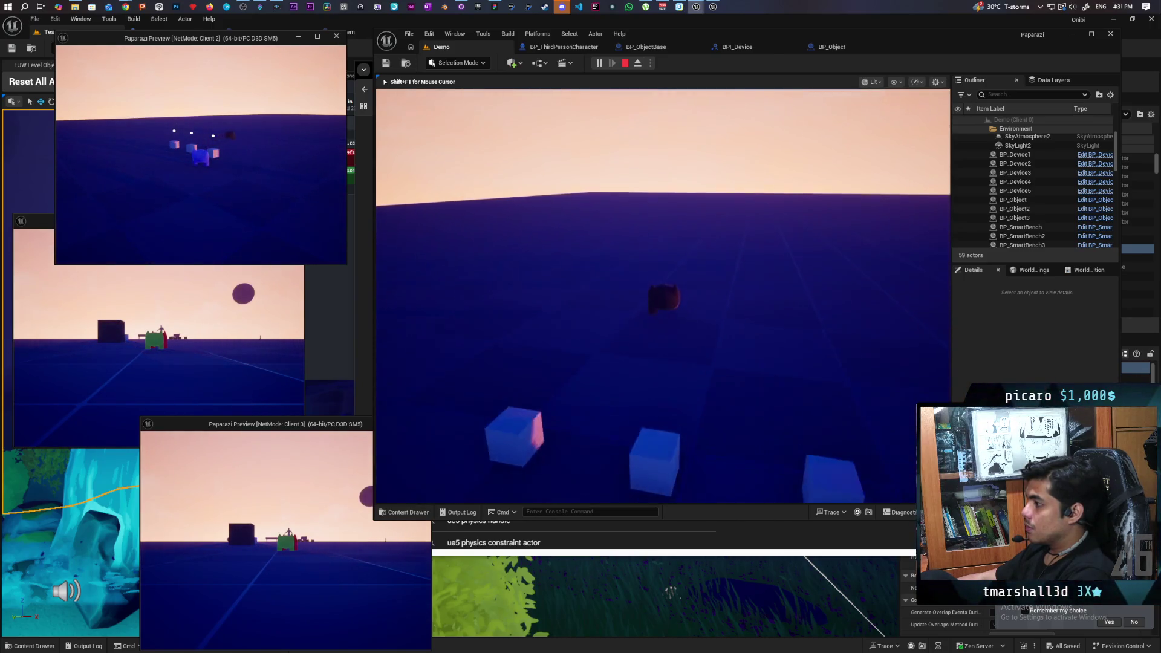
pyautogui.press('w')
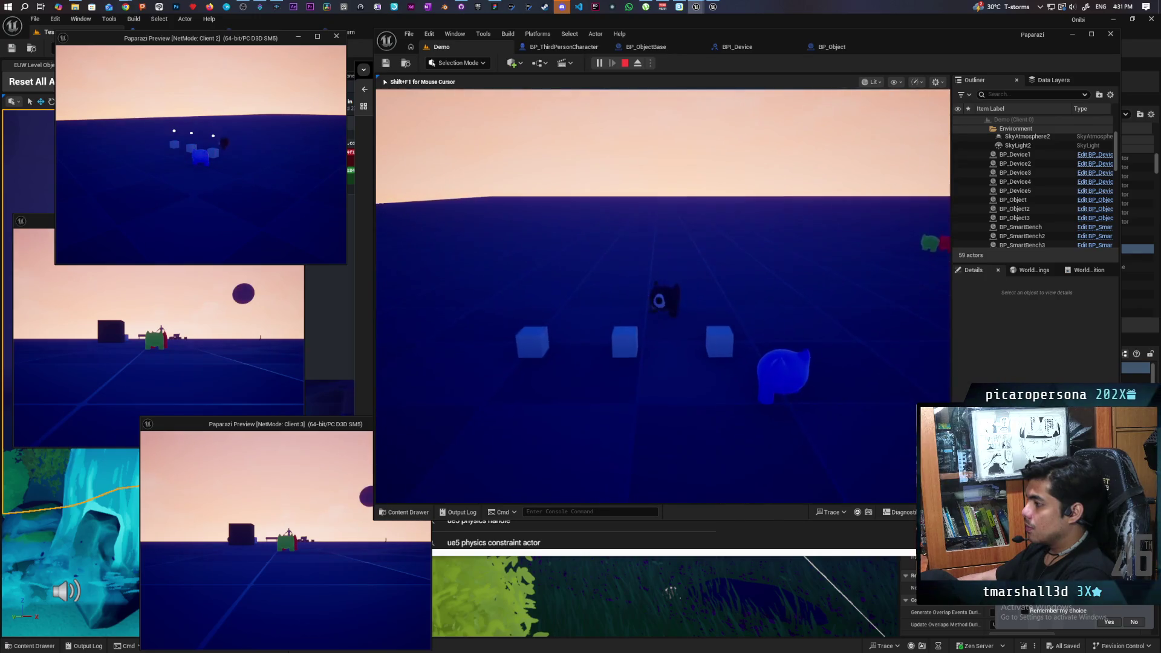
pyautogui.press('a')
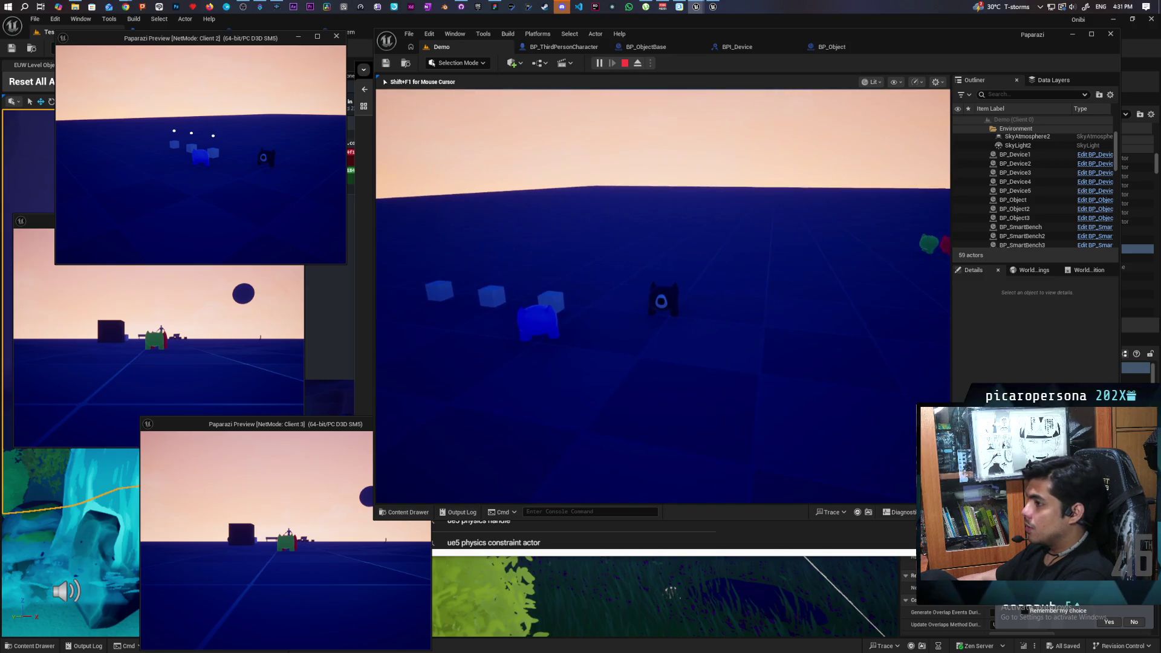
pyautogui.press('Escape')
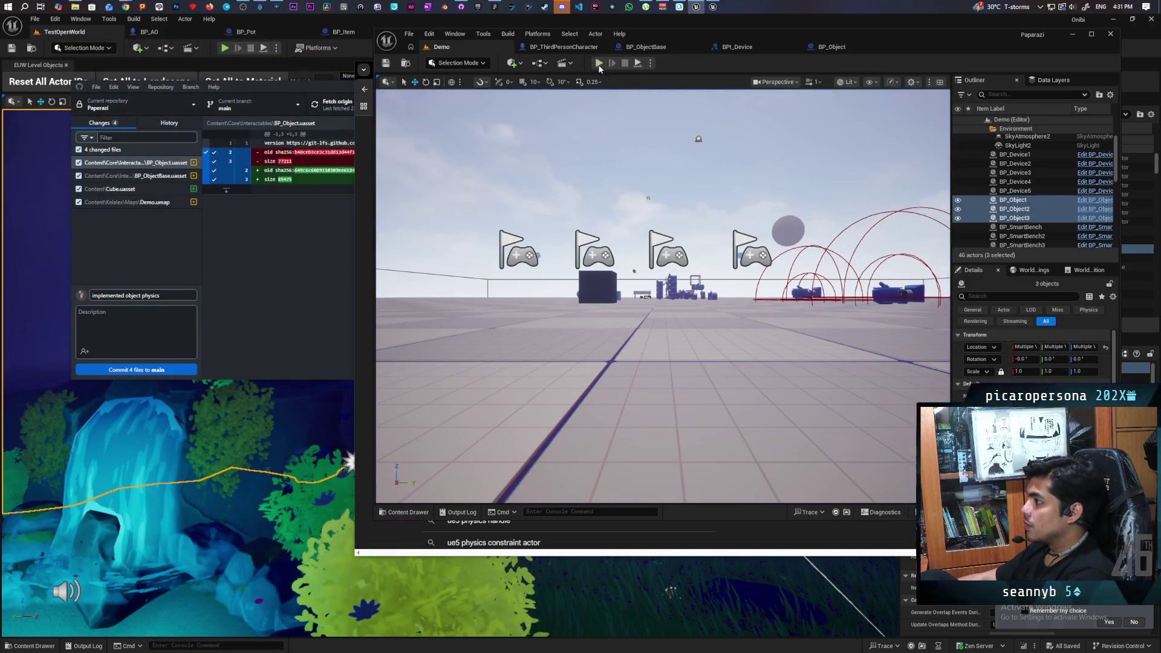
# Relaunch the multiplayer Play In Editor session with Alt+P
pyautogui.hotkey('alt', 'p')
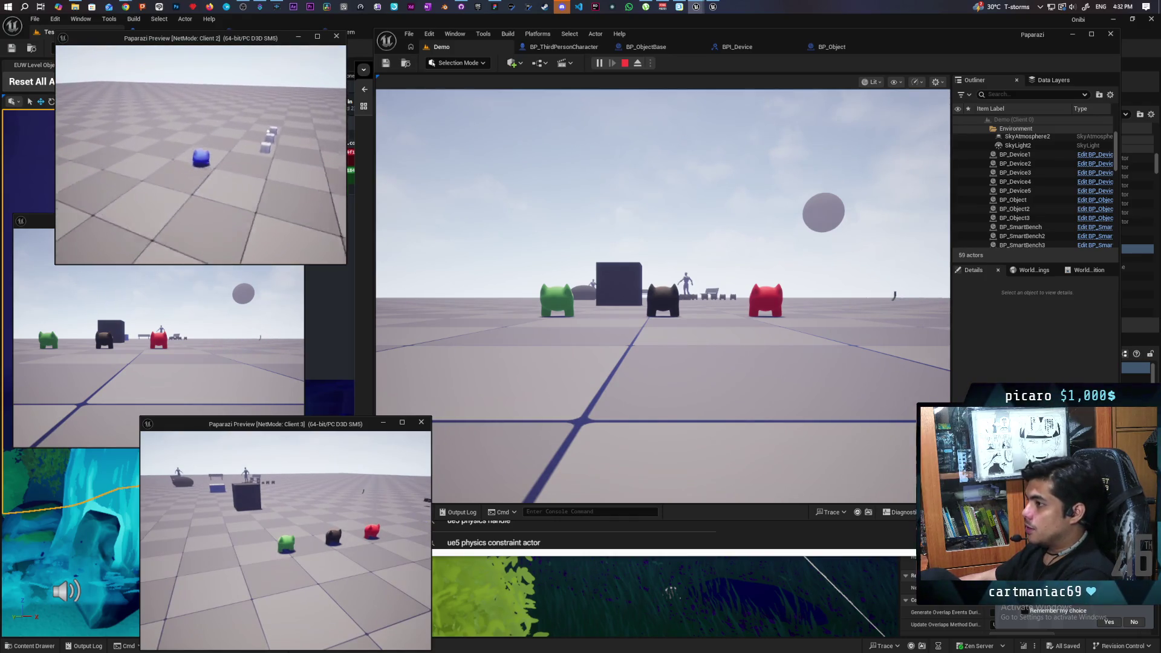
# Walk the dark character up to the blue creature's cubes until the F Item prompt shows
pyautogui.press('w')
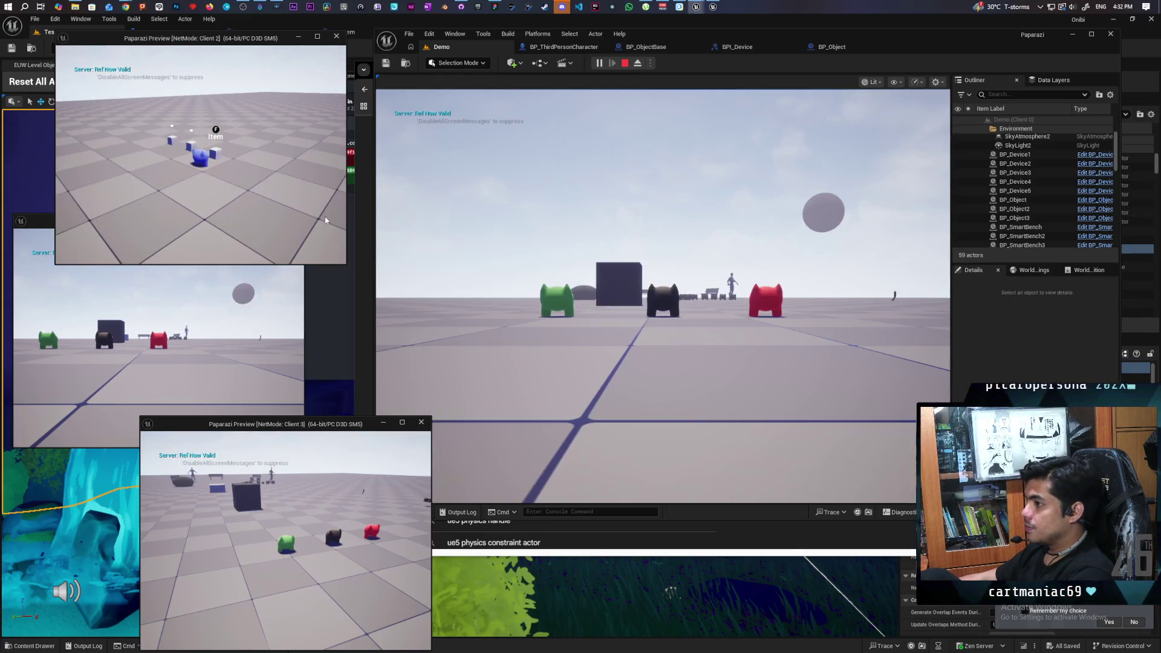
pyautogui.click(586, 189)
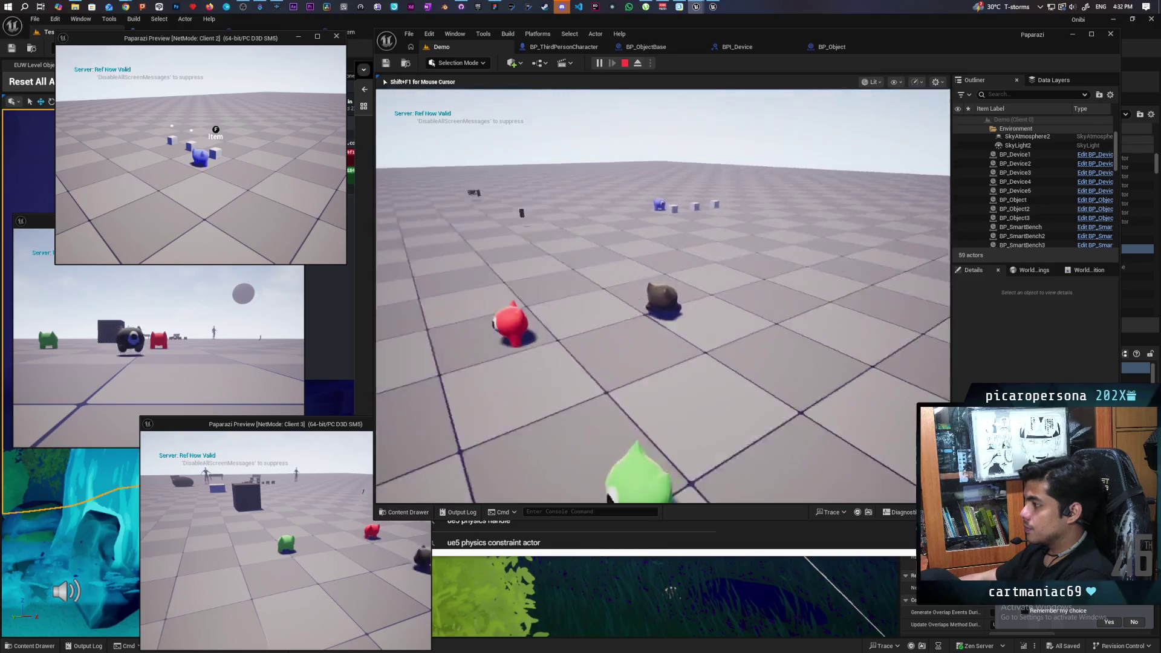
pyautogui.press('w')
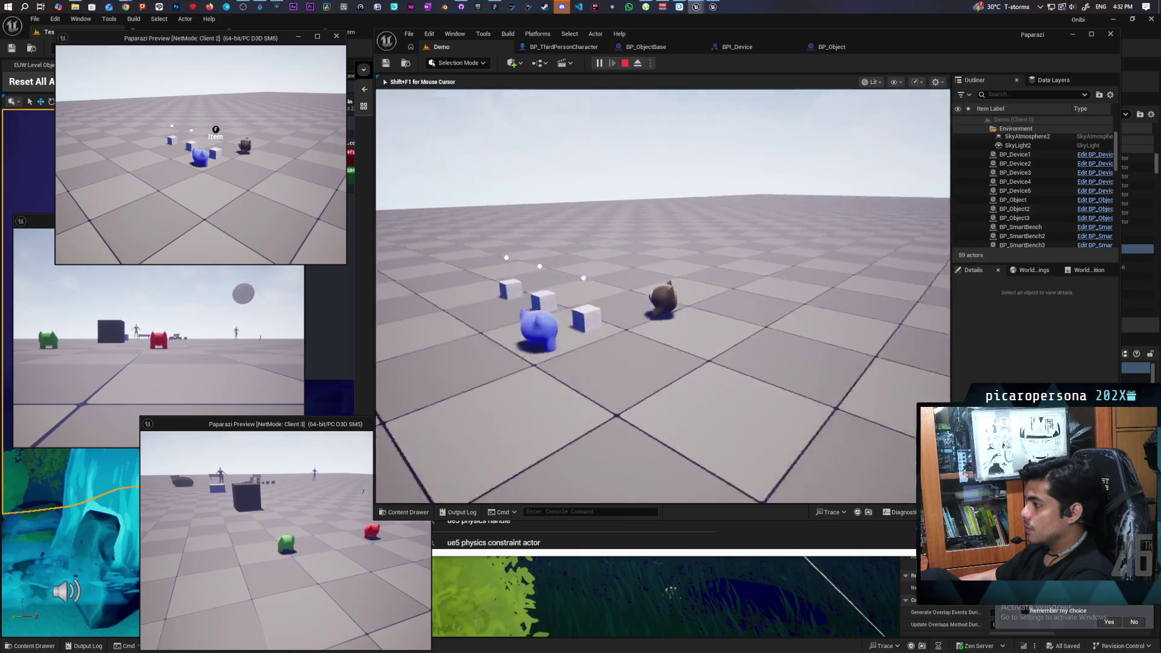
pyautogui.press('w')
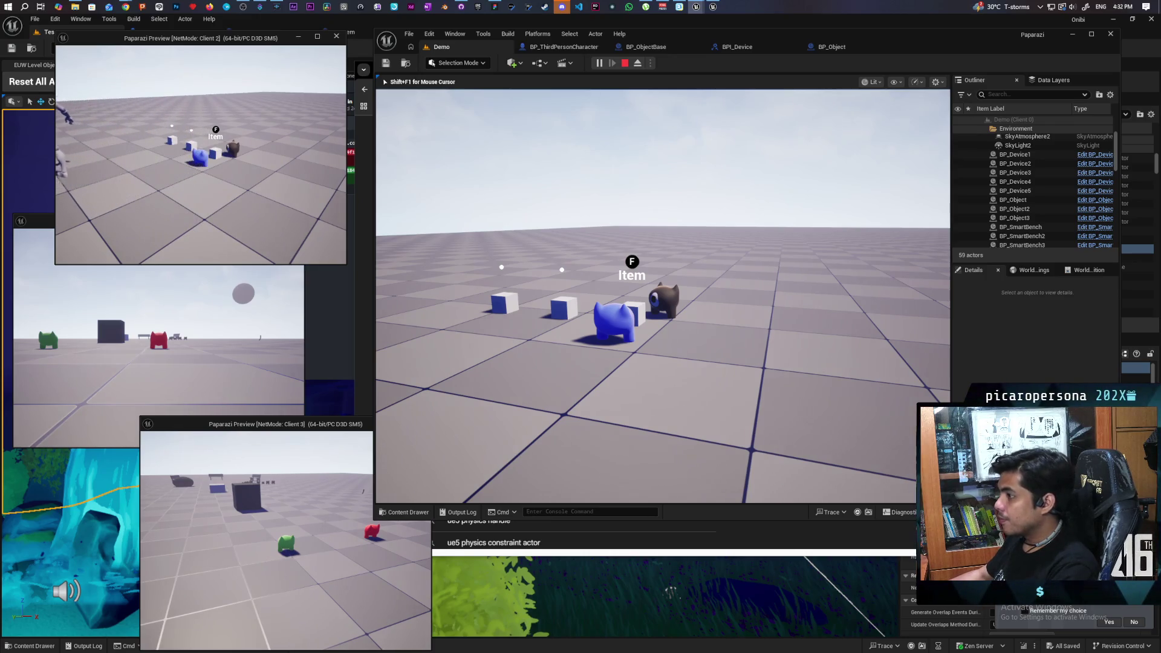
pyautogui.hotkey('shift', 'F1')
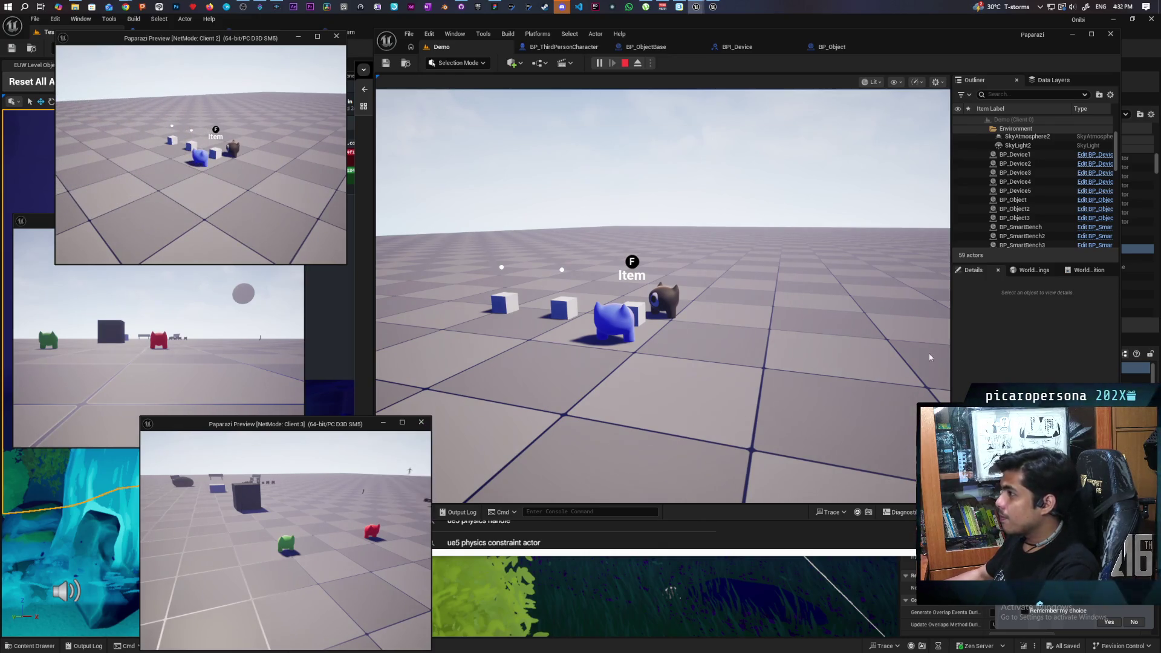
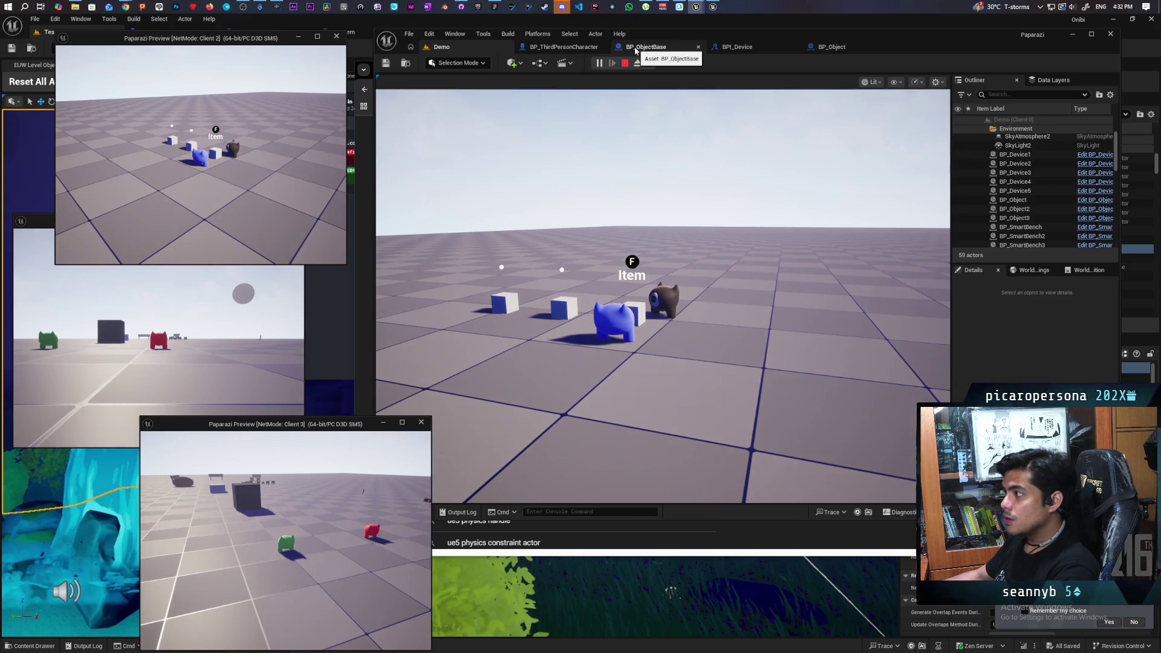
# Inspect BP_ObjectBase's class defaults and Cube component, then return to the running Demo level
pyautogui.click(635, 49)
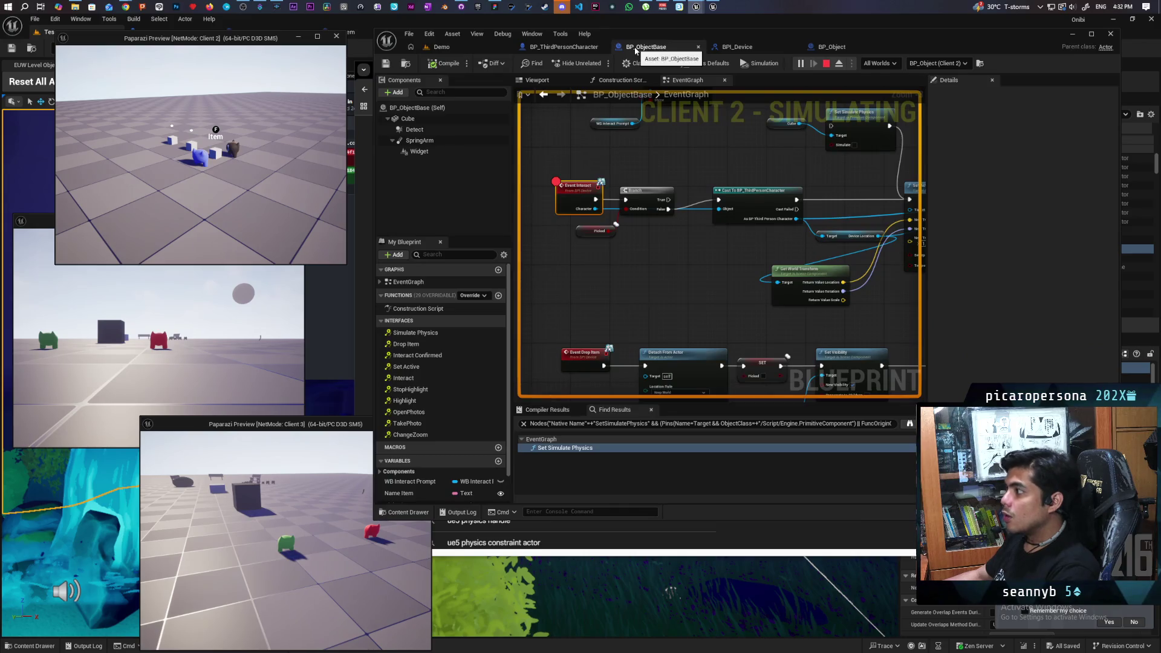
pyautogui.click(466, 107)
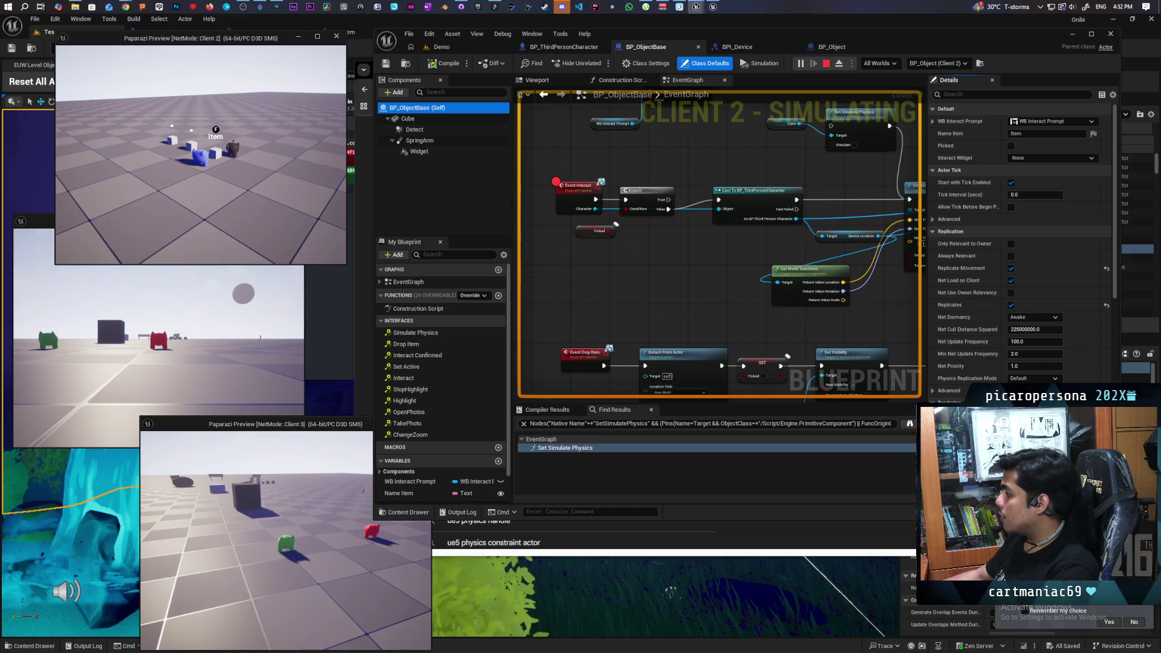
pyautogui.click(423, 119)
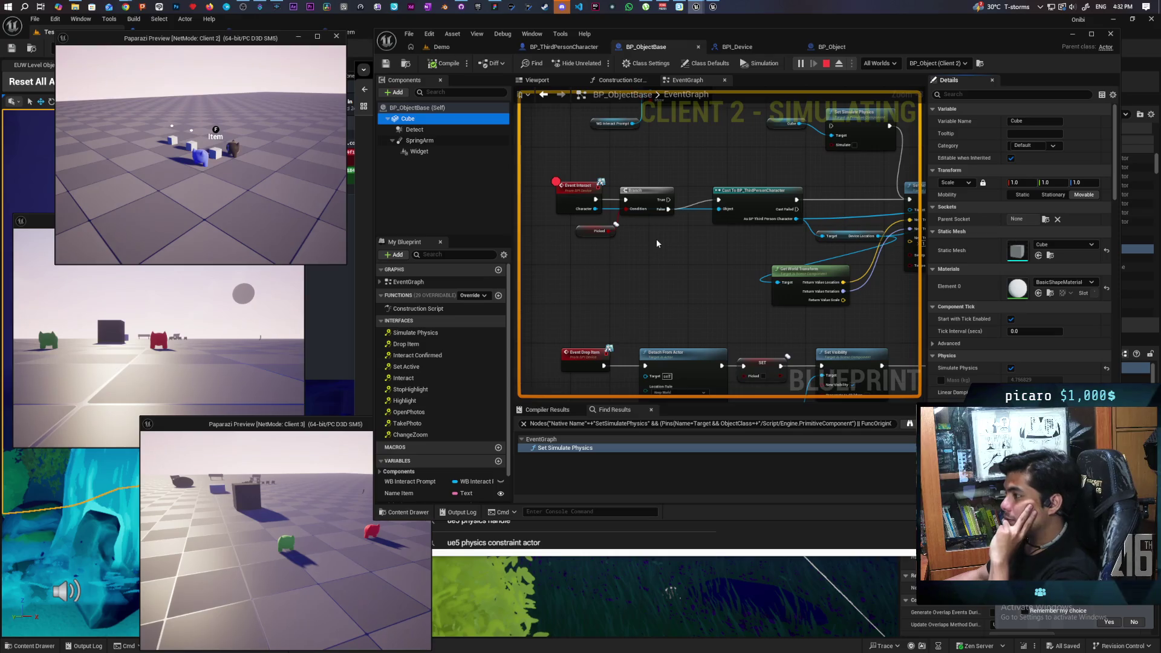
pyautogui.click(441, 47)
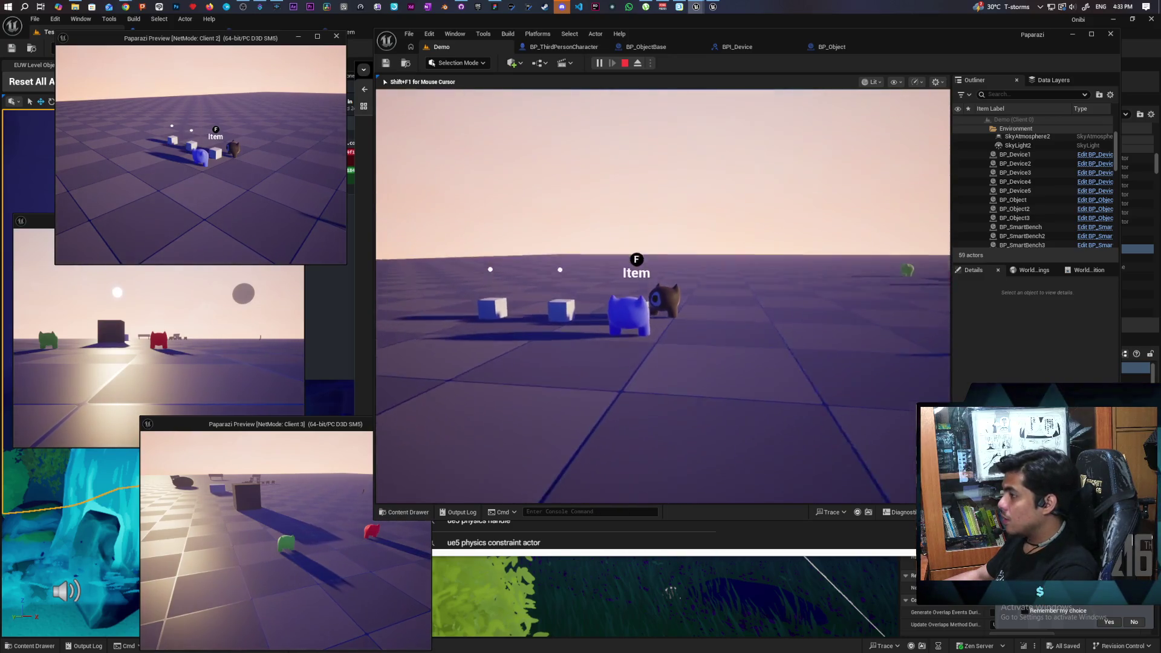
# Set a breakpoint on the IA_Interact event in BP_ThirdPersonCharacter's event graph
pyautogui.hotkey('shift', 'F1')
pyautogui.click(563, 47)
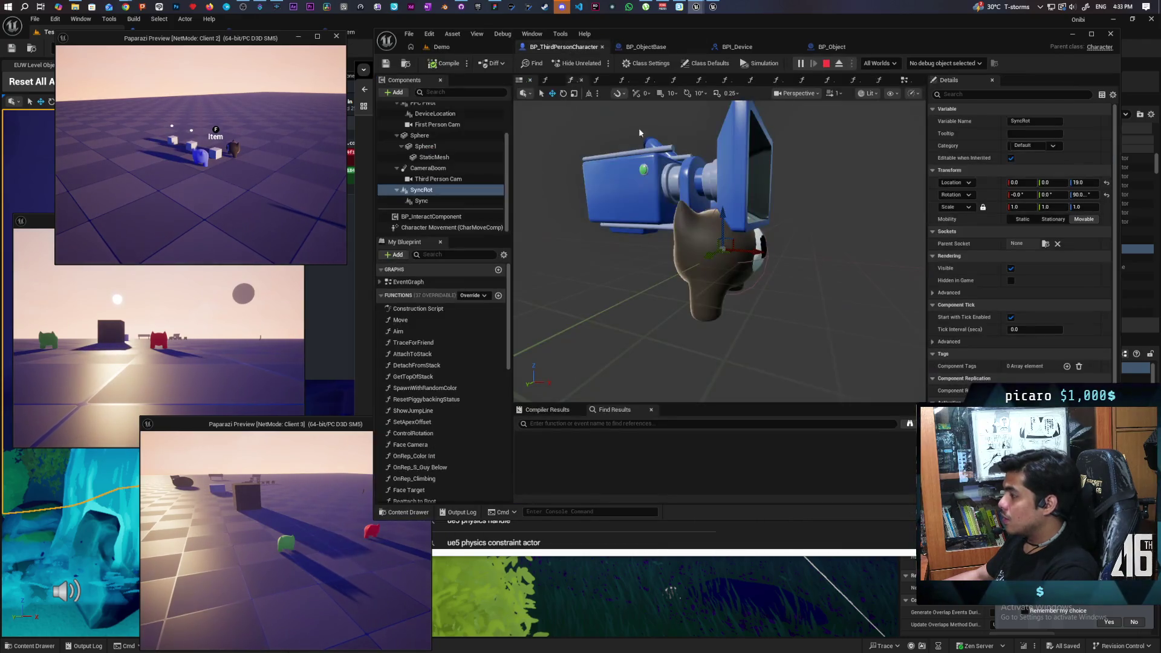
pyautogui.click(901, 81)
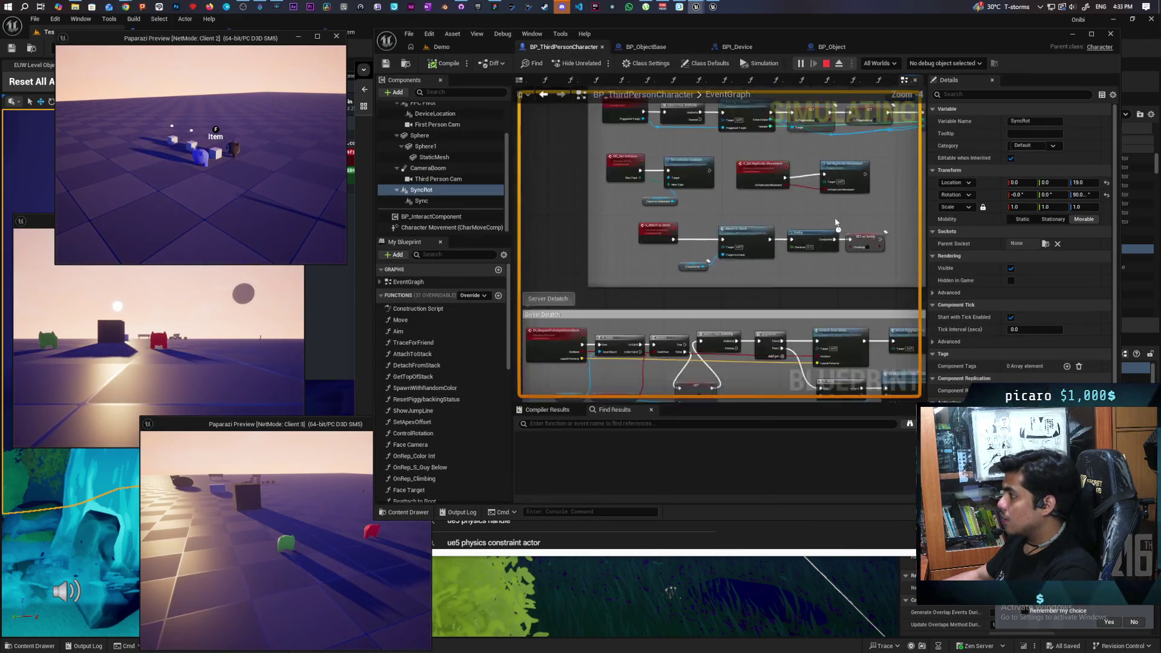
pyautogui.scroll(6, 699, 265)
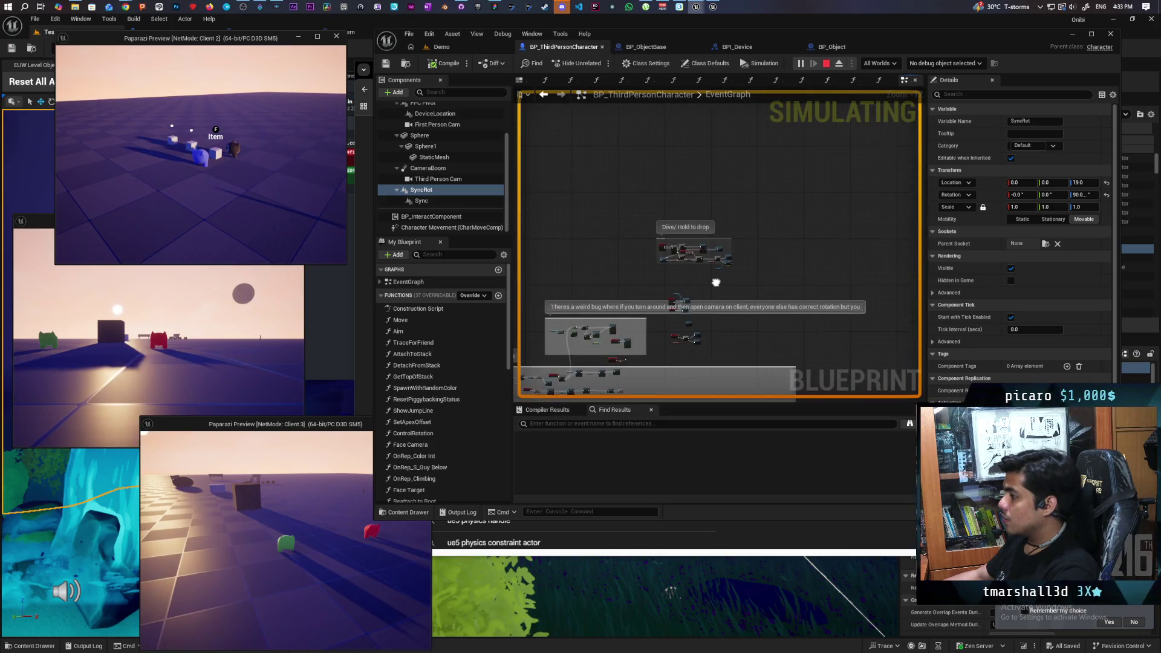
pyautogui.scroll(4, 669, 212)
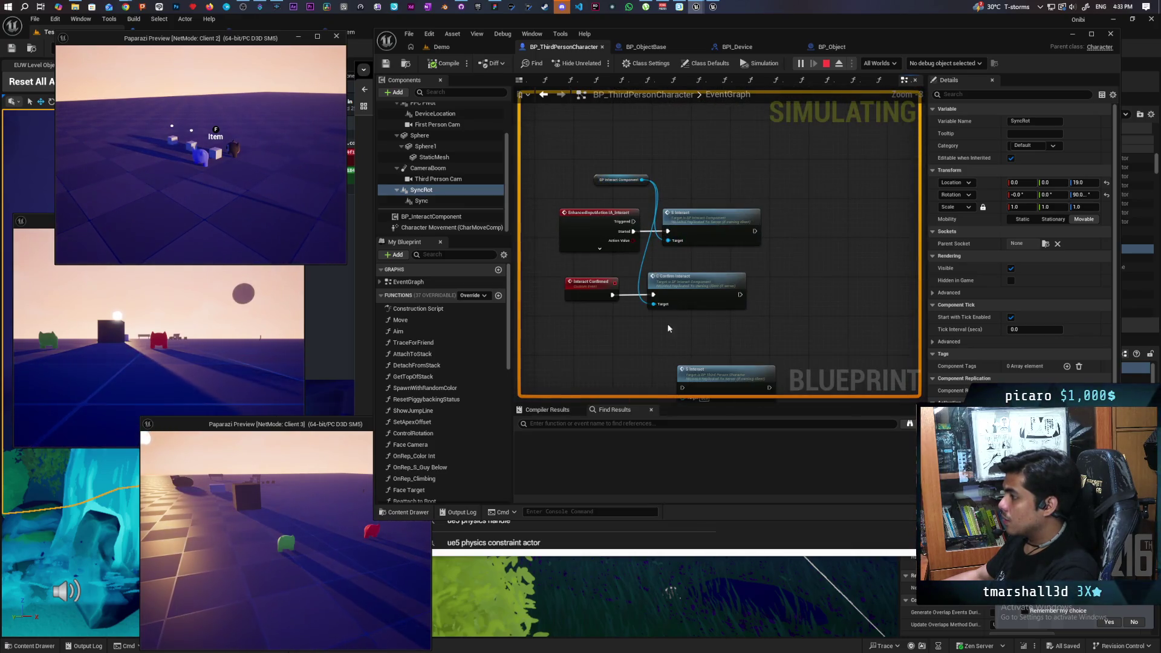
pyautogui.click(607, 213)
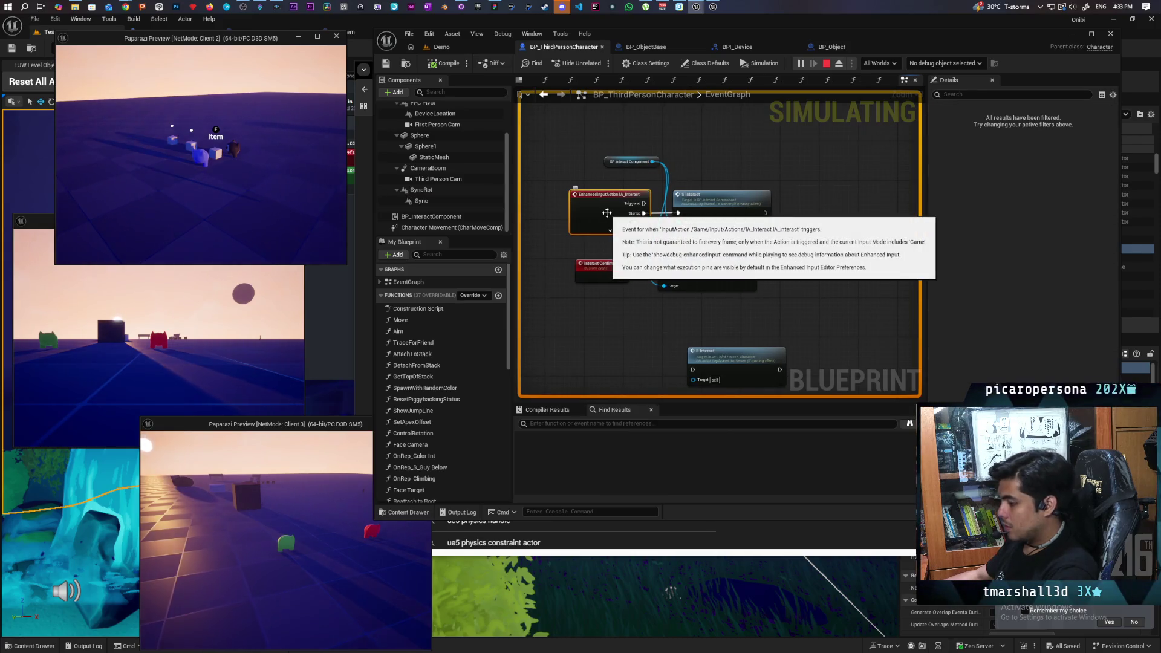
pyautogui.press('F9')
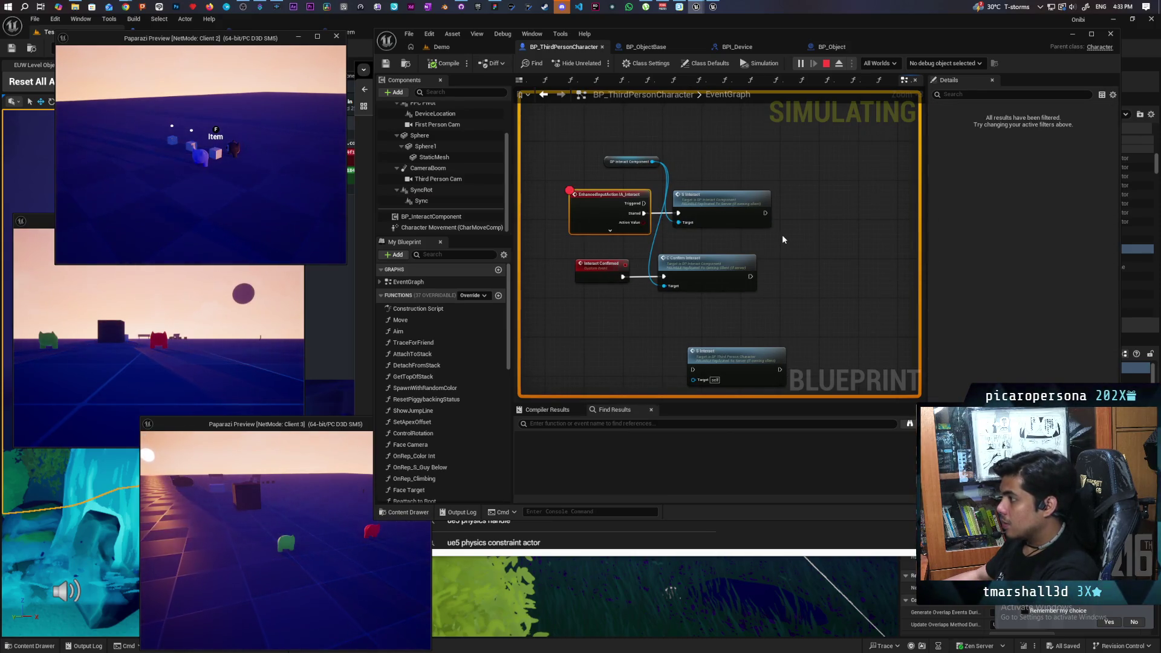
# Trigger interact in the game and step into S Interact up to the Is Valid check
pyautogui.click(459, 47)
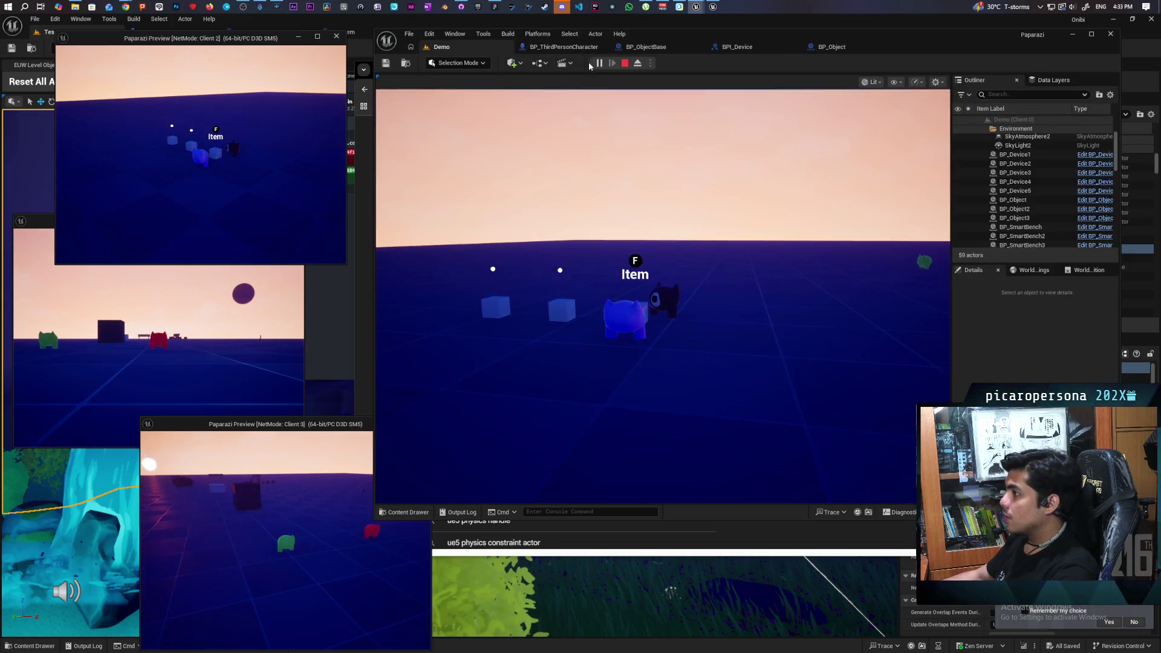
pyautogui.press('f')
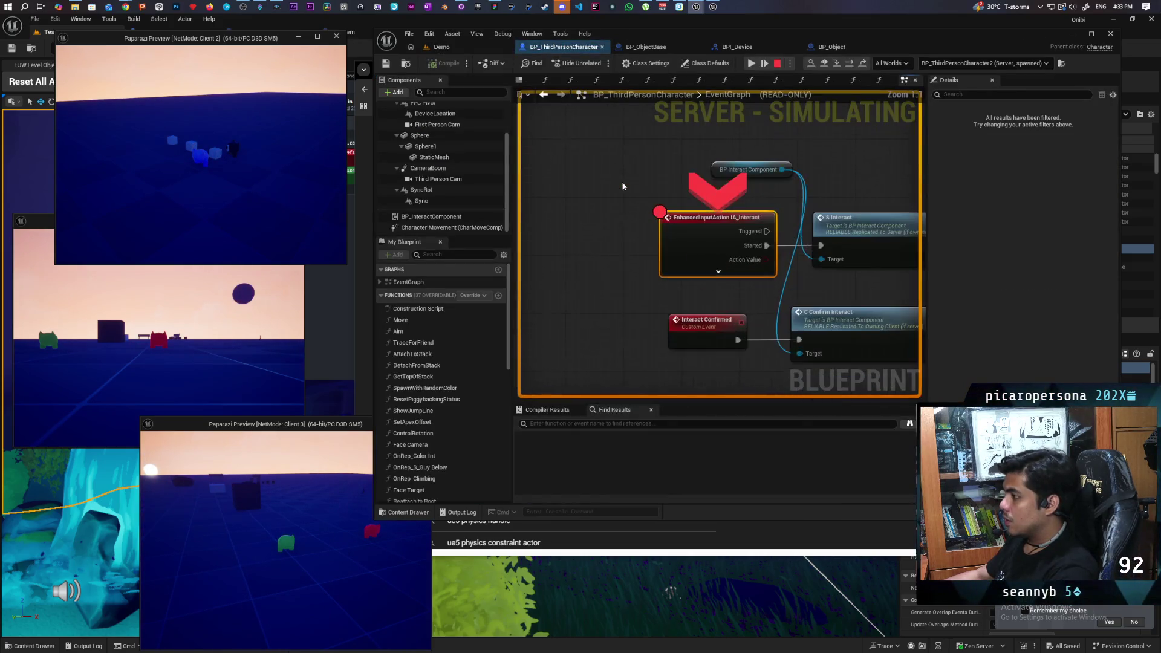
pyautogui.press('F10')
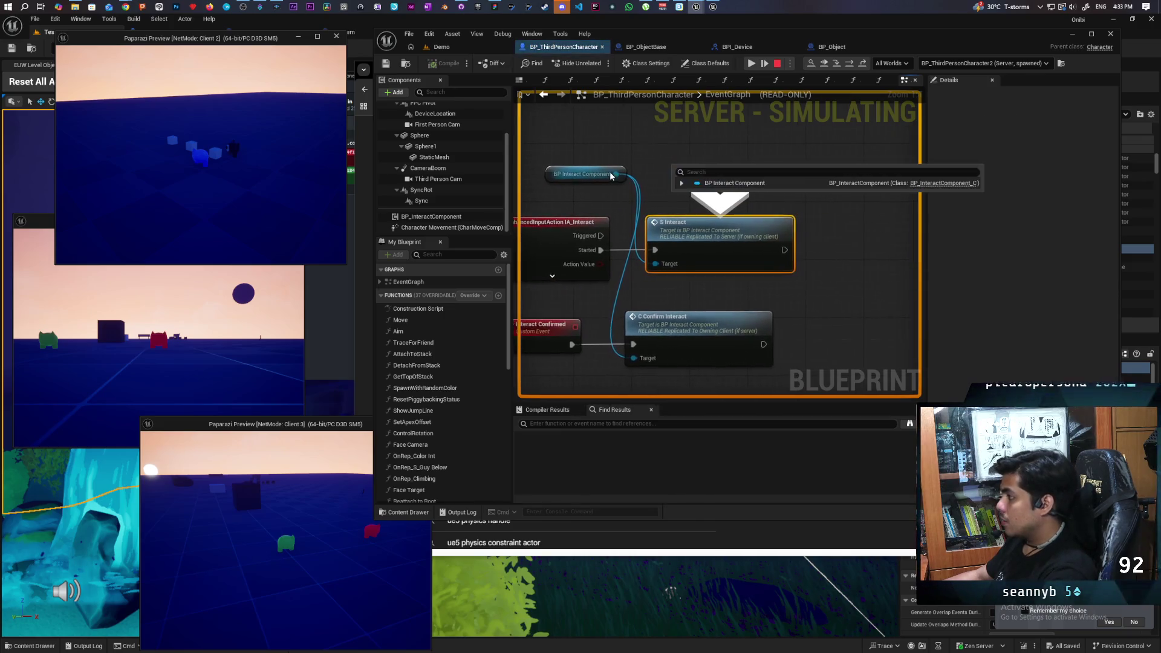
pyautogui.press('F11')
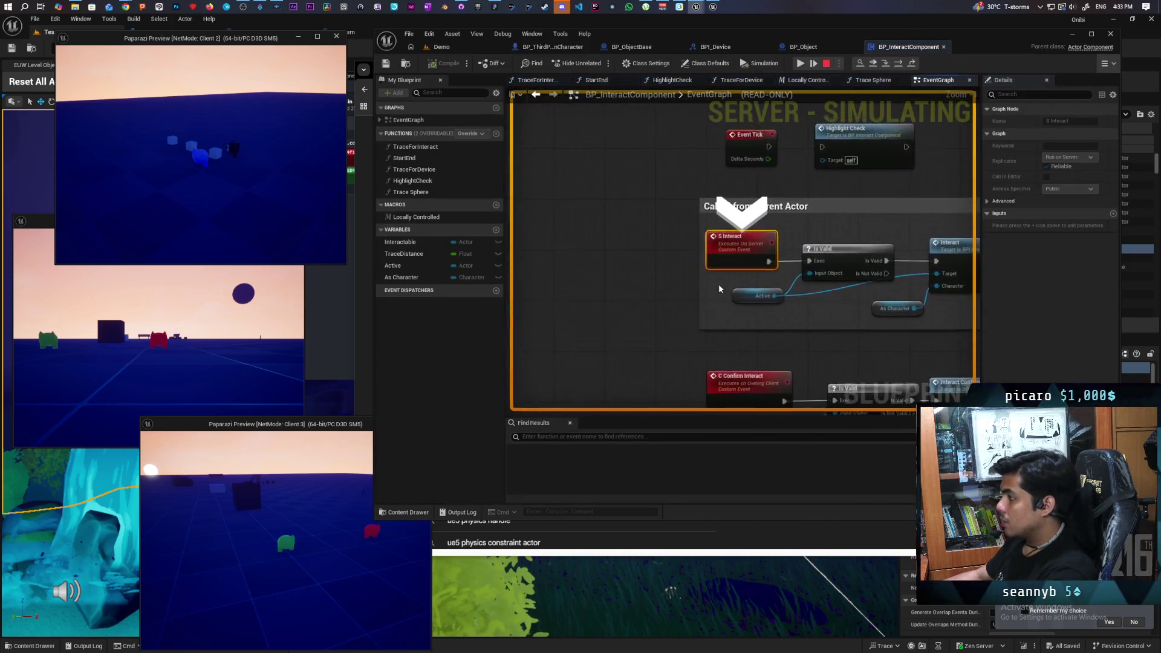
pyautogui.press('F10')
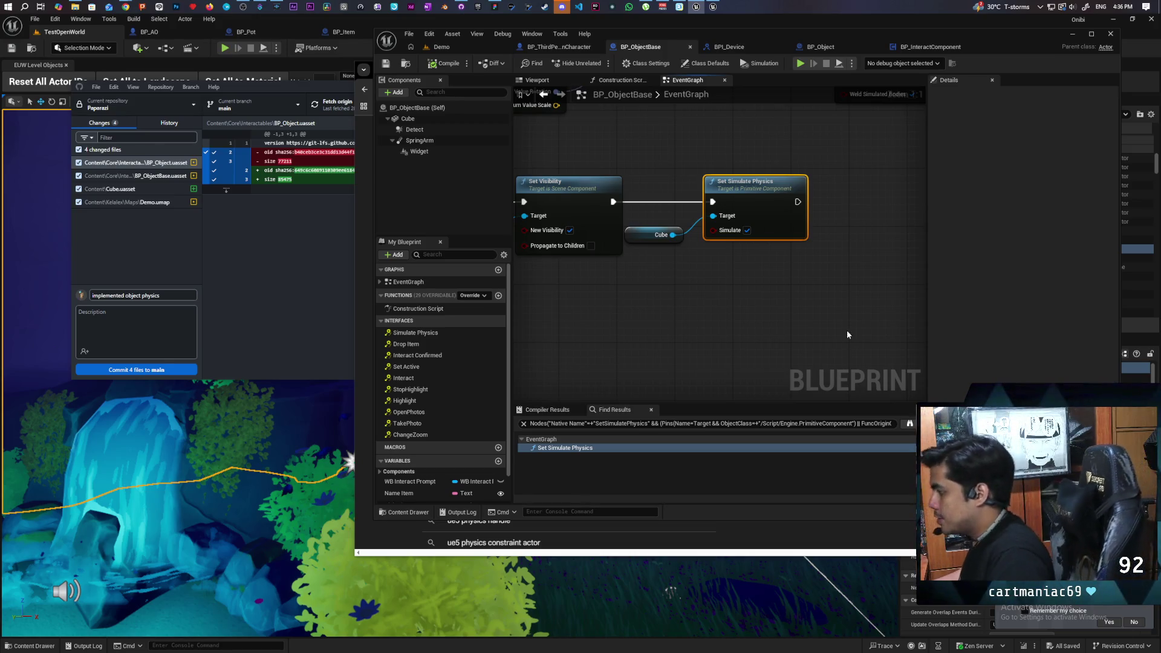
# Place a Set Timer by Event node (Time 0.0) beside Set Simulate Physics in BP_ObjectBase
pyautogui.moveTo(844, 324); pyautogui.dragTo(734, 293)
pyautogui.rightClick(720, 295)
pyautogui.write('set event bty')
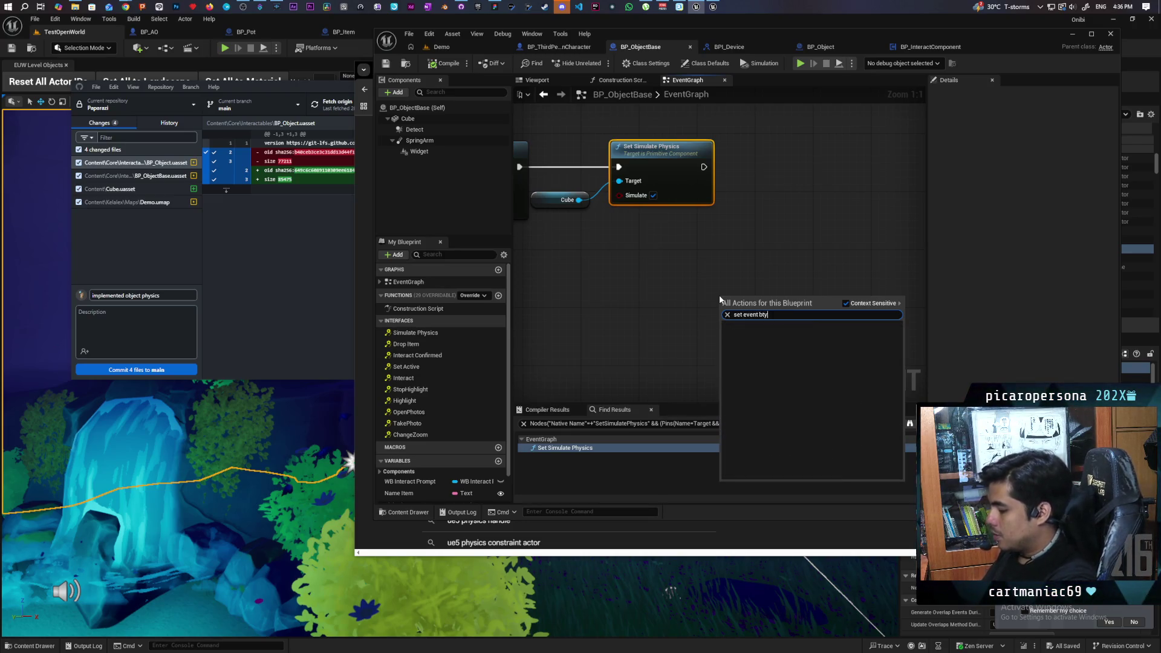
pyautogui.press('BackSpace')
pyautogui.write('y')
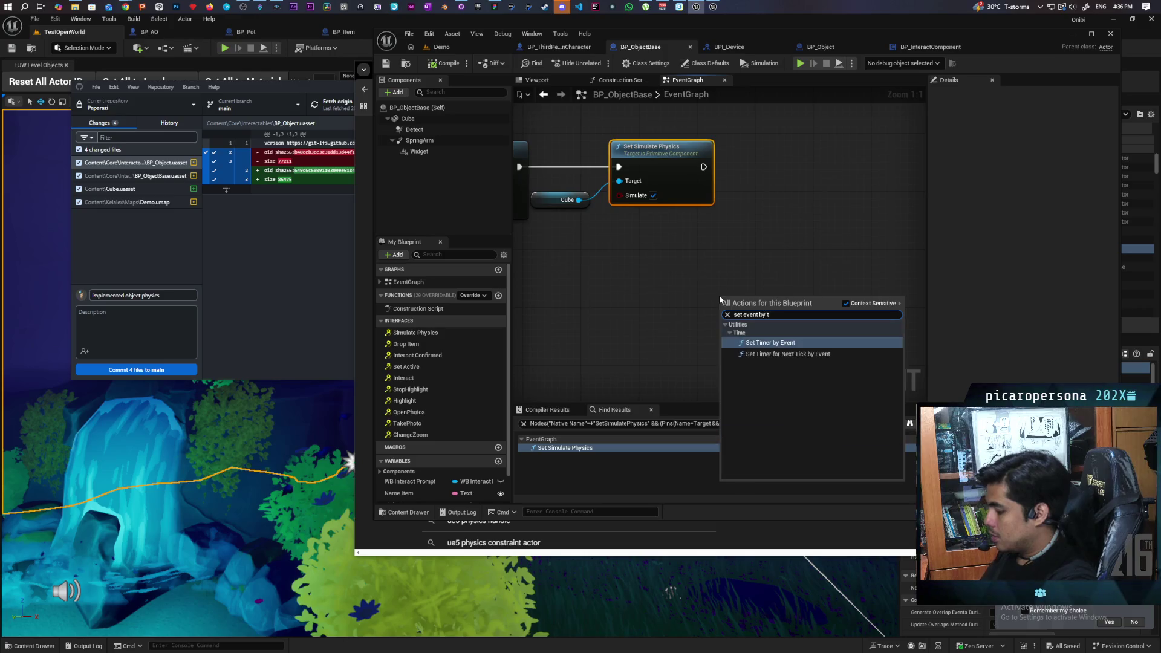
pyautogui.press('Return')
pyautogui.moveTo(735, 297); pyautogui.dragTo(765, 224)
pyautogui.rightClick(756, 325)
pyautogui.click(704, 347)
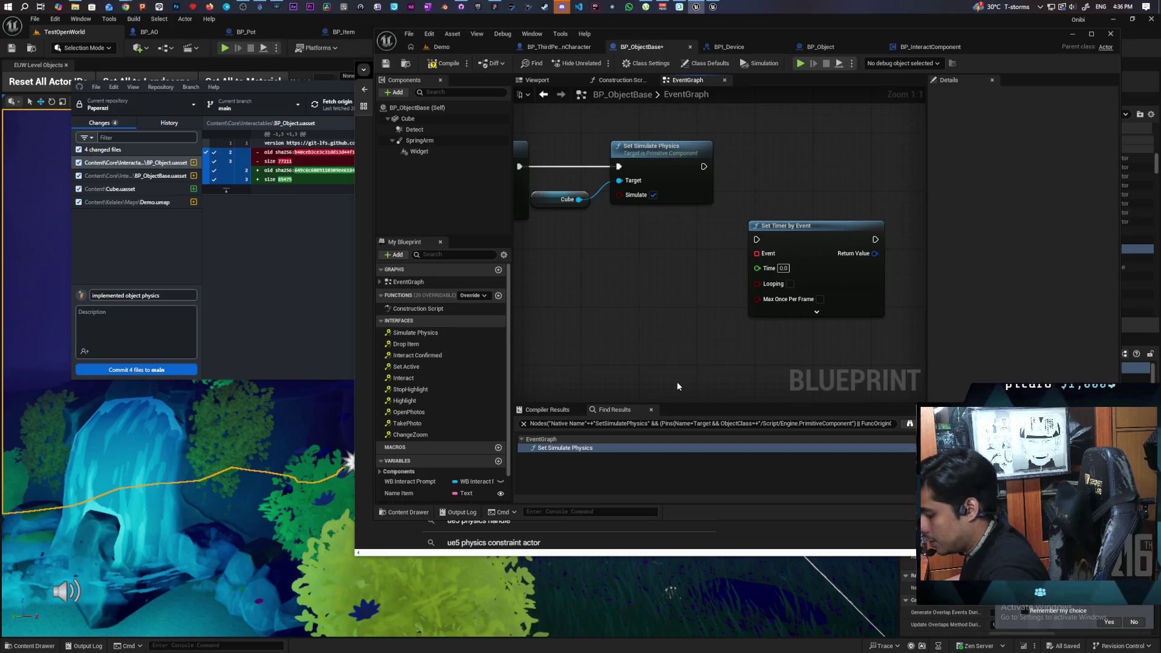
pyautogui.scroll(-2, 653, 313)
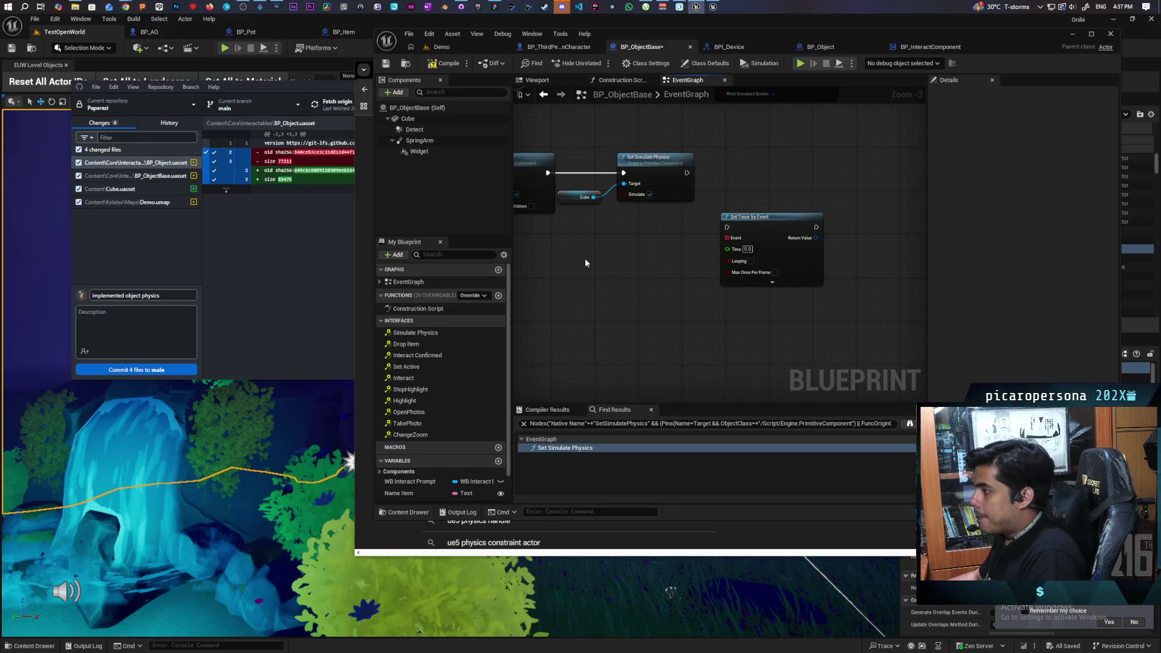
# Add a Cube reference feeding an Is Any Rigid Body Awake node
pyautogui.moveTo(410, 121)
pyautogui.mouseDown()
pyautogui.moveTo(705, 306)
pyautogui.moveTo(644, 340)
pyautogui.moveTo(685, 342)
pyautogui.mouseUp()
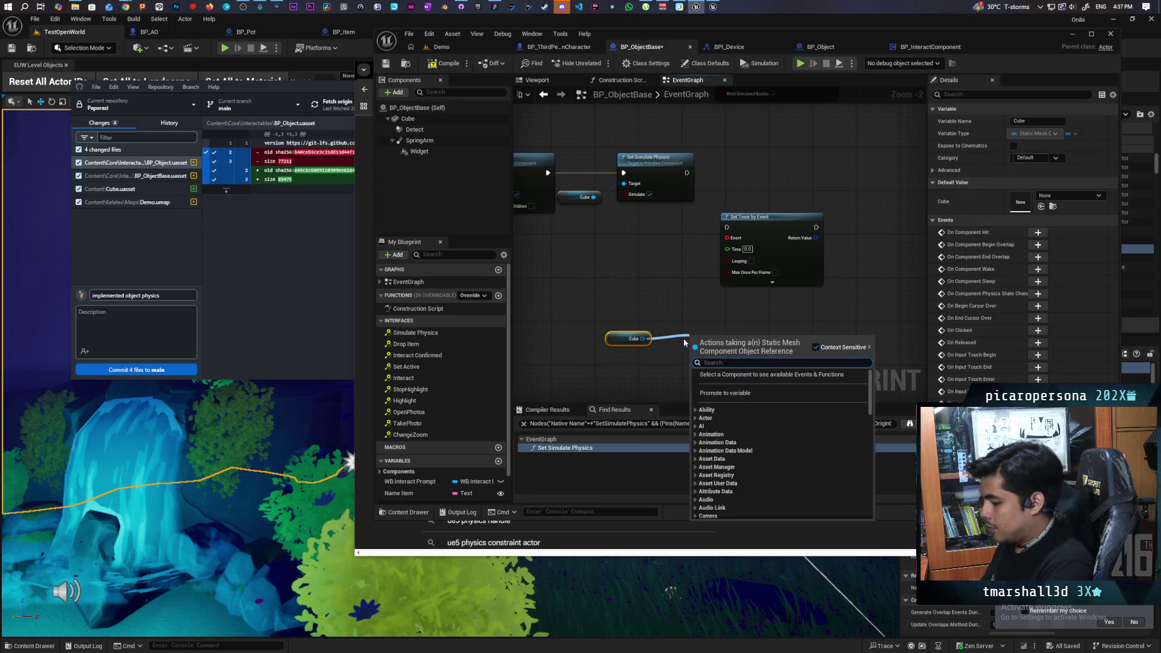
pyautogui.write('physics bo')
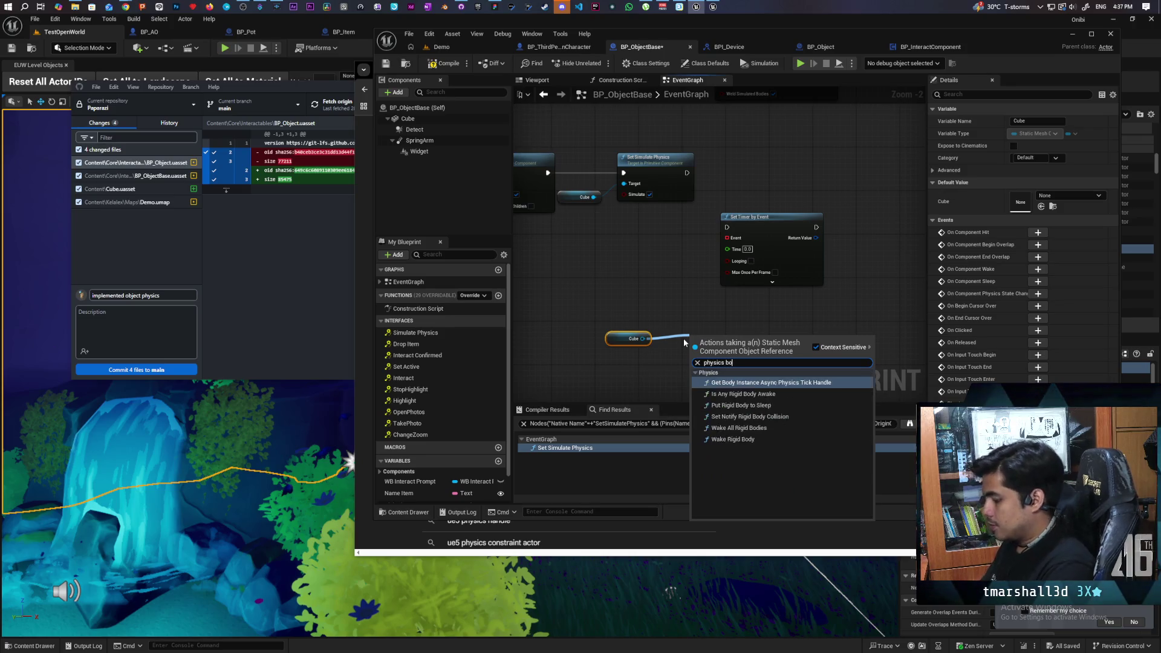
pyautogui.write('dy')
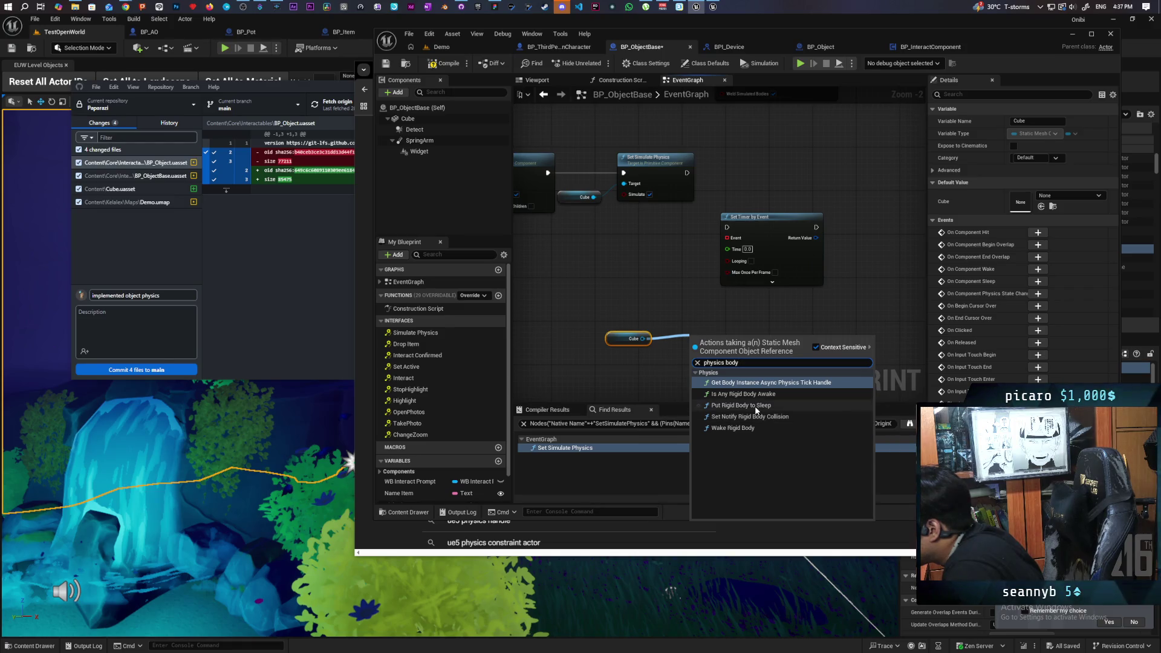
pyautogui.click(742, 394)
# Add a Branch node beside the awake check and arrange the nodes
pyautogui.scroll(2, 728, 379)
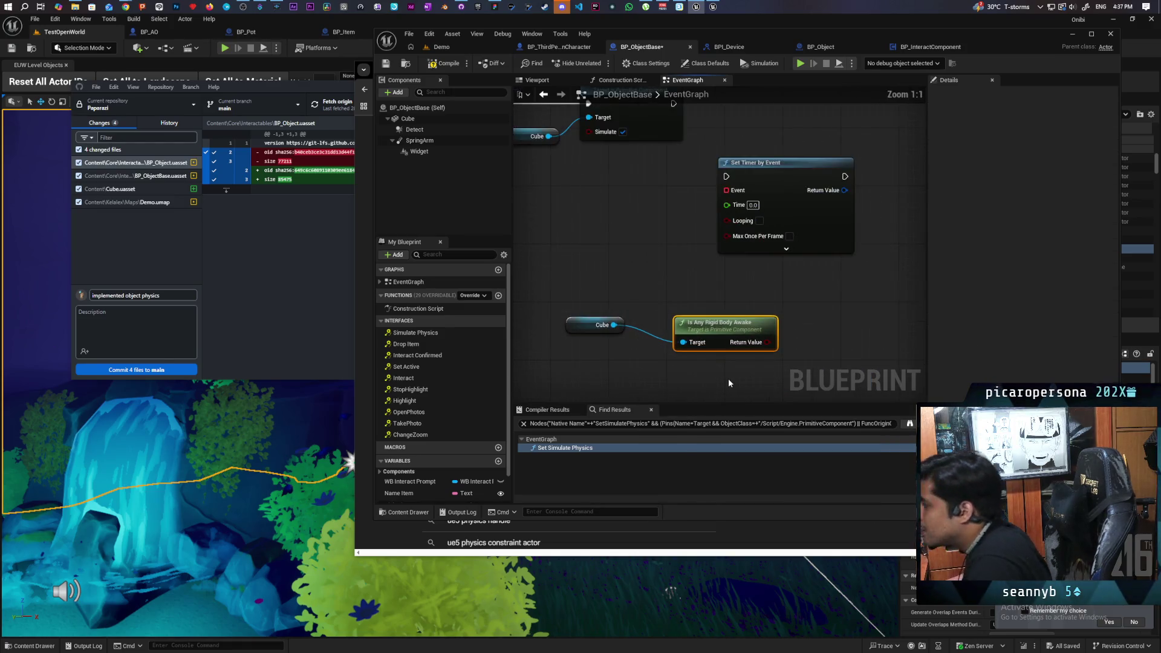
pyautogui.moveTo(638, 280); pyautogui.dragTo(626, 325)
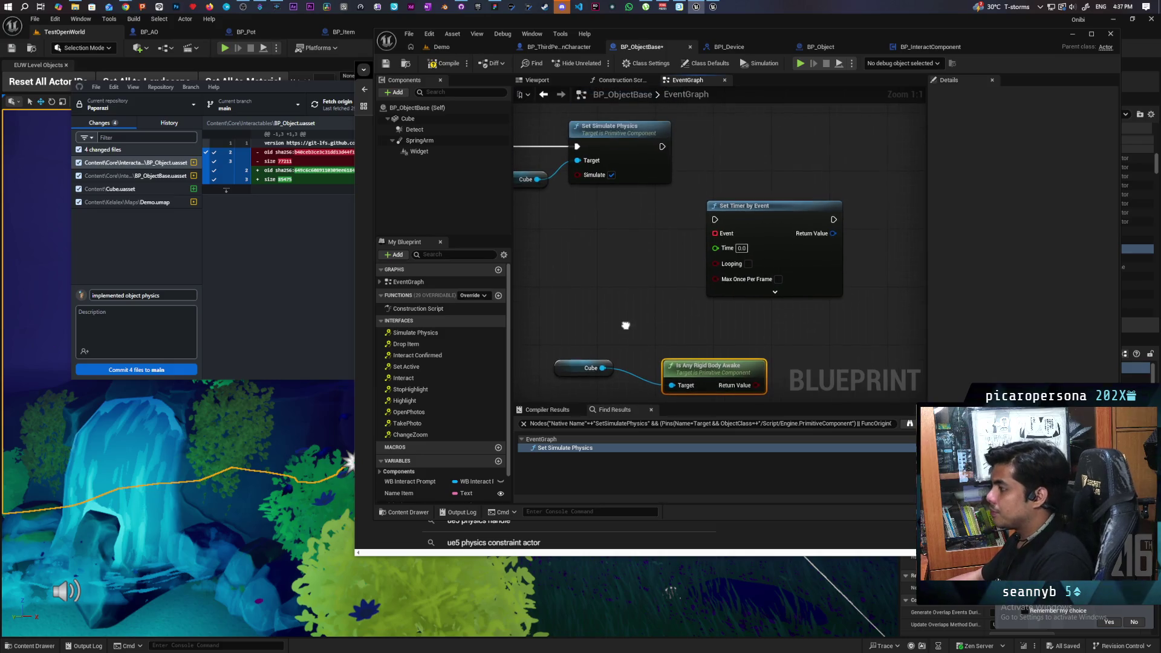
pyautogui.click(595, 367)
pyautogui.moveTo(647, 386); pyautogui.dragTo(560, 324)
pyautogui.click(718, 283)
pyautogui.moveTo(667, 328)
pyautogui.mouseDown()
pyautogui.moveTo(665, 315)
pyautogui.moveTo(724, 313)
pyautogui.mouseUp()
pyautogui.scroll(-2, 680, 332)
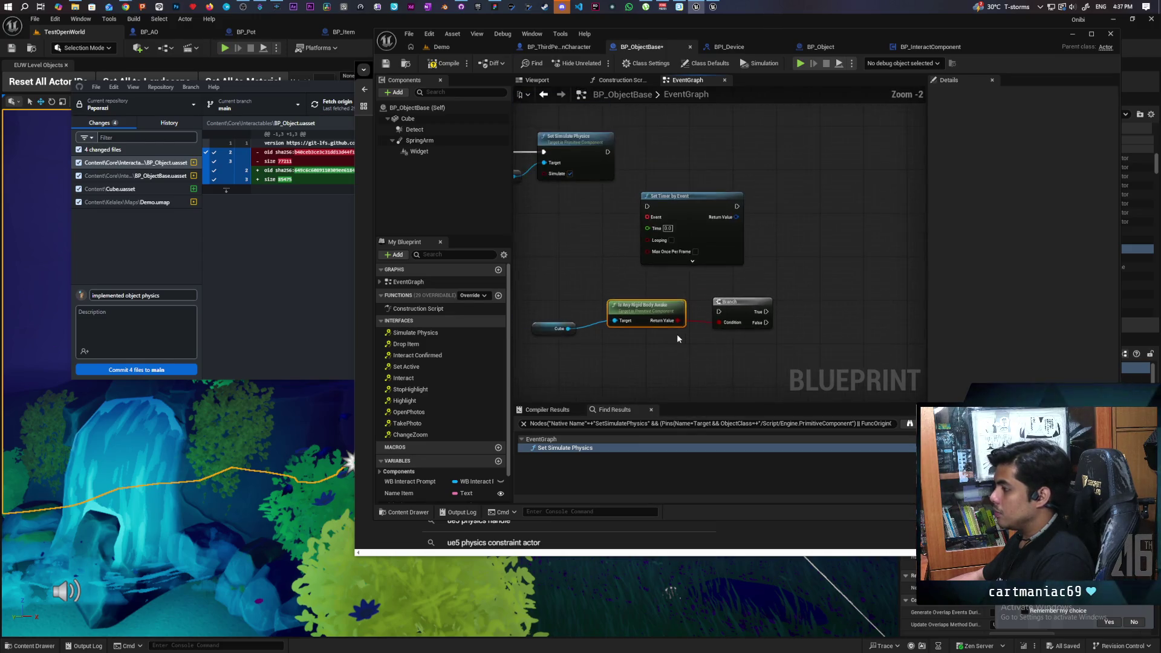
pyautogui.moveTo(633, 316)
pyautogui.mouseDown()
pyautogui.moveTo(622, 321)
pyautogui.moveTo(681, 262)
pyautogui.moveTo(732, 334)
pyautogui.mouseUp()
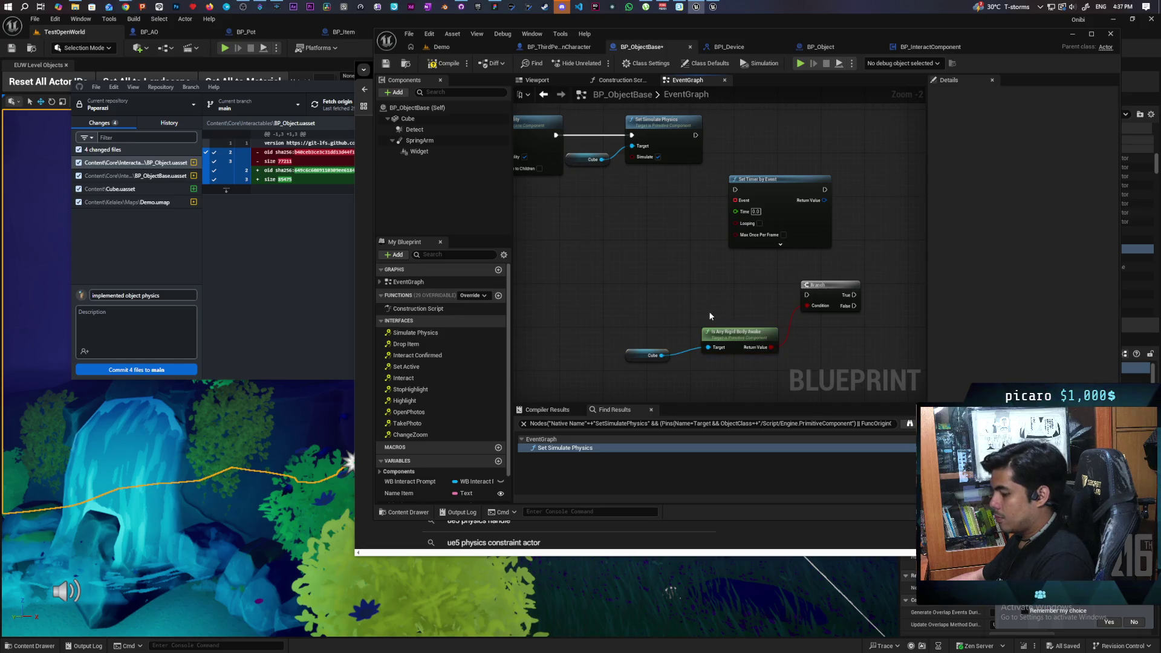
# Create a Check Physics custom event and connect it to the Branch
pyautogui.click(689, 298)
pyautogui.write('Check')
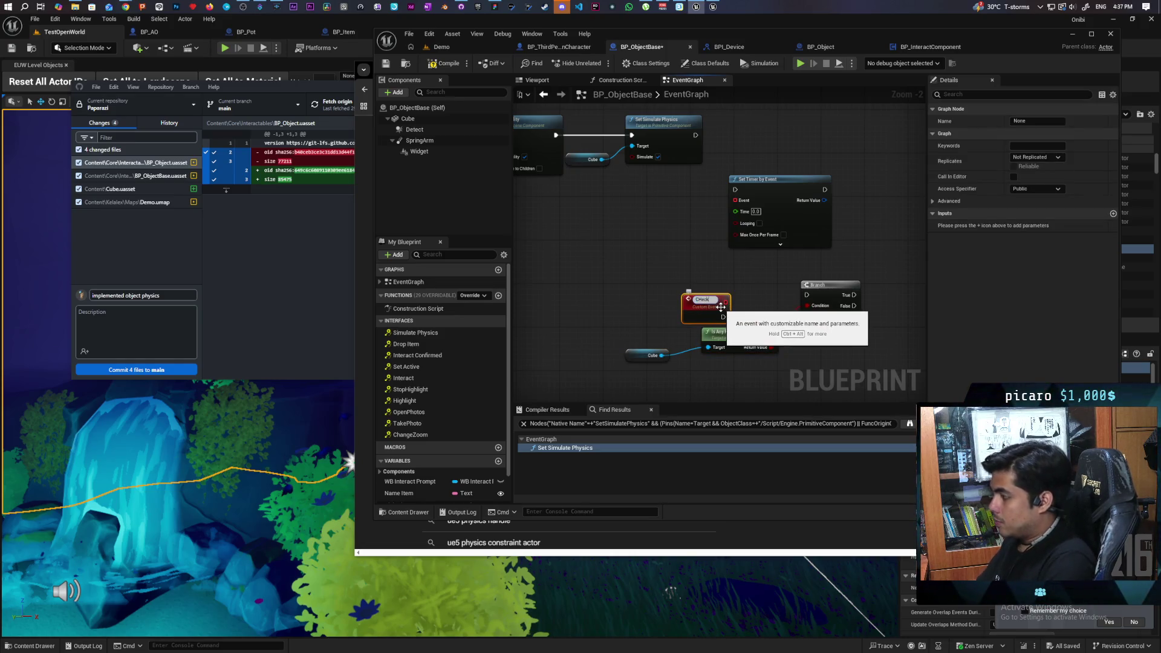
pyautogui.press('BackSpace')
pyautogui.press('BackSpace')
pyautogui.press('BackSpace')
pyautogui.write('heck Physics')
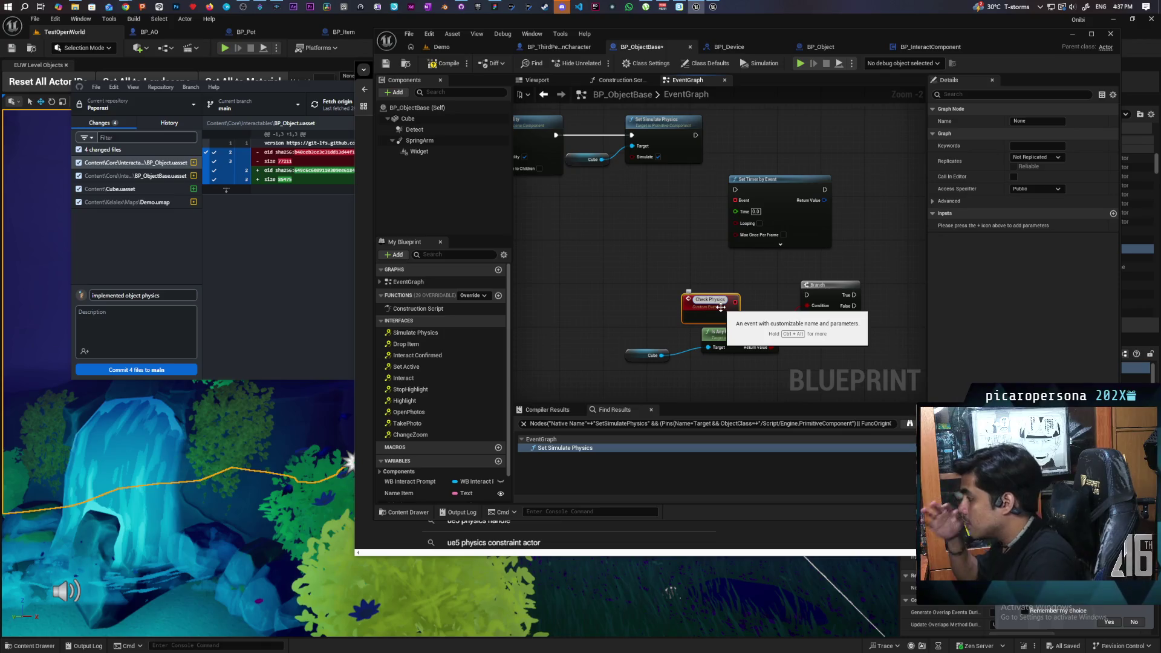
pyautogui.click(664, 278)
pyautogui.moveTo(703, 307)
pyautogui.mouseDown()
pyautogui.moveTo(707, 285)
pyautogui.moveTo(807, 295)
pyautogui.mouseUp()
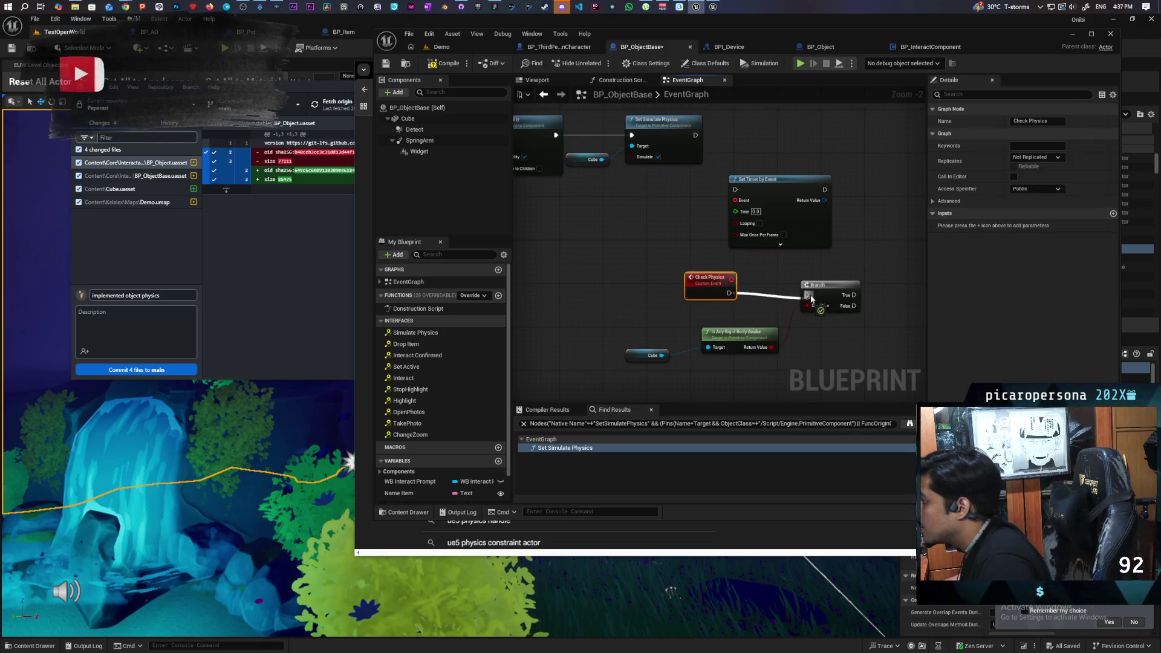
pyautogui.moveTo(705, 295)
pyautogui.mouseDown()
pyautogui.moveTo(698, 301)
pyautogui.moveTo(715, 296)
pyautogui.mouseUp()
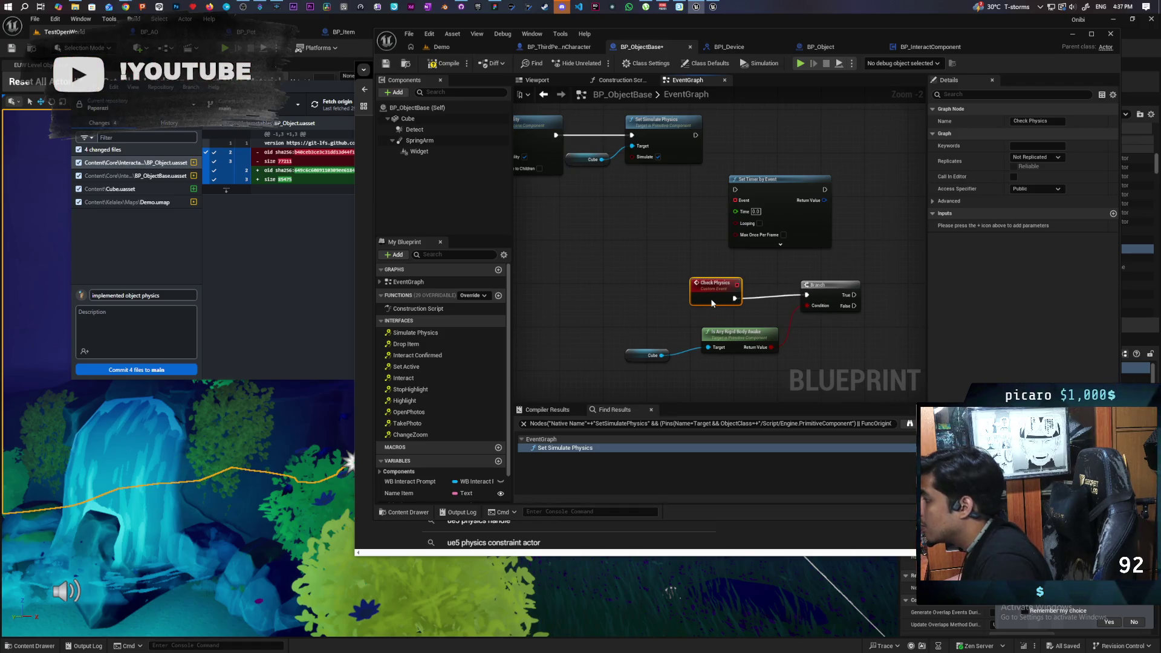
pyautogui.moveTo(735, 201); pyautogui.dragTo(742, 279)
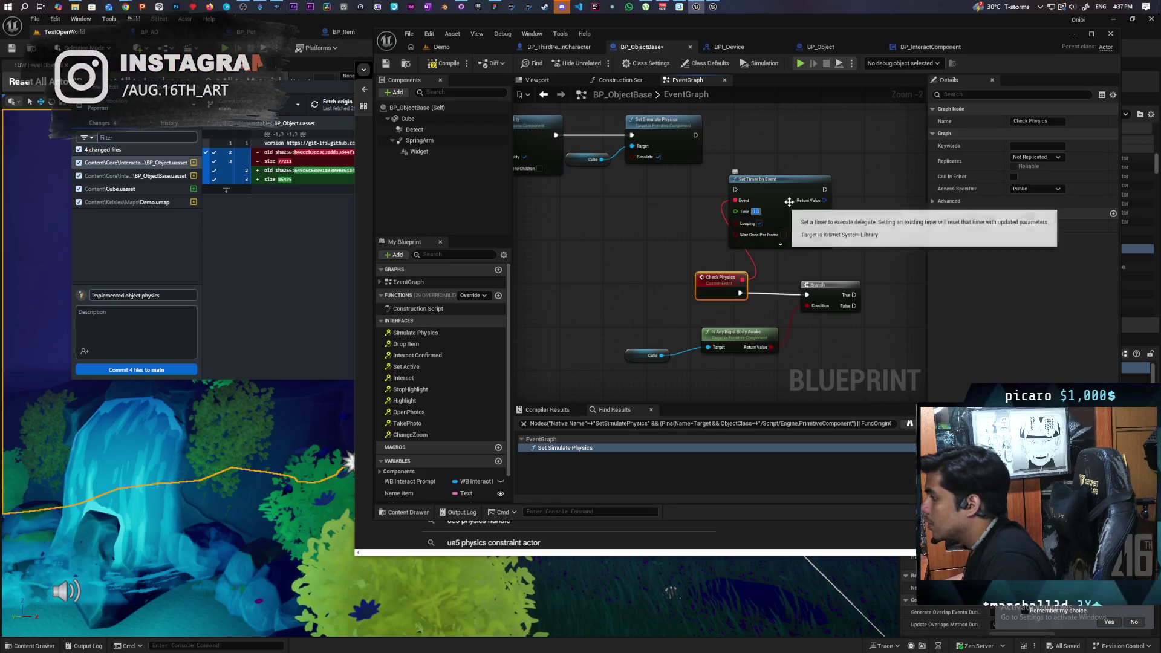
# Set the Set Timer by Event Time to 0.5, save, and reposition the timer node
pyautogui.click(755, 211)
pyautogui.write('0.5')
pyautogui.hotkey('ctrl', 's')
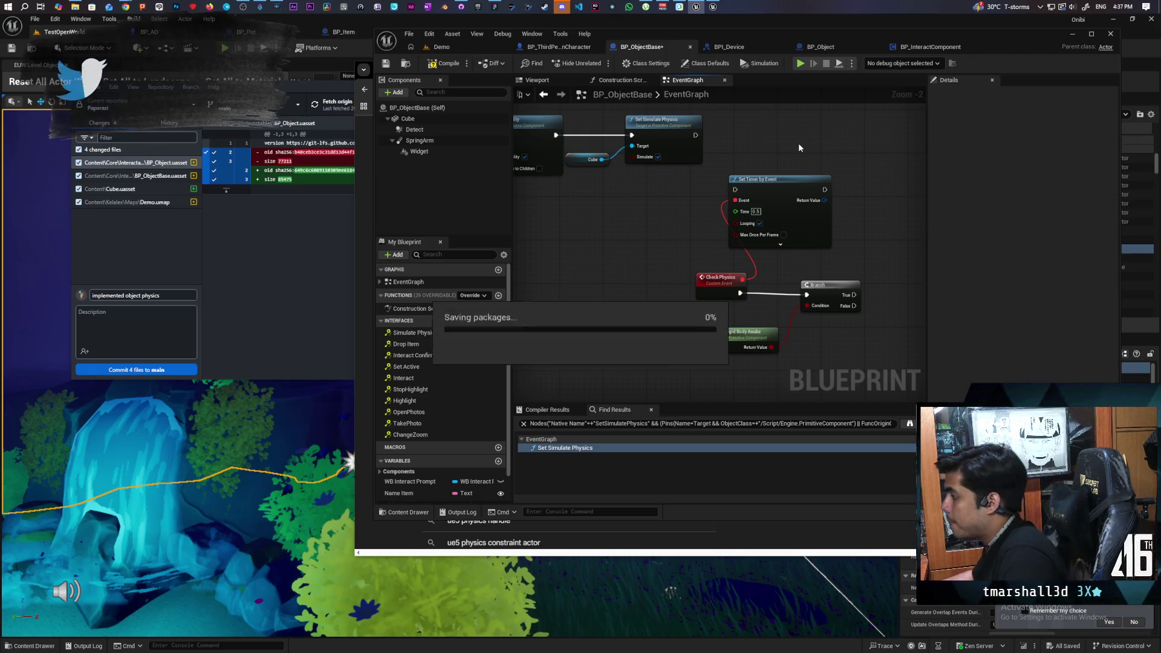
pyautogui.moveTo(799, 145); pyautogui.dragTo(758, 187)
pyautogui.moveTo(738, 228); pyautogui.dragTo(770, 168)
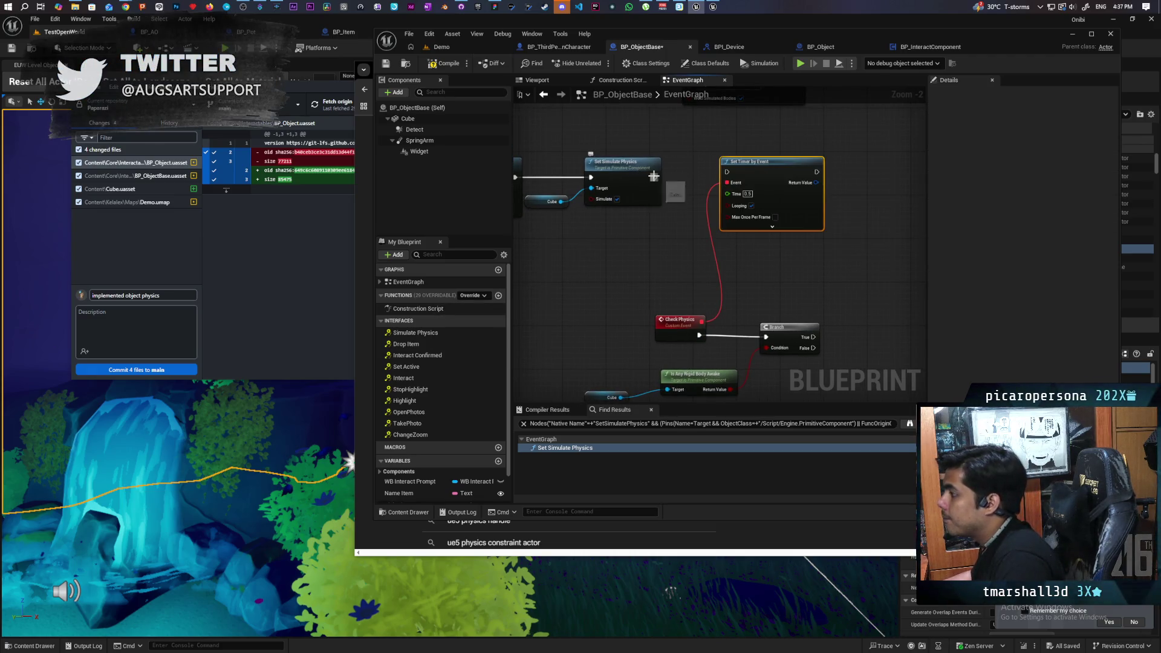
pyautogui.moveTo(811, 248)
pyautogui.mouseDown()
pyautogui.moveTo(768, 258)
pyautogui.moveTo(722, 212)
pyautogui.mouseUp()
# Duplicate the Cube getter and Set Simulate Physics nodes beside the Branch
pyautogui.moveTo(597, 235)
pyautogui.mouseDown()
pyautogui.moveTo(723, 273)
pyautogui.moveTo(529, 335)
pyautogui.moveTo(585, 340)
pyautogui.mouseUp()
pyautogui.click(745, 301)
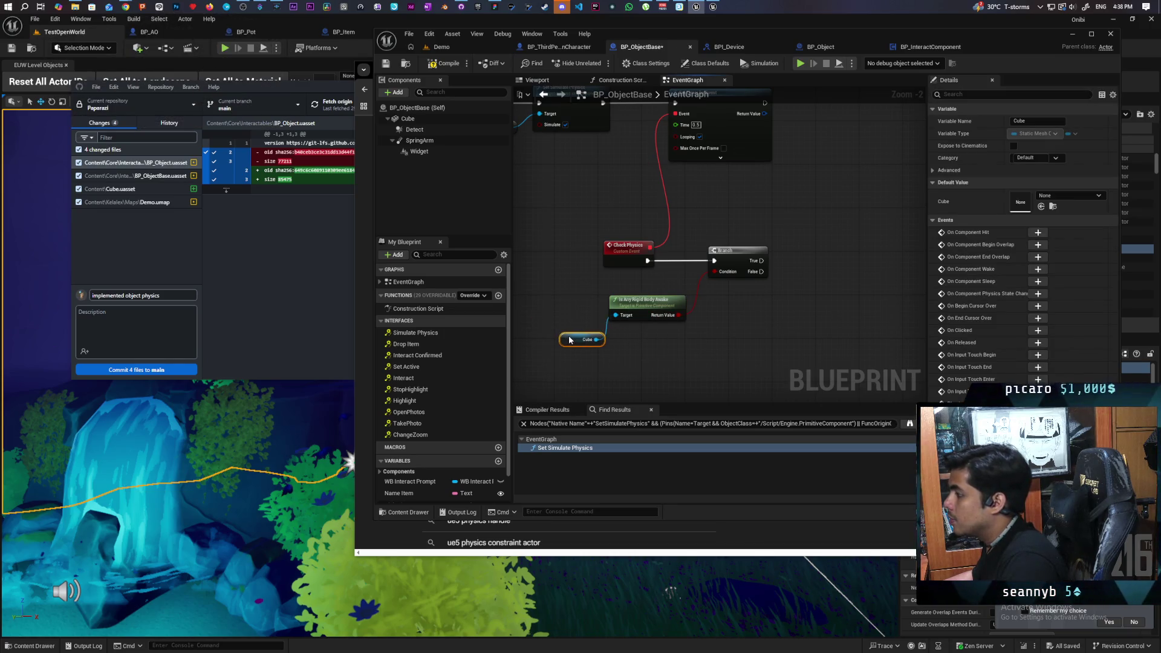
pyautogui.keyDown('shift'); pyautogui.click(653, 314); pyautogui.keyUp('shift')
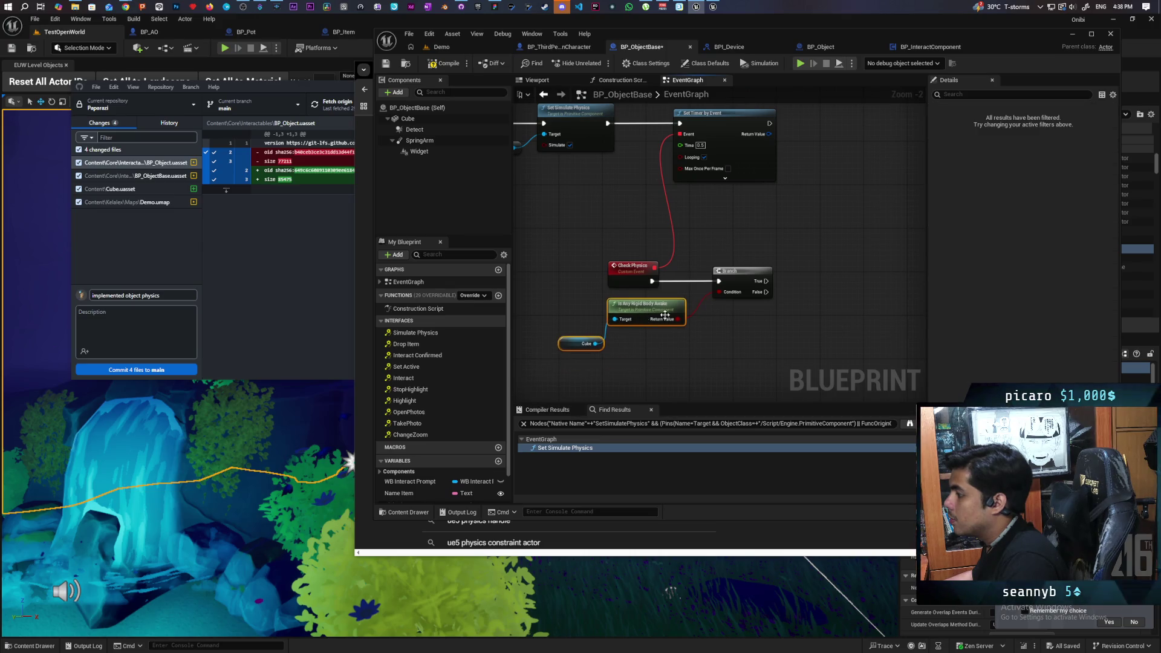
pyautogui.moveTo(407, 118)
pyautogui.mouseDown()
pyautogui.moveTo(745, 315)
pyautogui.moveTo(742, 333)
pyautogui.mouseUp()
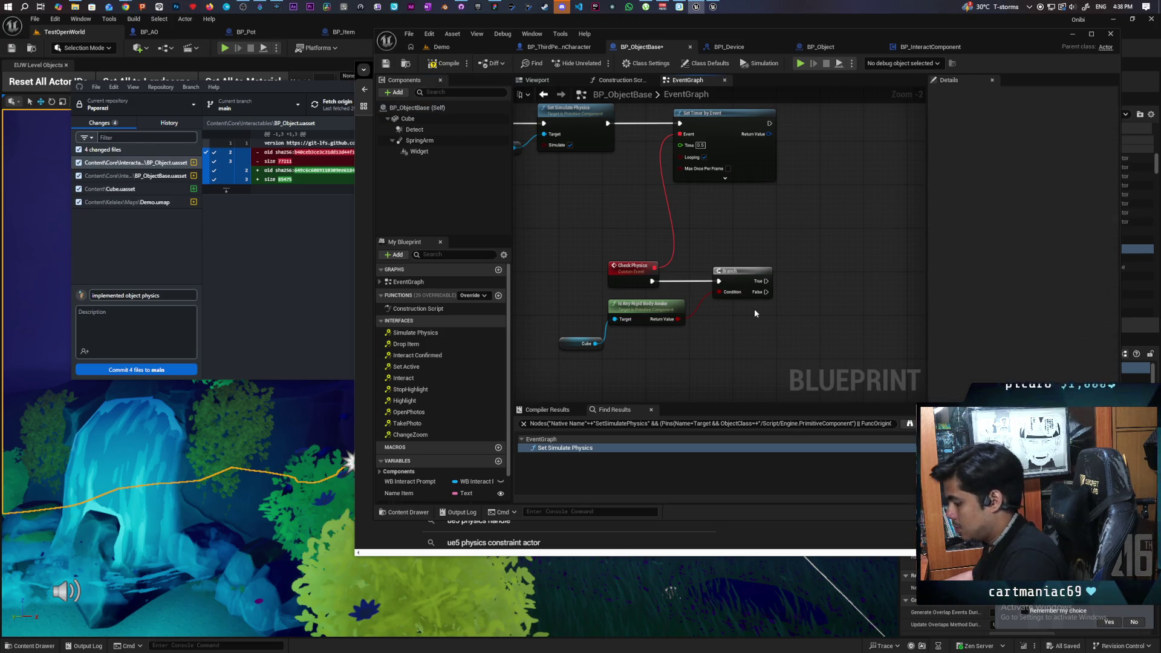
pyautogui.press('Delete')
pyautogui.moveTo(556, 137); pyautogui.dragTo(605, 180)
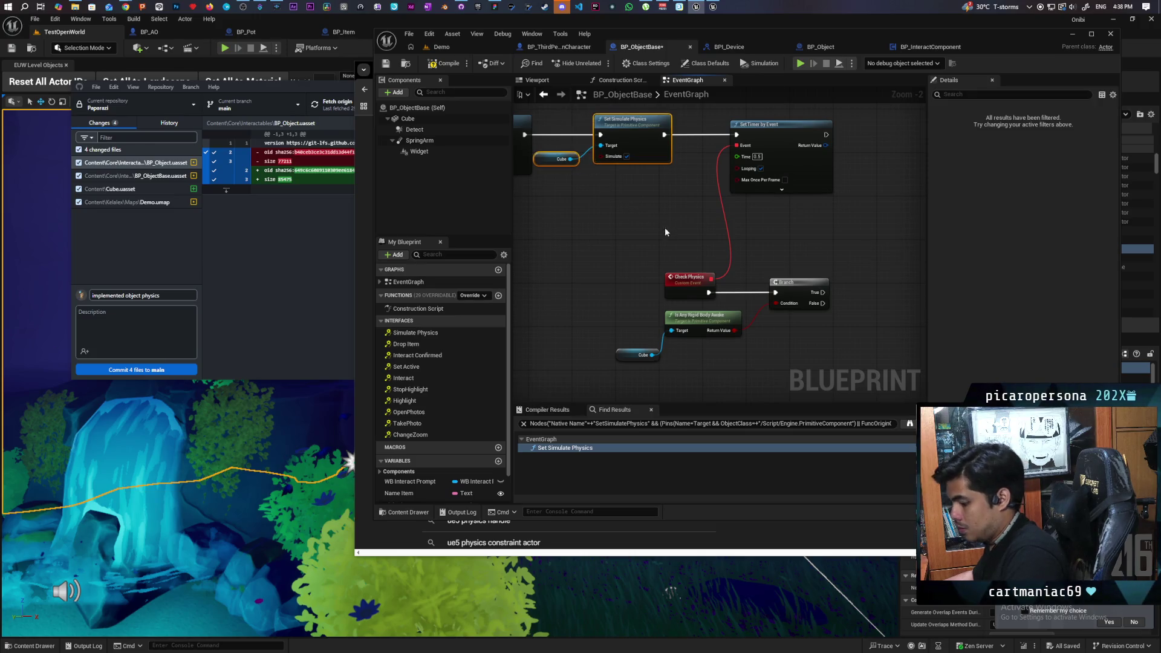
pyautogui.hotkey('ctrl', 'c')
pyautogui.hotkey('ctrl', 'v')
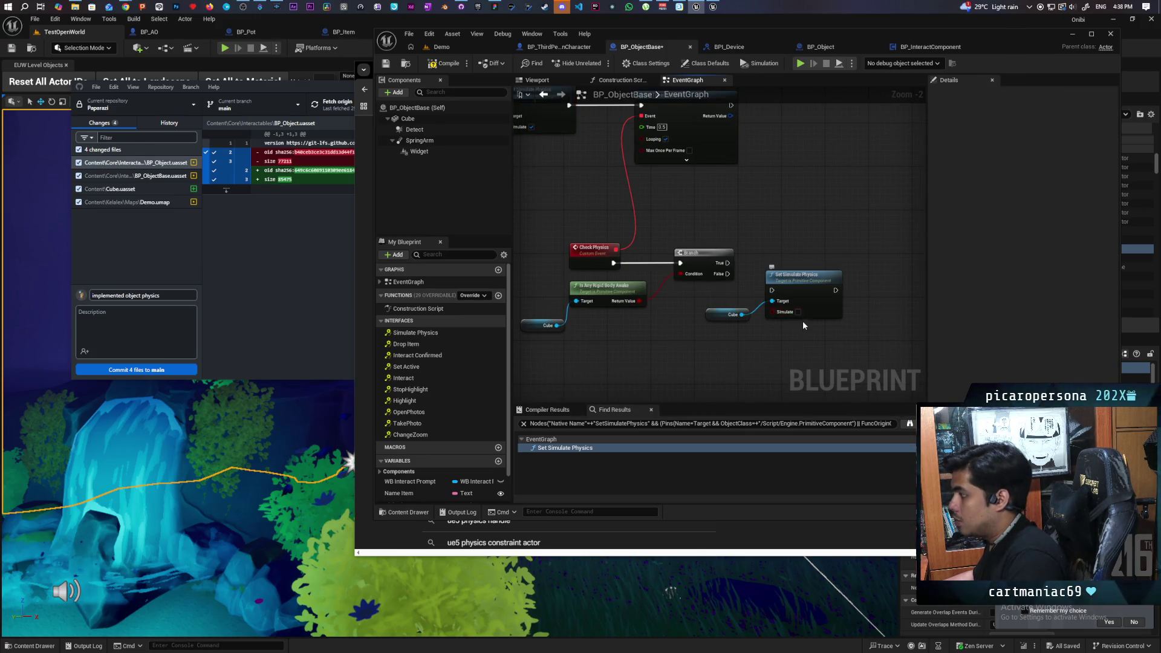
# Connect the Branch's False output to the copied Set Simulate Physics, then compile and save
pyautogui.moveTo(728, 274)
pyautogui.mouseDown()
pyautogui.moveTo(771, 290)
pyautogui.moveTo(784, 273)
pyautogui.mouseUp()
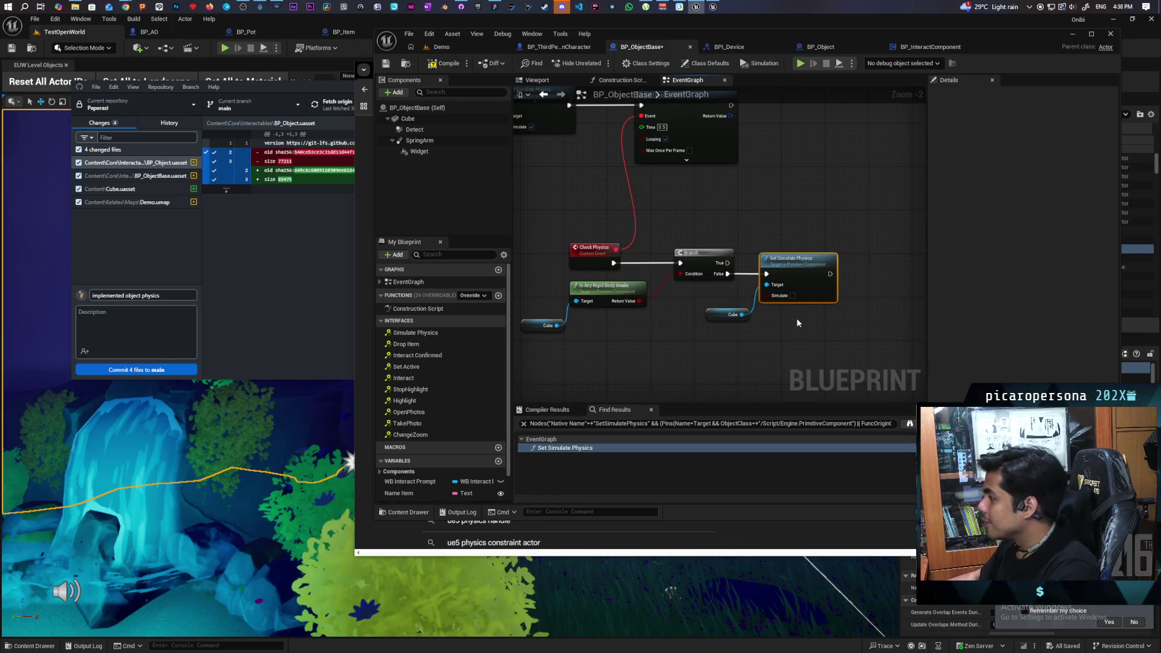
pyautogui.click(427, 63)
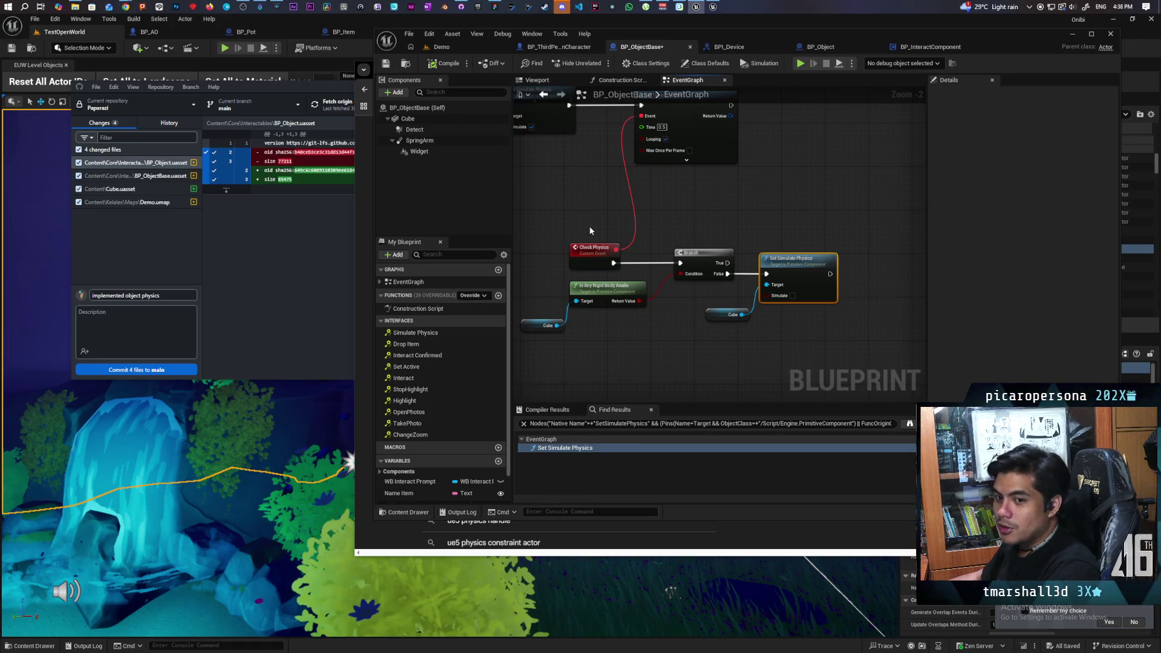
pyautogui.hotkey('ctrl', 's')
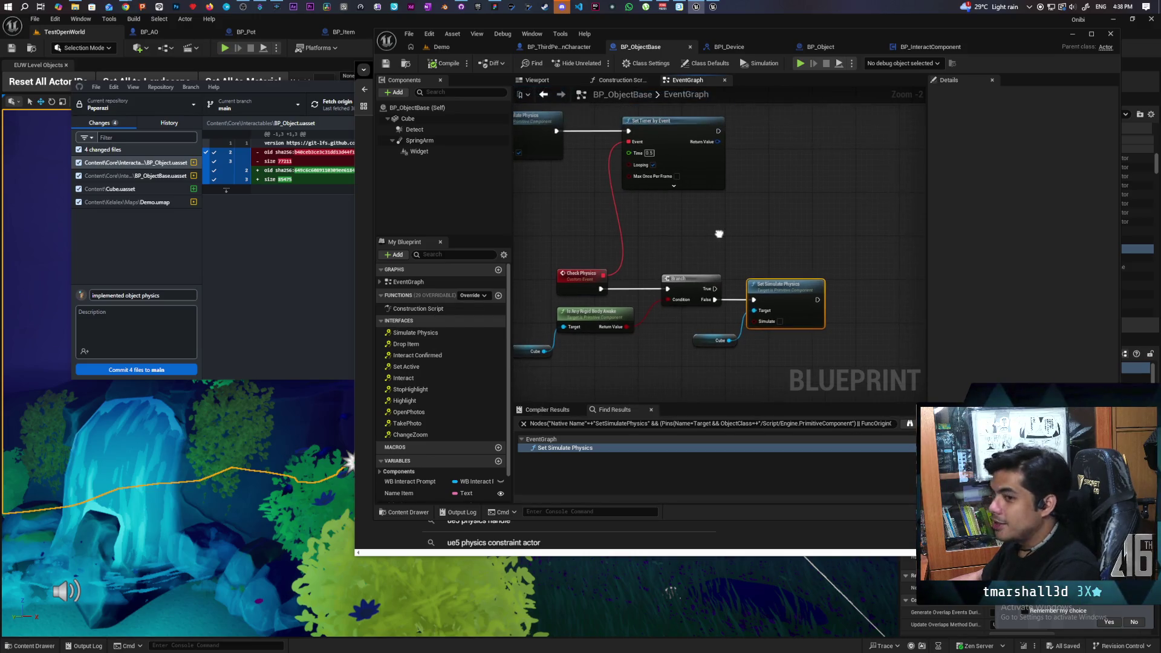
# Add Clear and Invalidate Timer by Handle on the timer's return value after Set Simulate Physics
pyautogui.moveTo(714, 139); pyautogui.dragTo(842, 319)
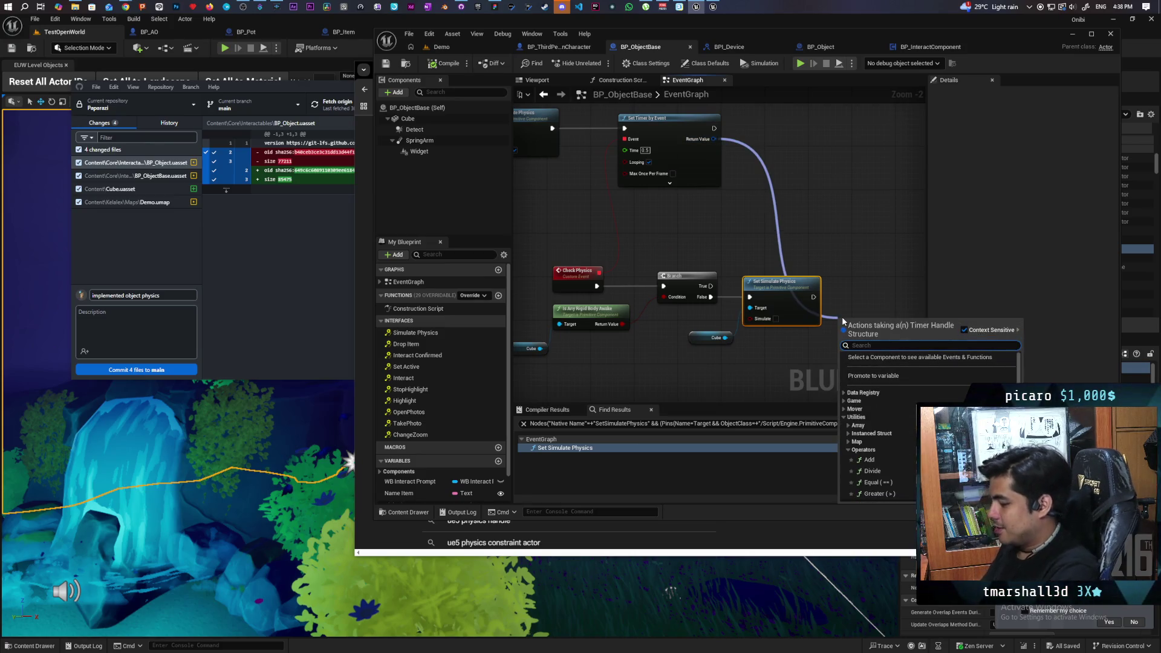
pyautogui.write('invali')
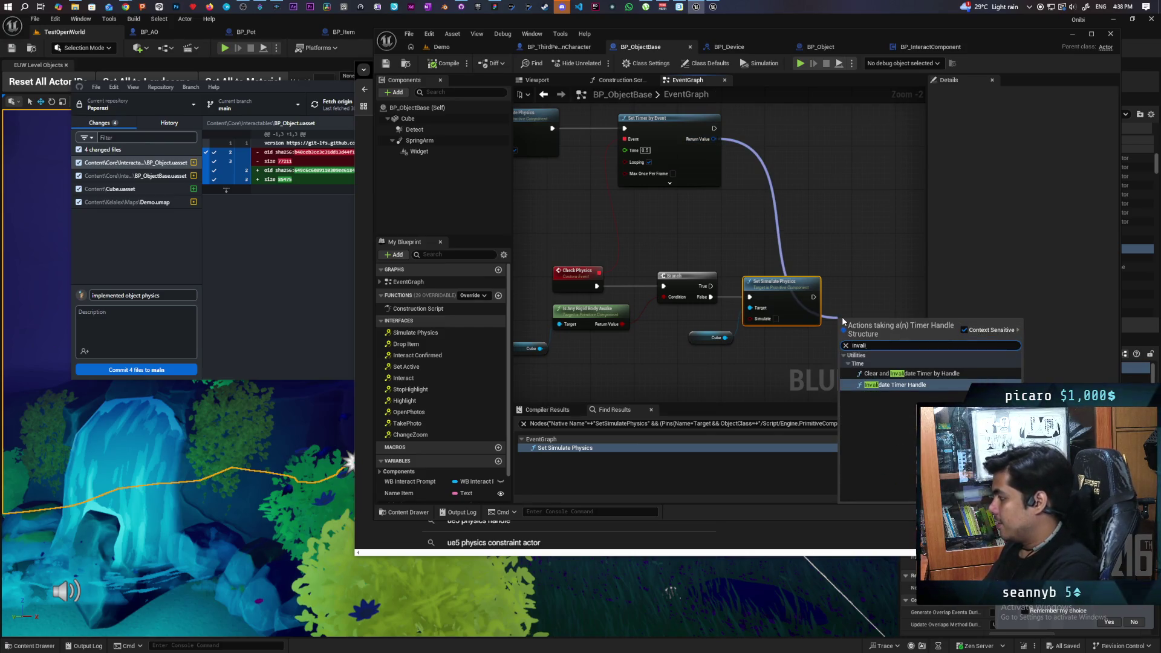
pyautogui.click(907, 374)
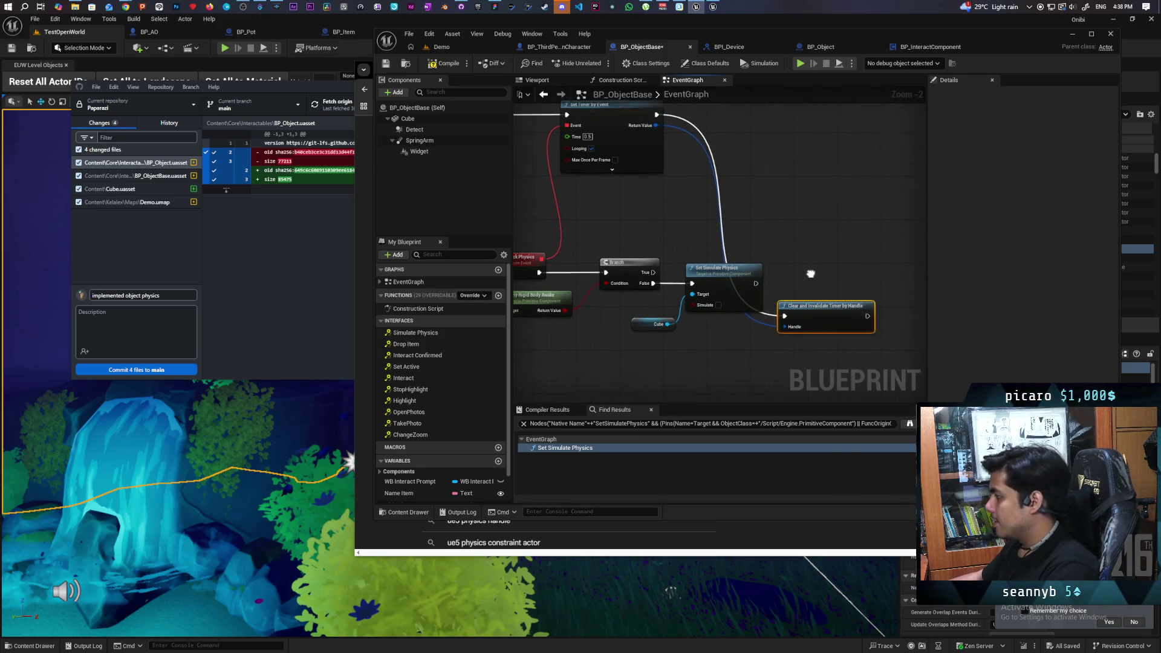
pyautogui.keyDown('alt'); pyautogui.click(761, 315); pyautogui.keyUp('alt')
pyautogui.moveTo(764, 313)
pyautogui.mouseDown()
pyautogui.moveTo(796, 283)
pyautogui.moveTo(770, 283)
pyautogui.mouseUp()
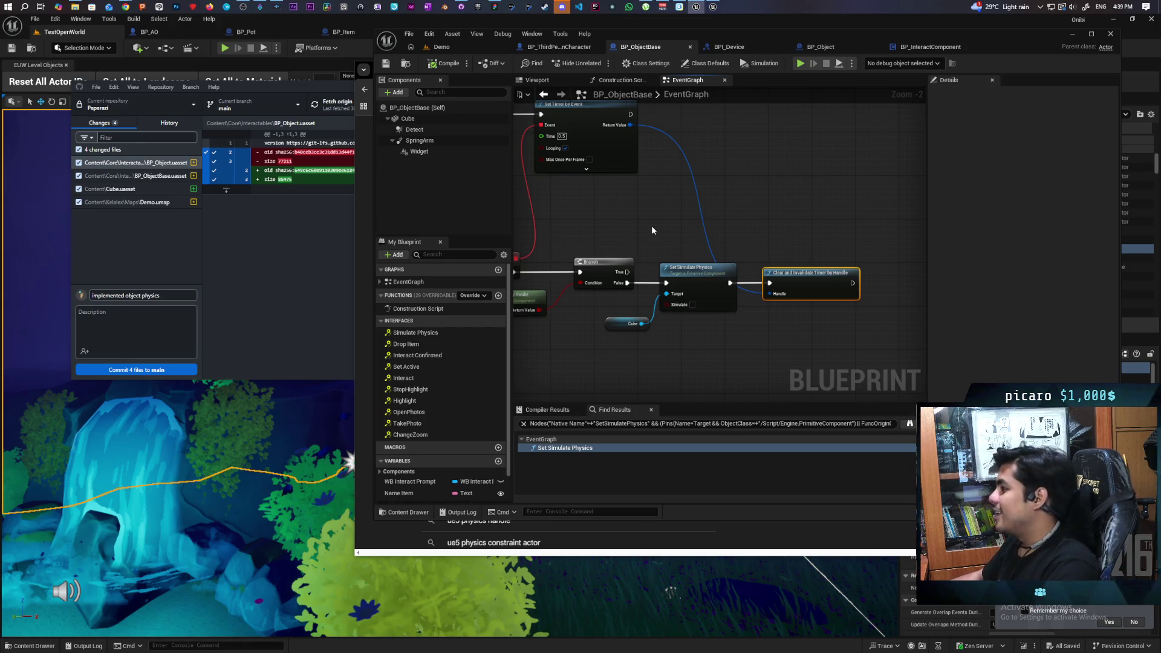
# Switch to the Demo level and start the multiplayer play-in-editor test
pyautogui.moveTo(676, 238)
pyautogui.mouseDown()
pyautogui.moveTo(710, 224)
pyautogui.moveTo(668, 223)
pyautogui.moveTo(713, 220)
pyautogui.mouseUp()
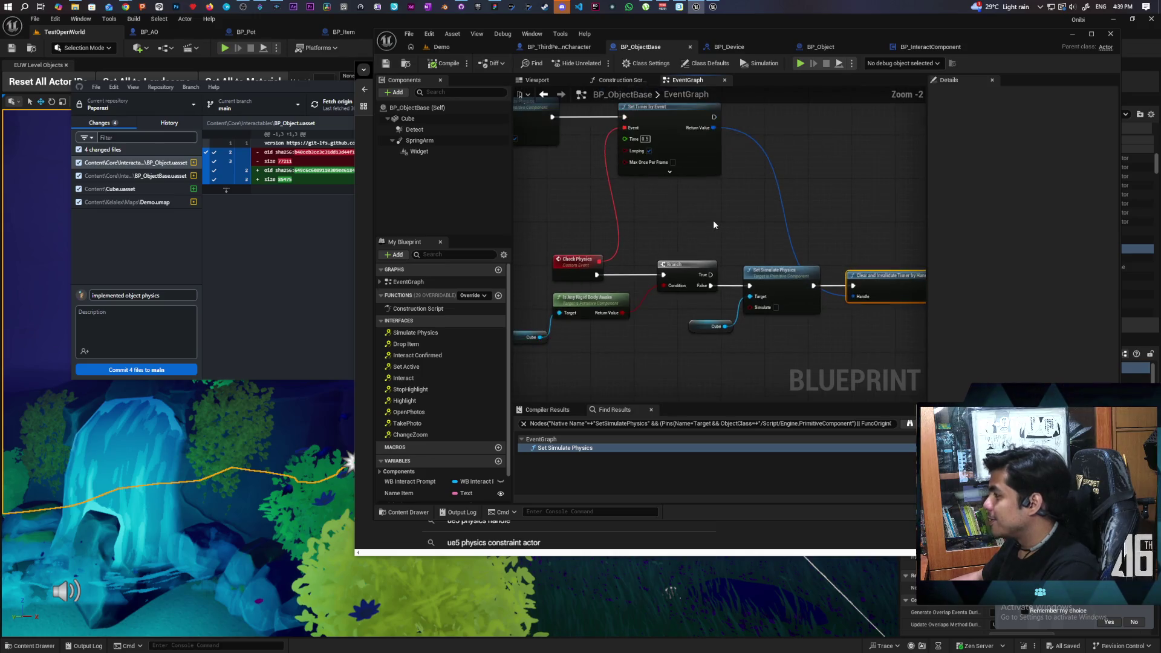
pyautogui.scroll(-2, 714, 224)
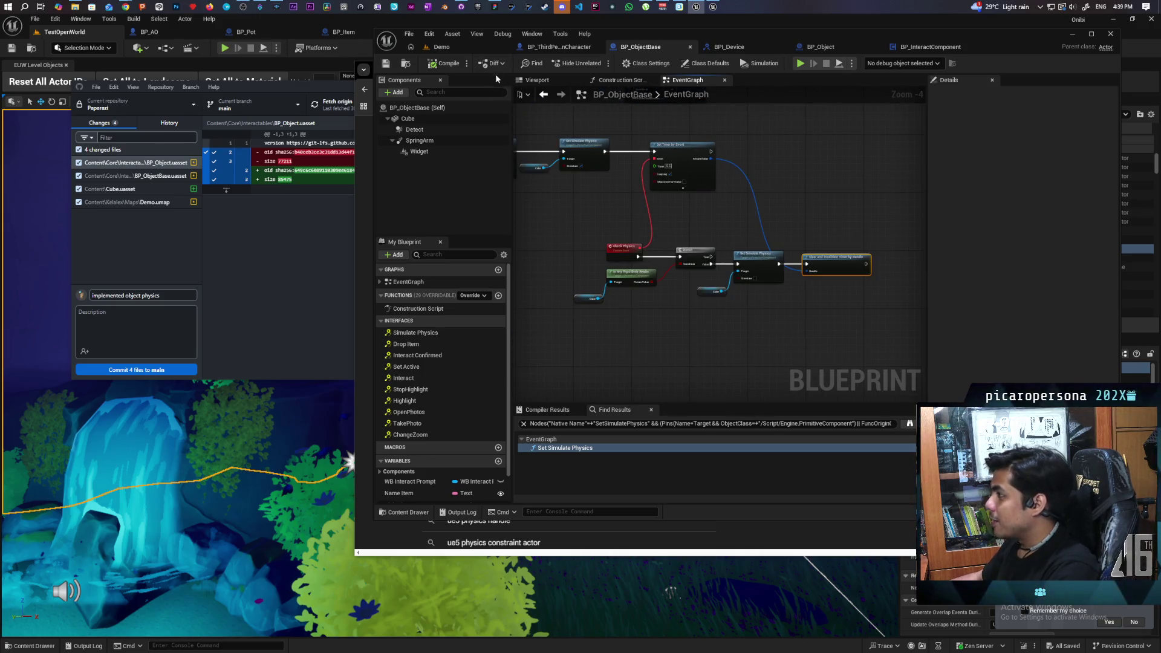
pyautogui.click(462, 47)
pyautogui.click(599, 63)
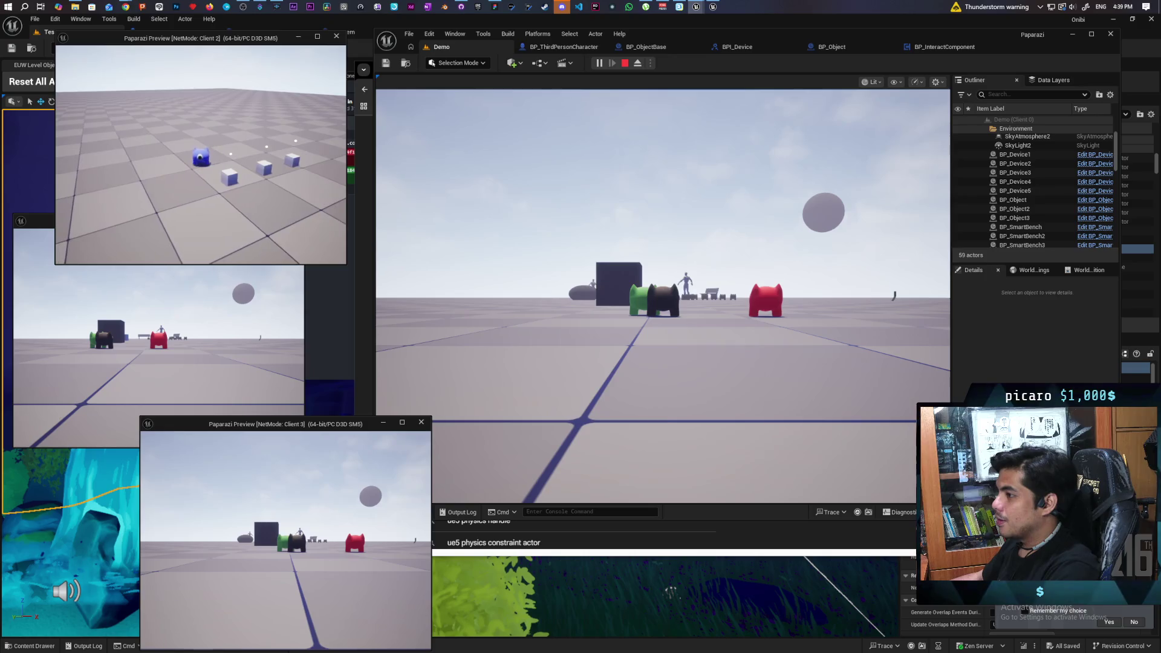
# Pick up and drop the blue cube twice in a client window
pyautogui.hotkey('alt', 'Tab')
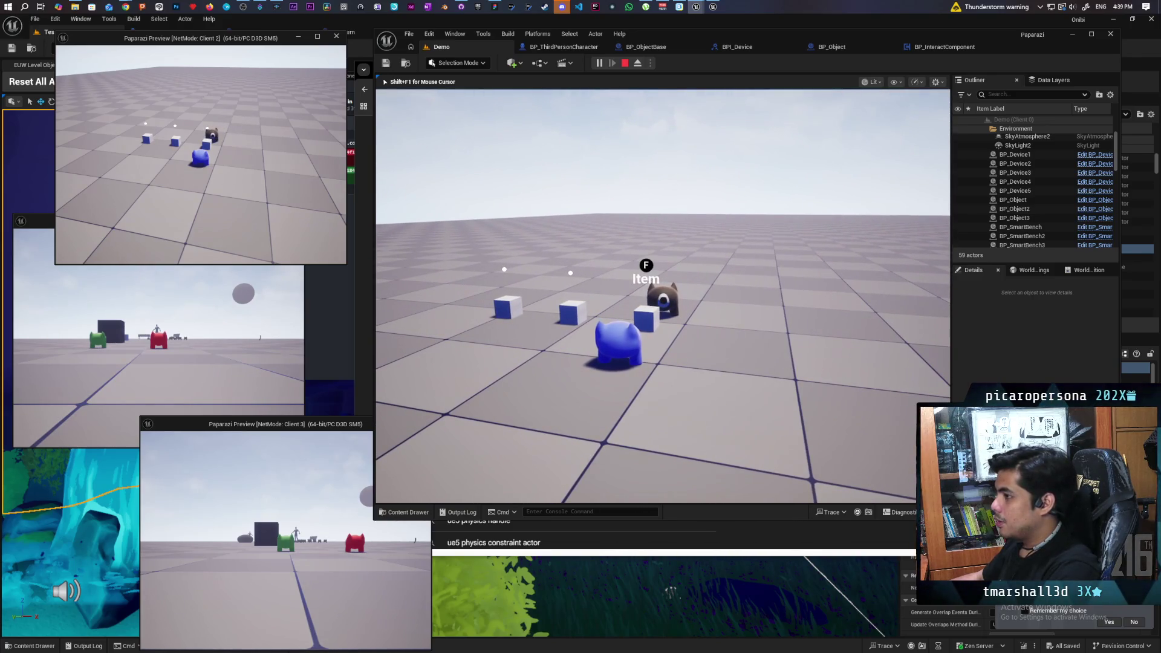
pyautogui.press('f')
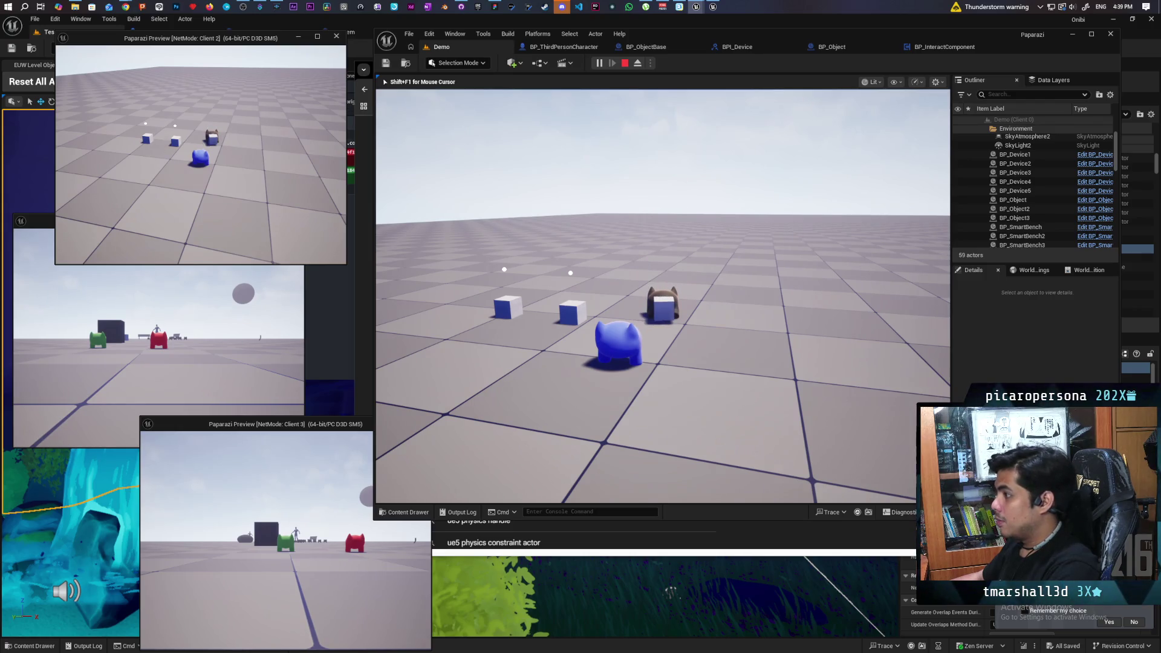
pyautogui.press('f')
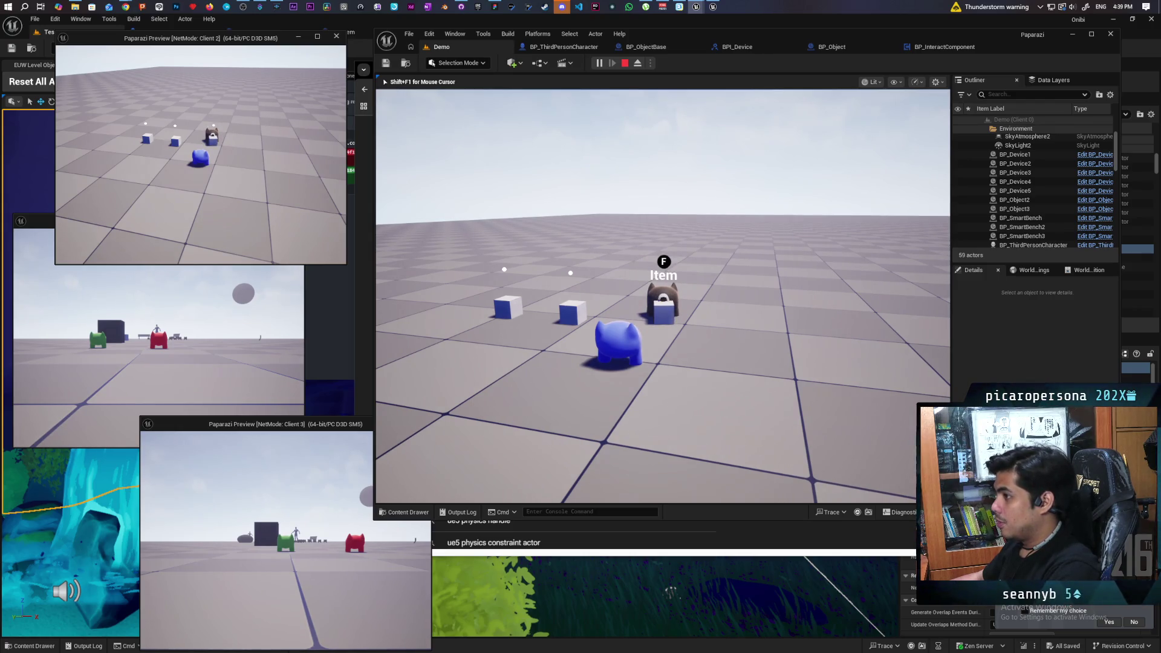
pyautogui.press('w')
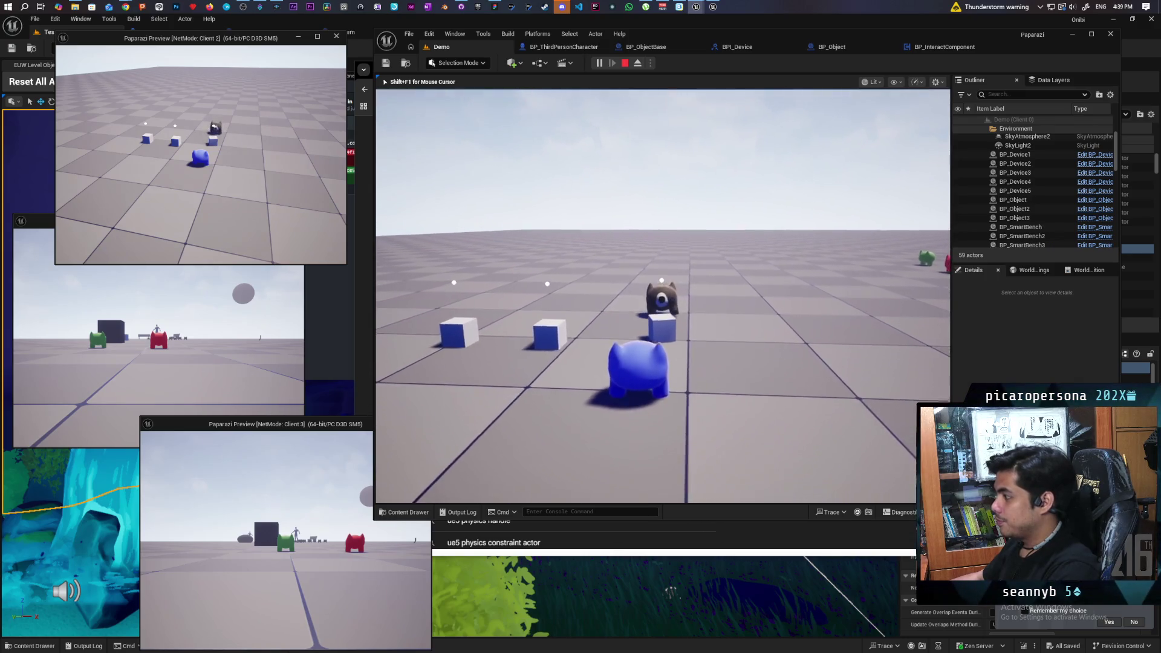
pyautogui.press('s')
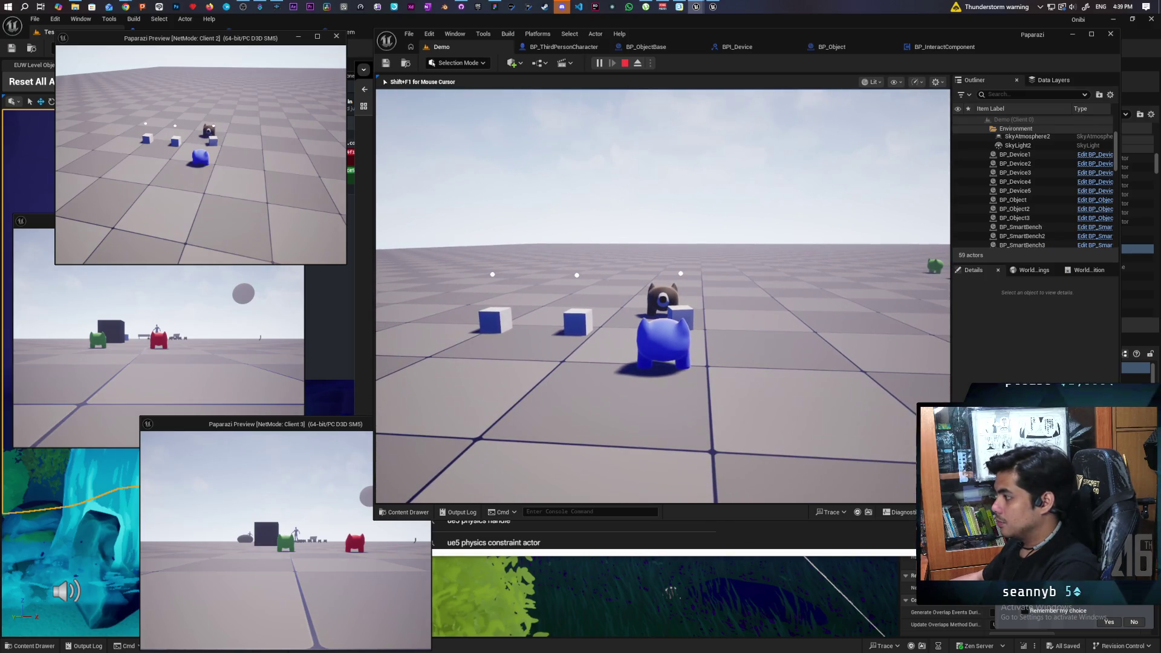
pyautogui.press('w')
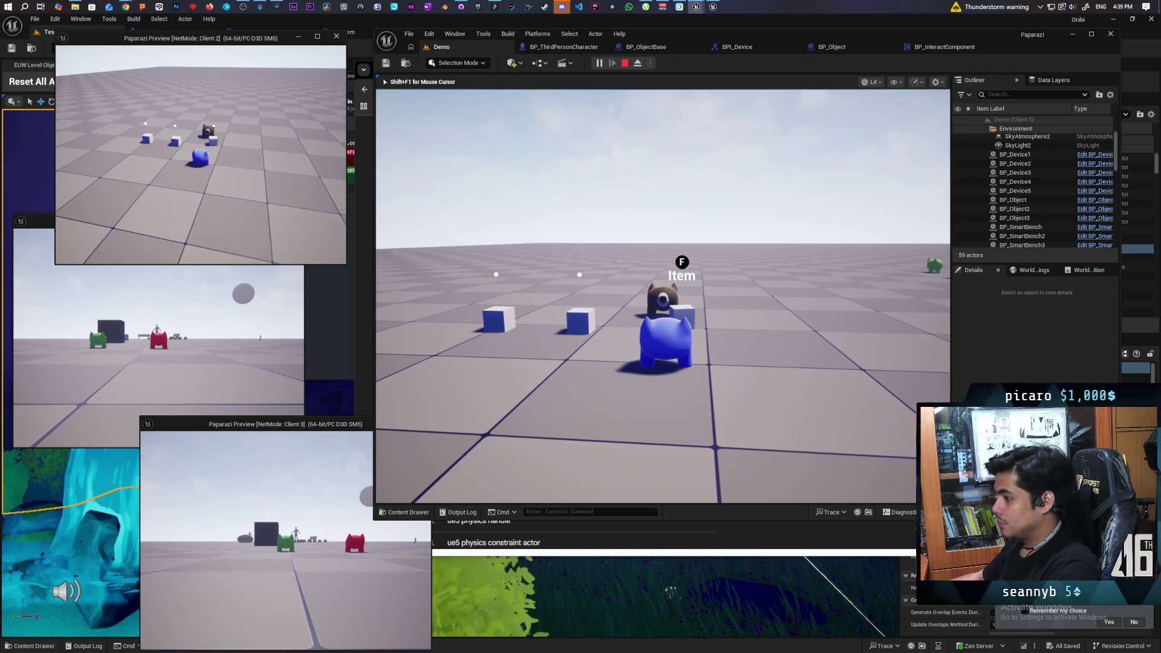
pyautogui.press('f')
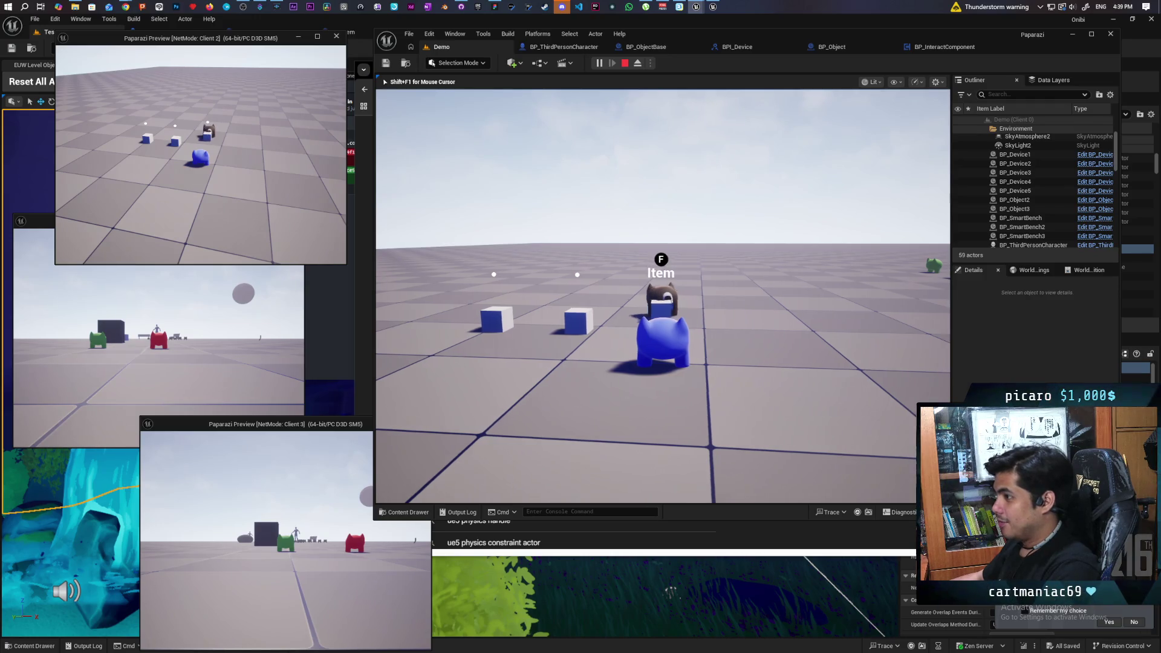
pyautogui.press('f')
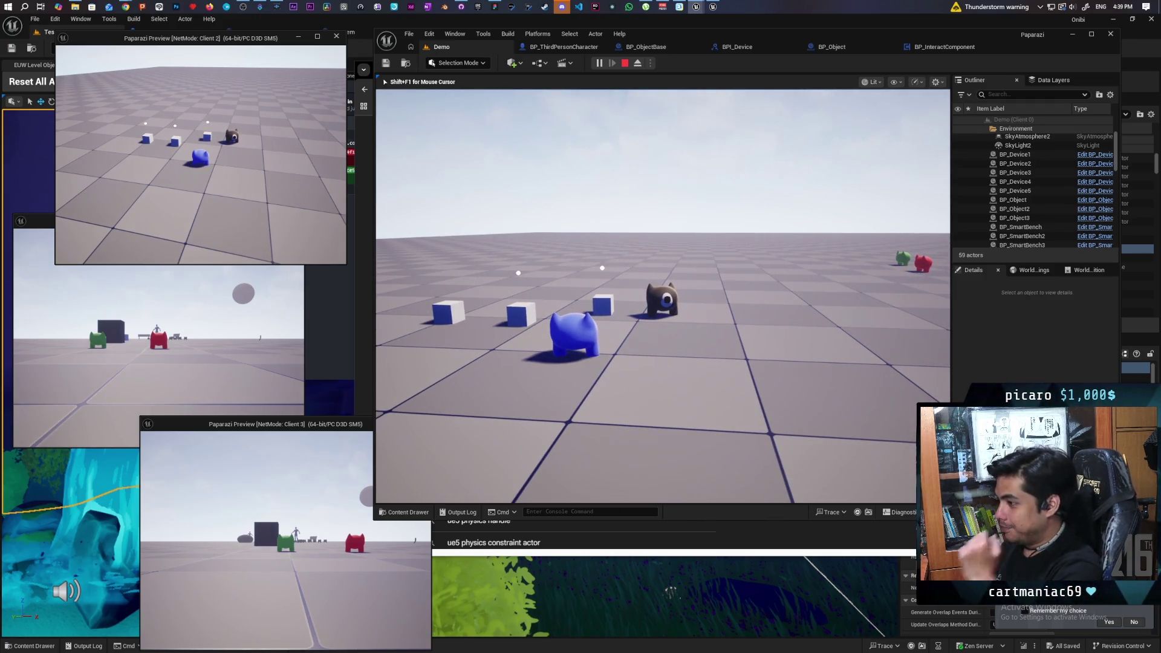
# Walk the red character in the Client 1 window past the blue one
pyautogui.hotkey('shift', 'F1')
pyautogui.click(157, 339)
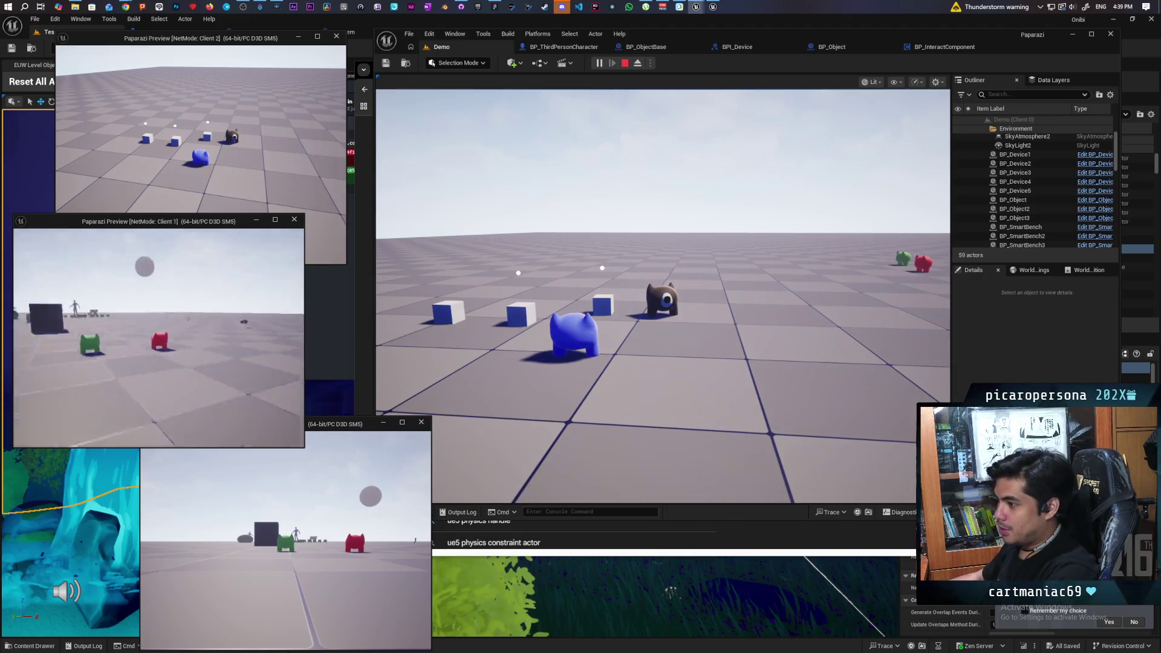
pyautogui.press('w')
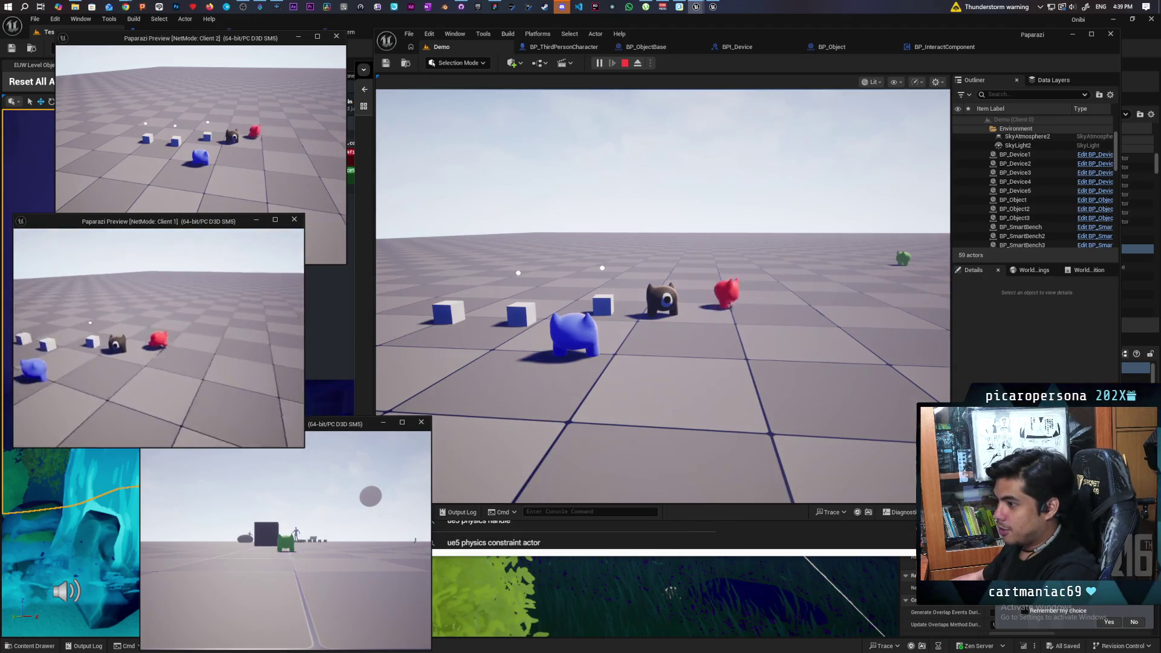
pyautogui.press('w')
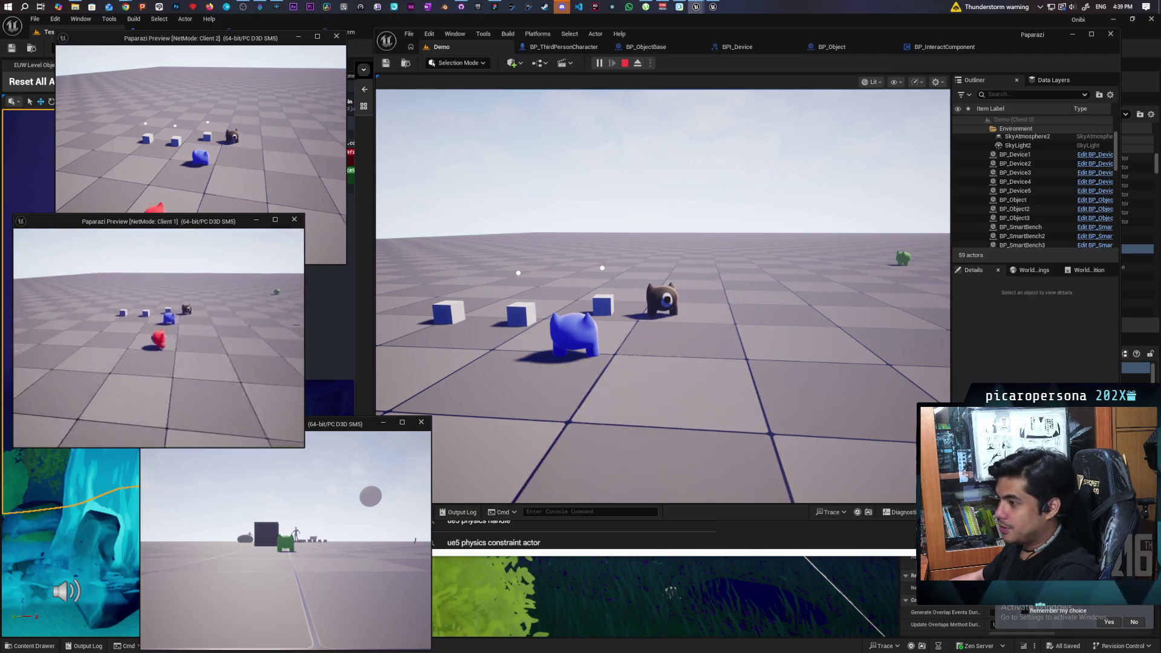
# In the main game view, pick up and drop a cube, then stop the play session
pyautogui.click(363, 423)
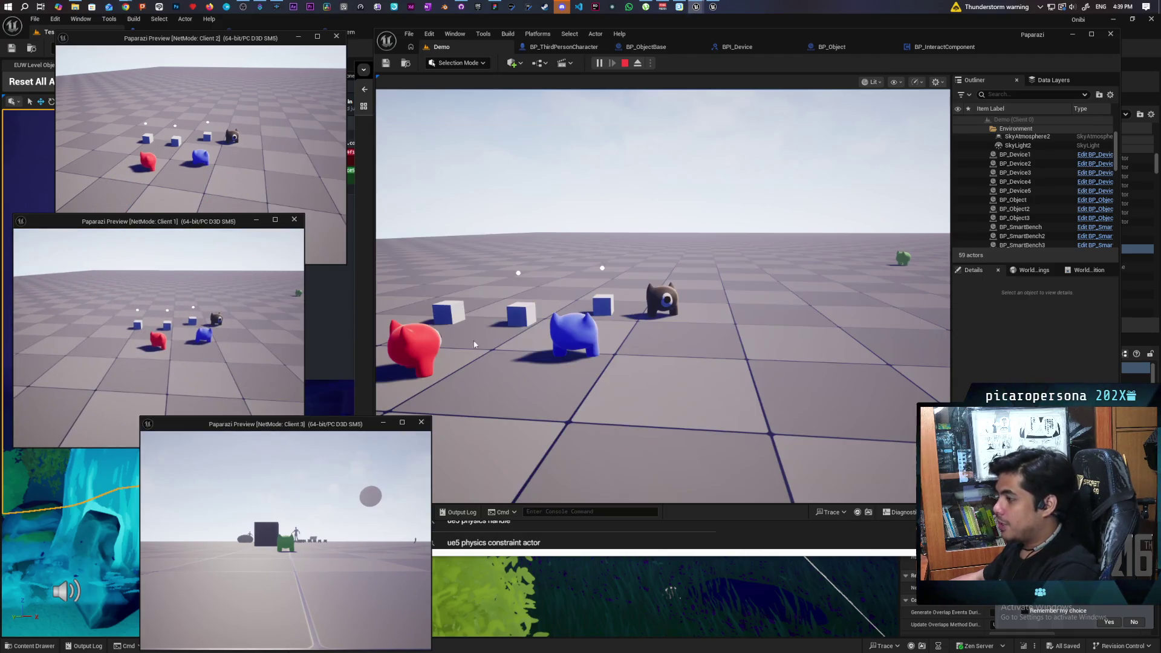
pyautogui.click(662, 296)
pyautogui.press('w')
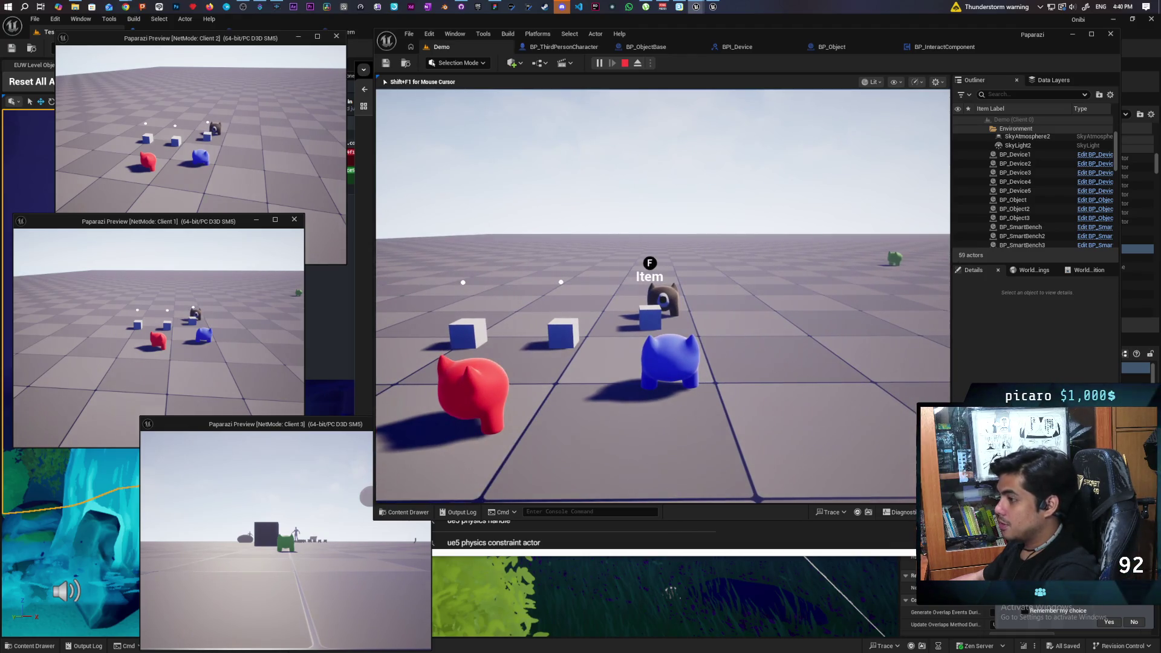
pyautogui.press('f')
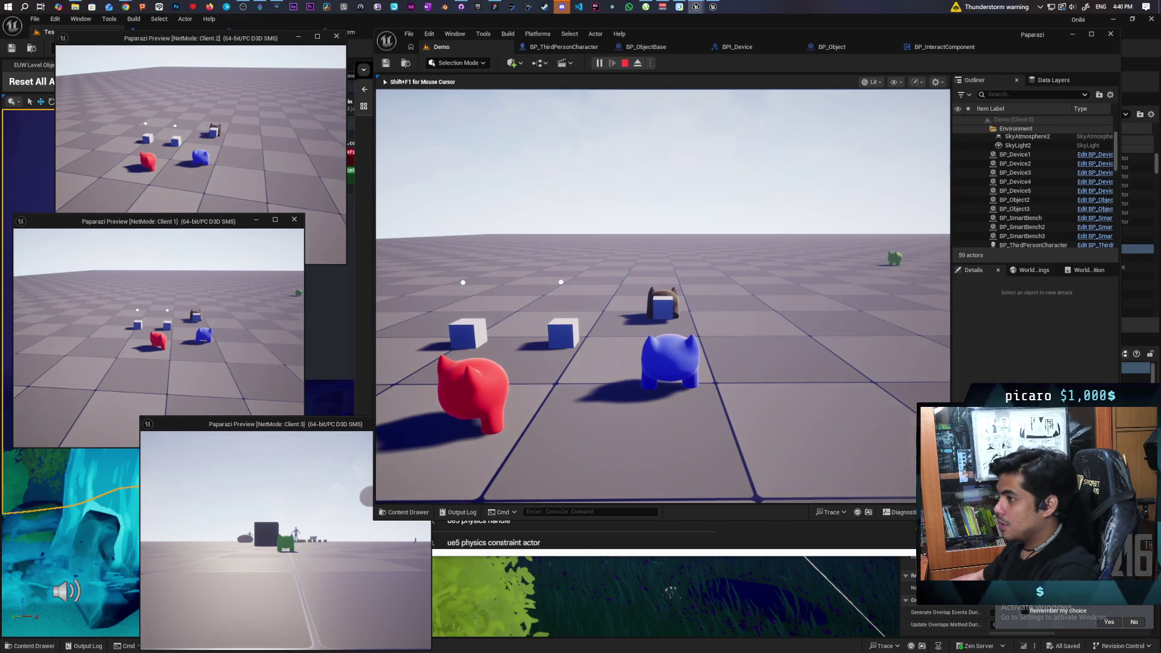
pyautogui.press('w')
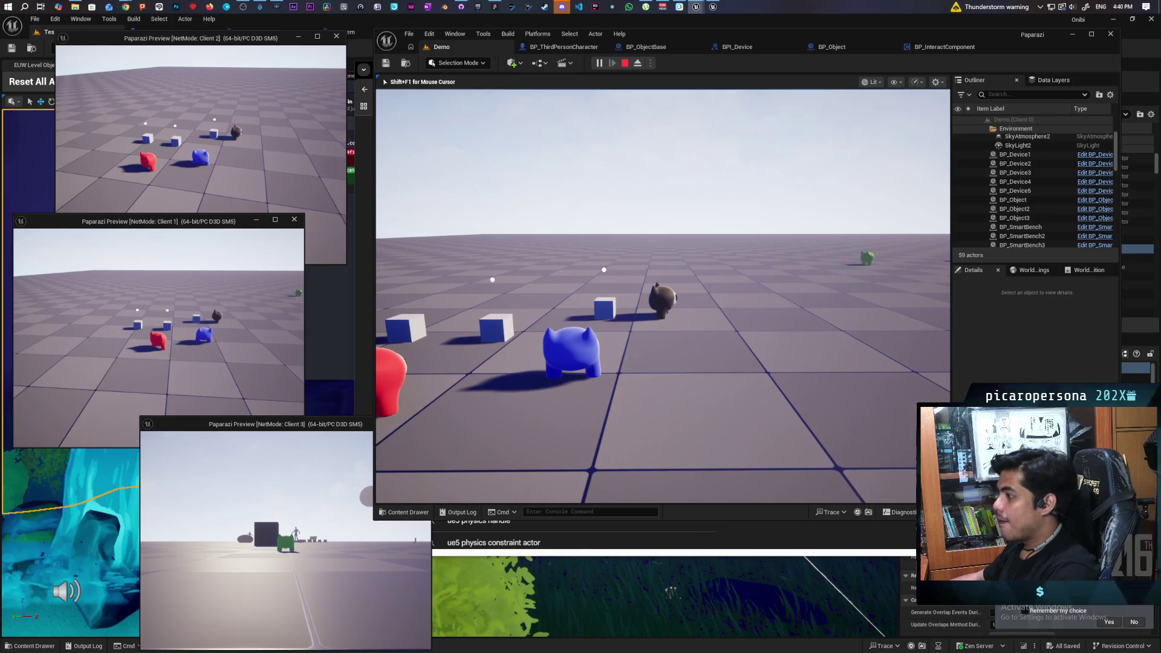
pyautogui.press('Escape')
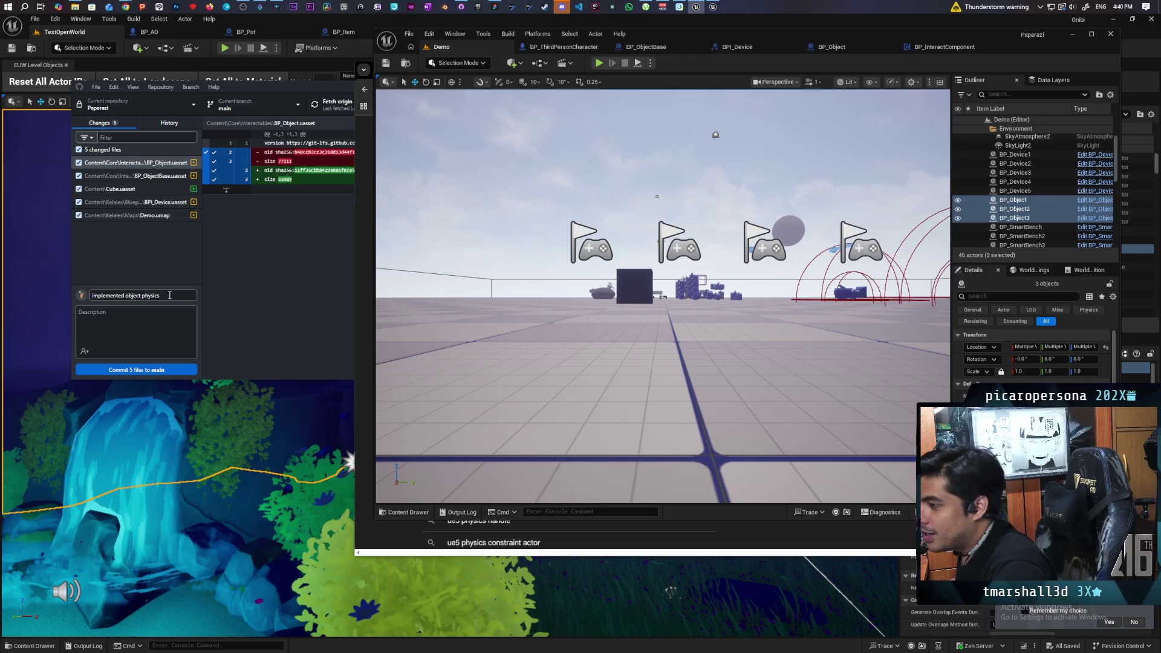
# Add 'when dropping' to the summary, commit the five files to main, and push to origin
pyautogui.click(178, 275)
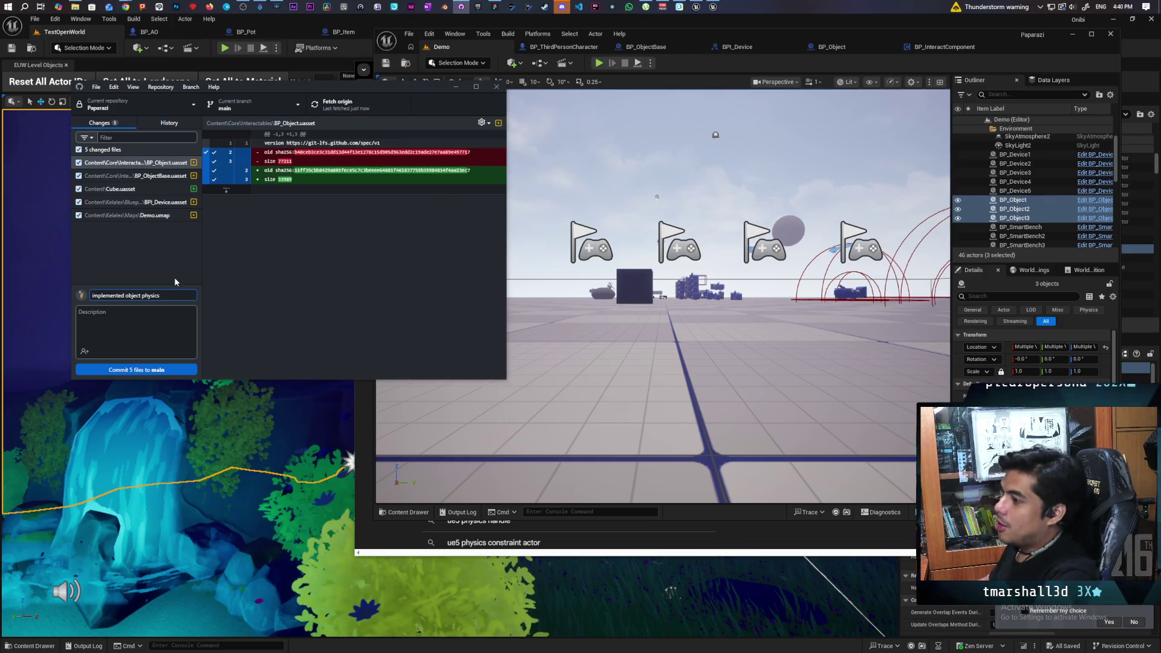
pyautogui.write(' w')
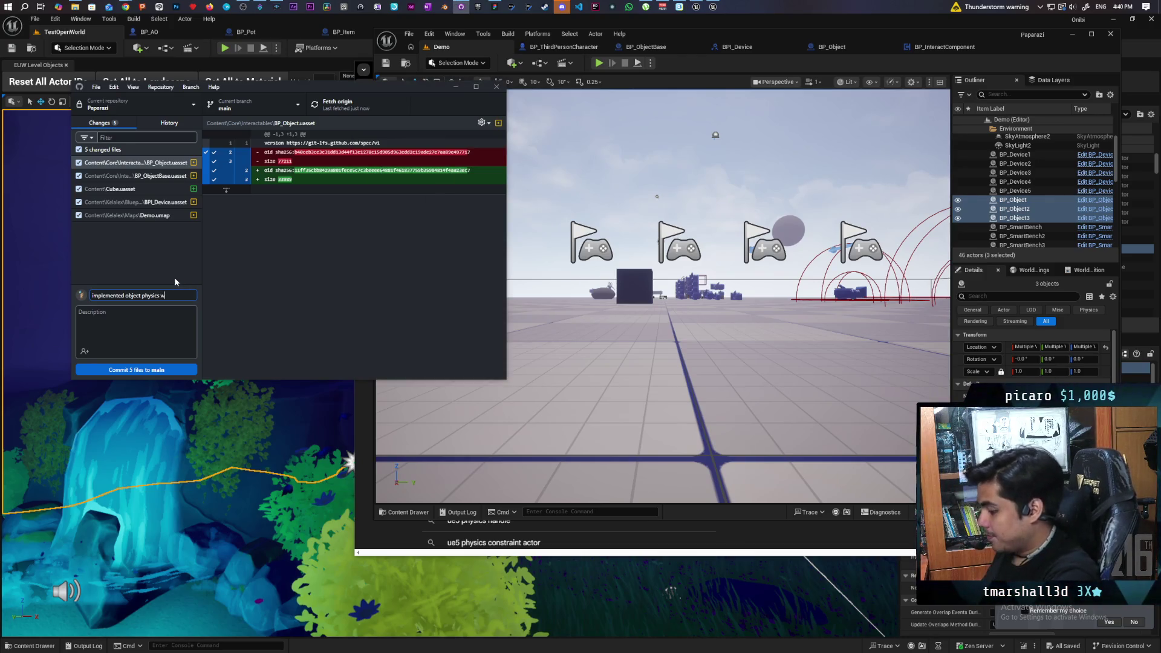
pyautogui.write('hen dropping')
pyautogui.click(184, 369)
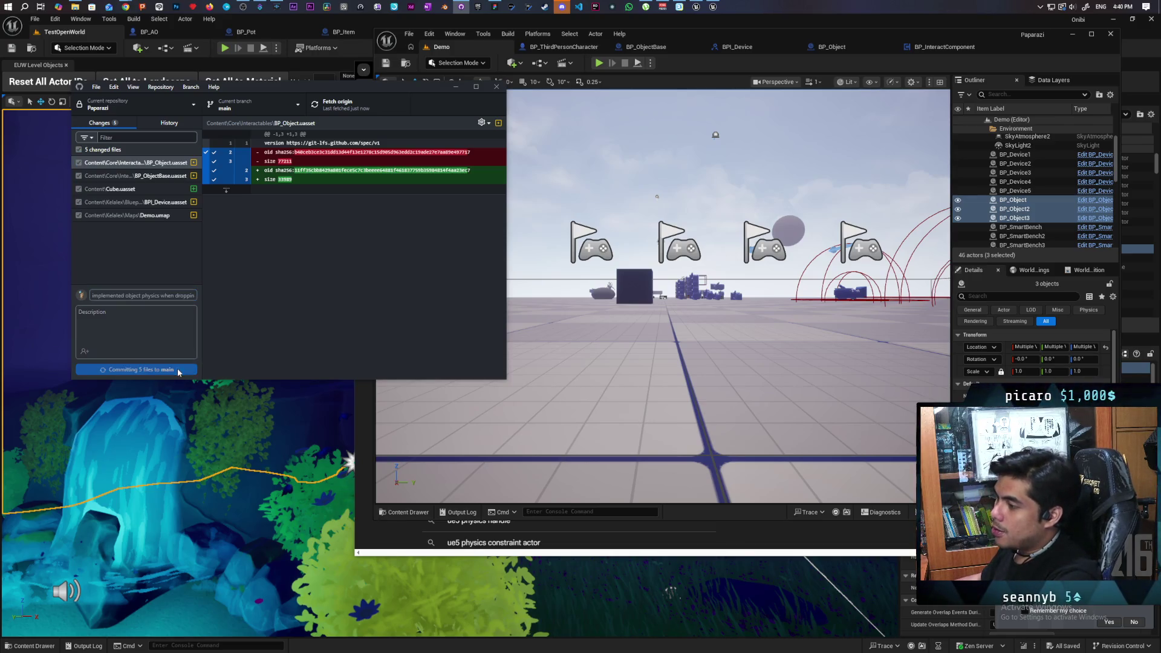
pyautogui.click(354, 108)
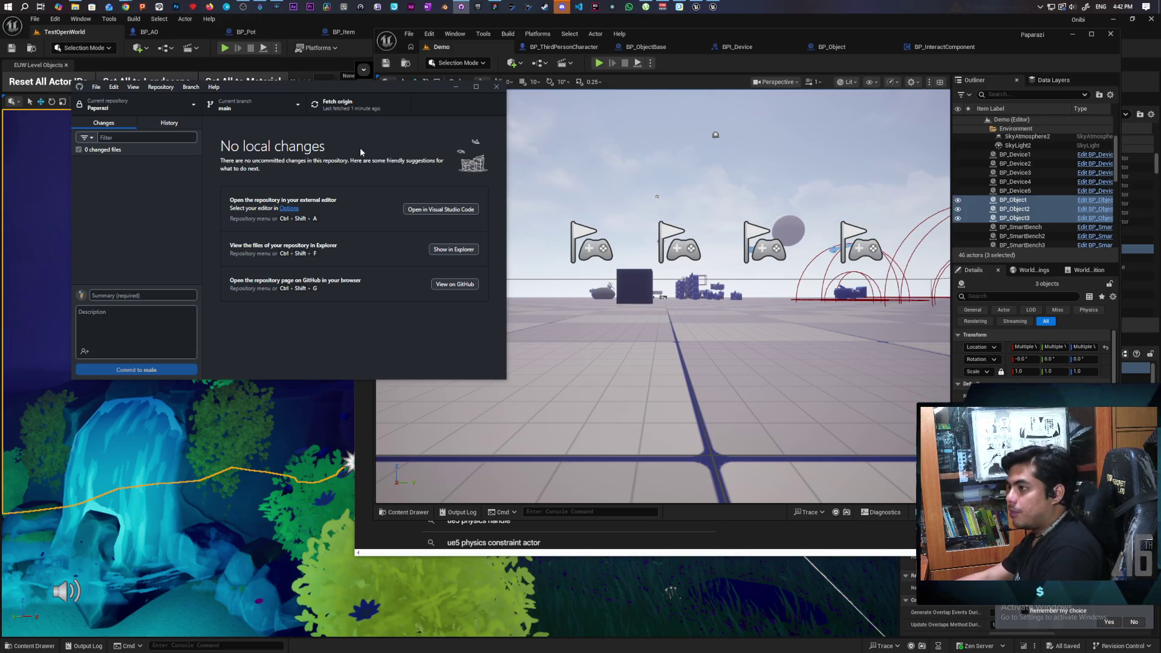
# Back in Unreal, select a BP_Object cube in the level and open BP_ObjectBase
pyautogui.hotkey('alt', 'Tab')
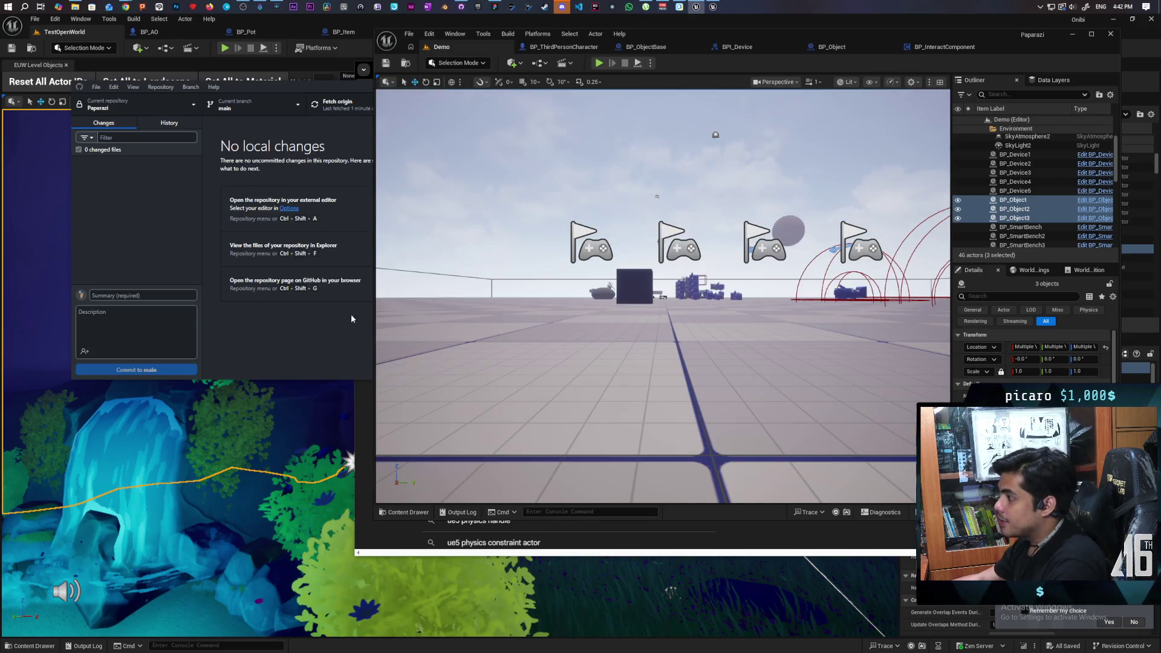
pyautogui.click(514, 318)
pyautogui.moveTo(541, 368)
pyautogui.mouseDown()
pyautogui.moveTo(535, 339)
pyautogui.moveTo(541, 411)
pyautogui.moveTo(541, 390)
pyautogui.mouseUp()
pyautogui.click(647, 335)
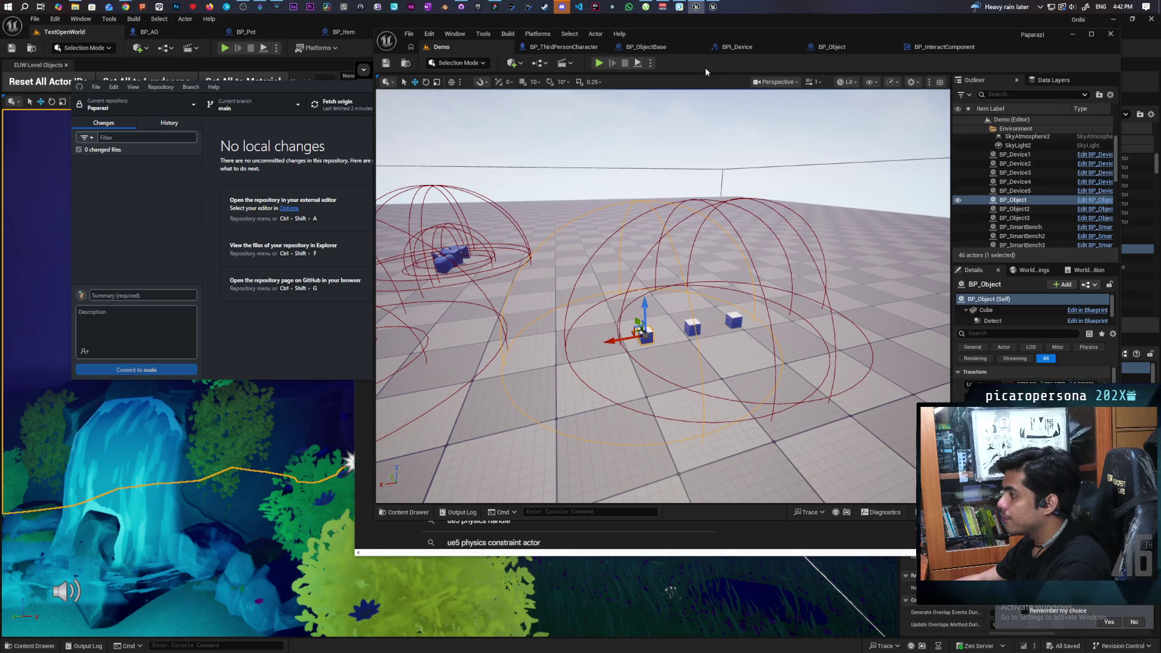
pyautogui.click(661, 48)
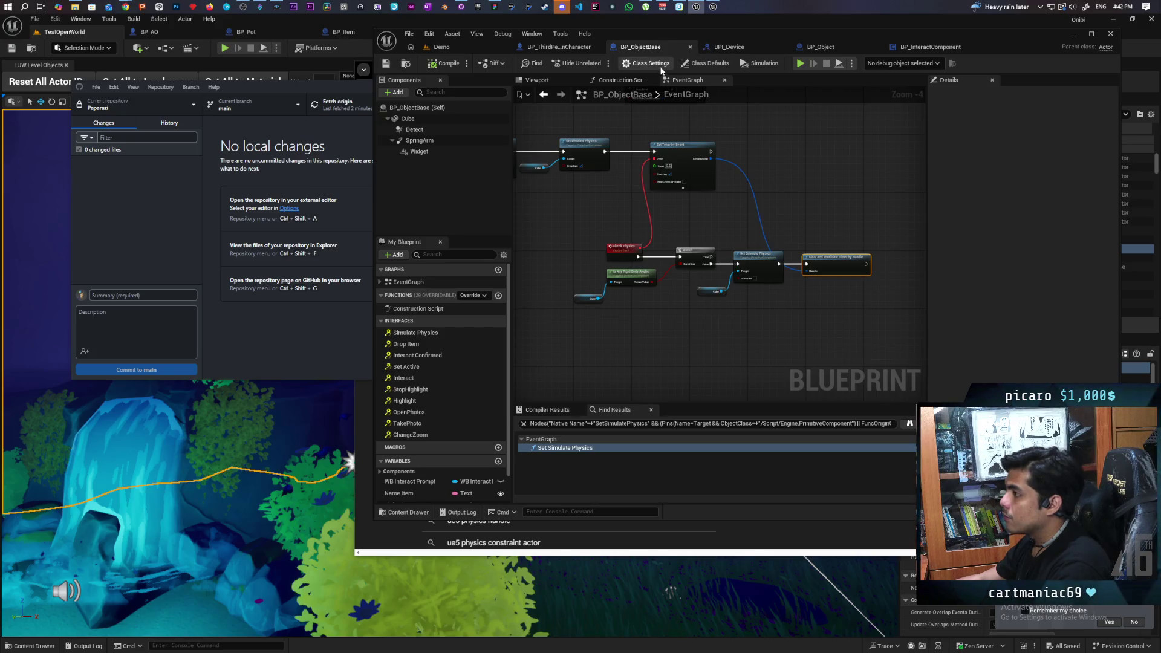
# Enable Simulate Physics and Pawn Block collision on the Cube, then start a play test
pyautogui.click(447, 119)
pyautogui.click(1011, 369)
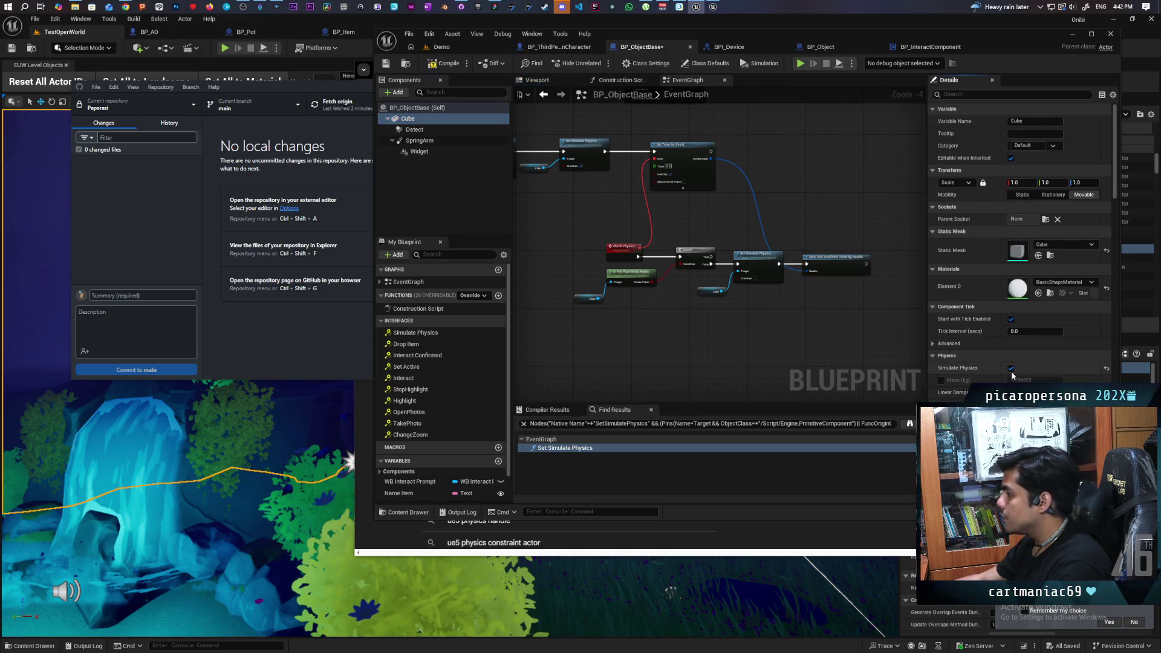
pyautogui.write('coll')
pyautogui.click(996, 95)
pyautogui.write('colli')
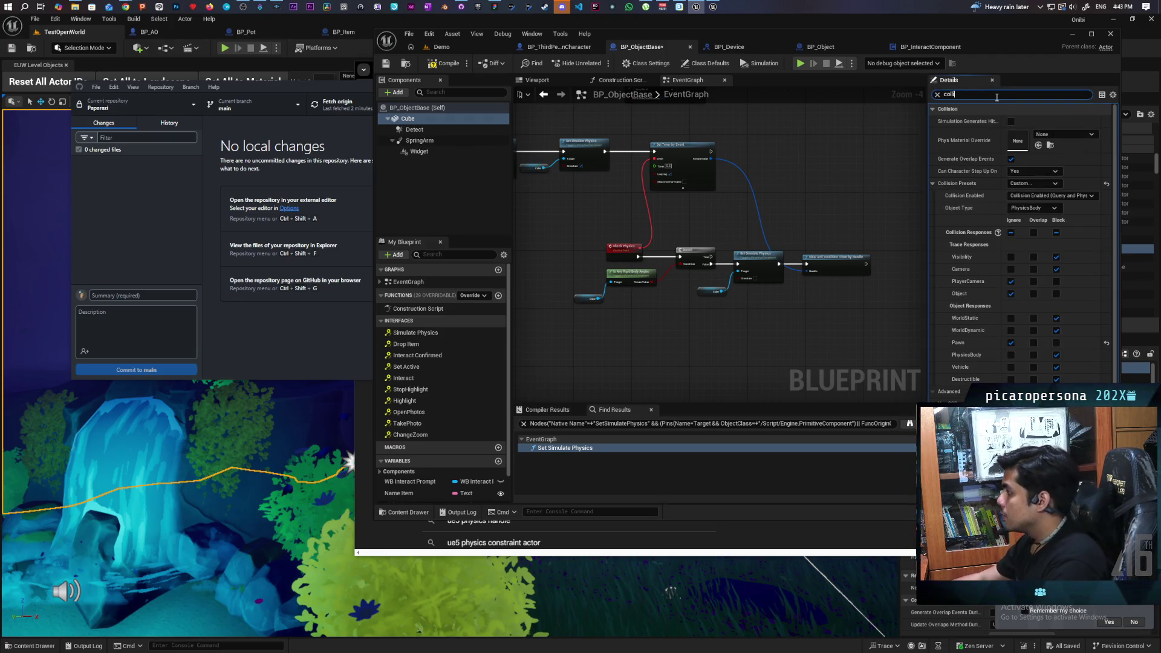
pyautogui.click(1056, 343)
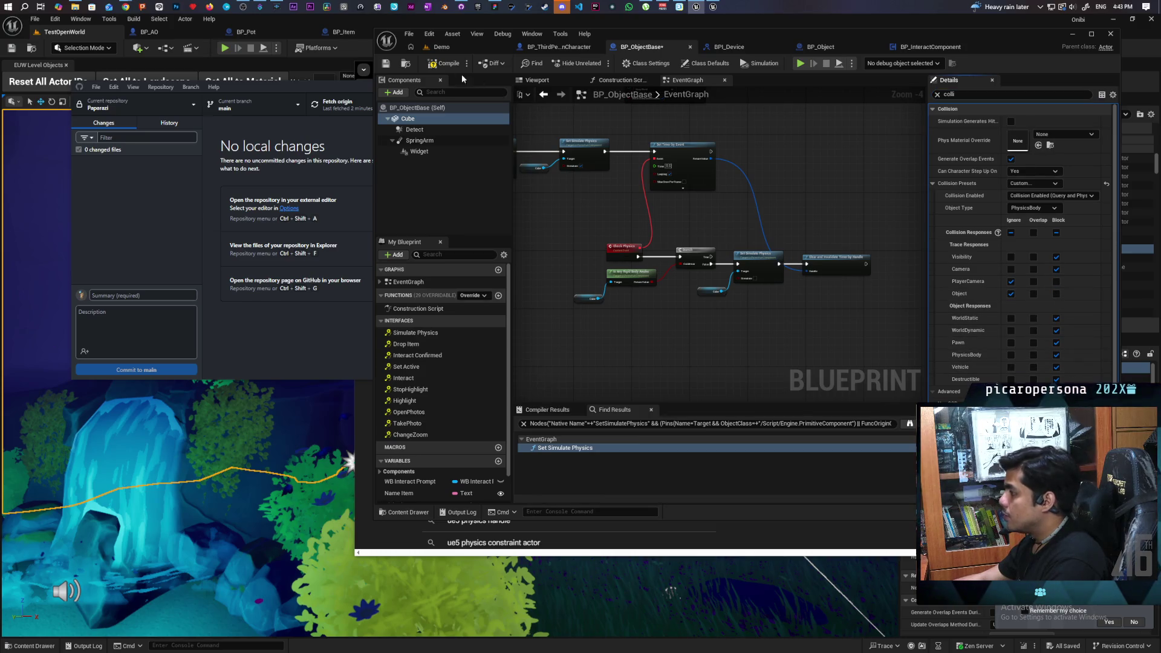
pyautogui.click(457, 48)
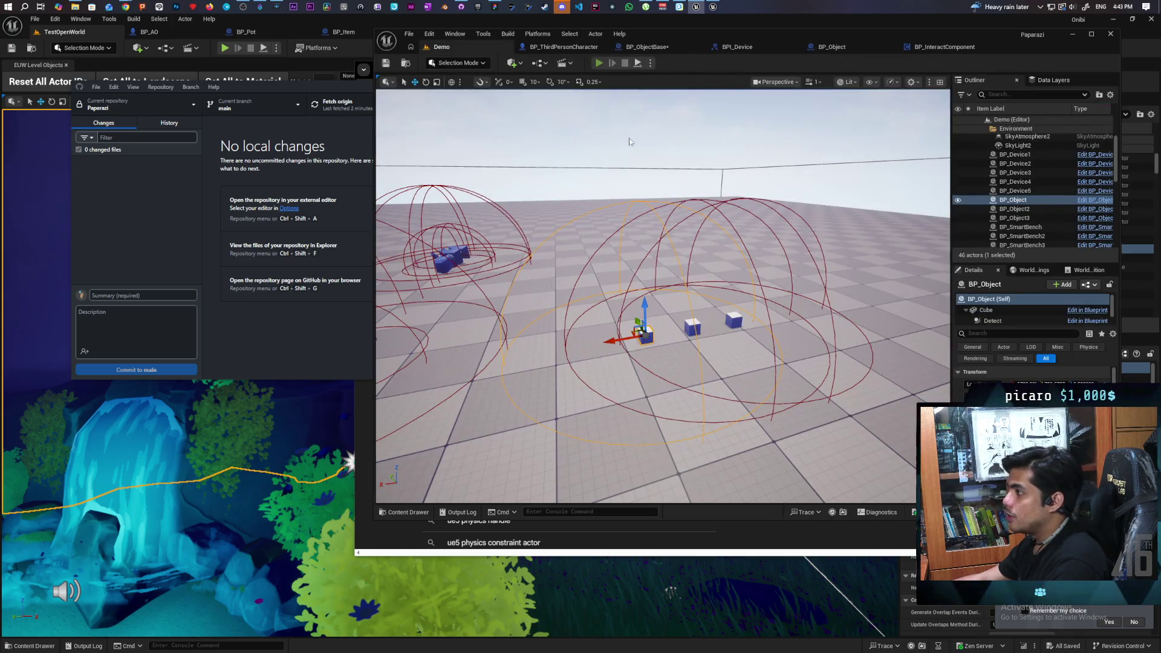
pyautogui.click(599, 62)
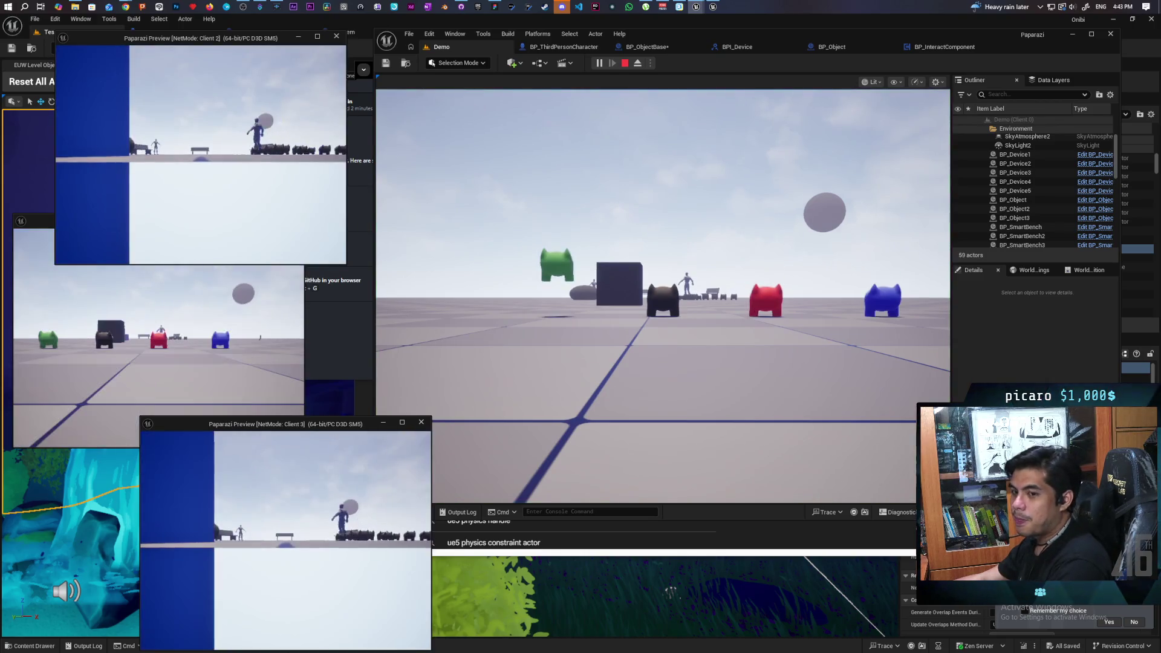
# Walk the players across the floor and into the cubes during the multiplayer test
pyautogui.hotkey('alt', 'Tab')
pyautogui.press('w')
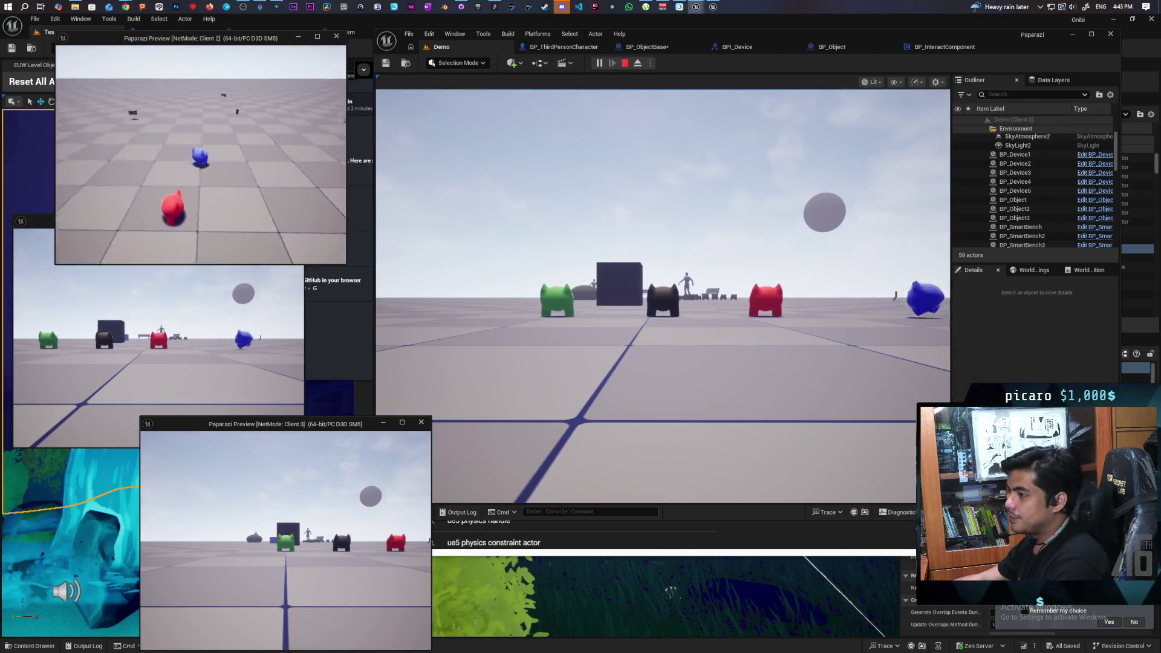
pyautogui.click(600, 248)
pyautogui.press('w')
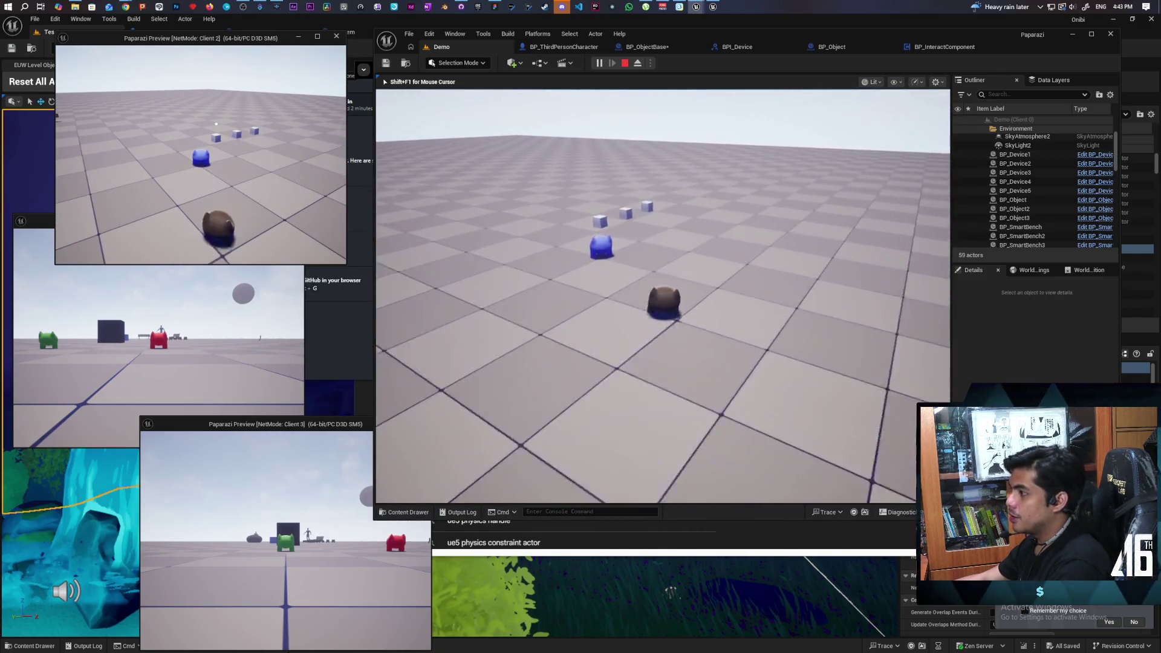
pyautogui.press('w')
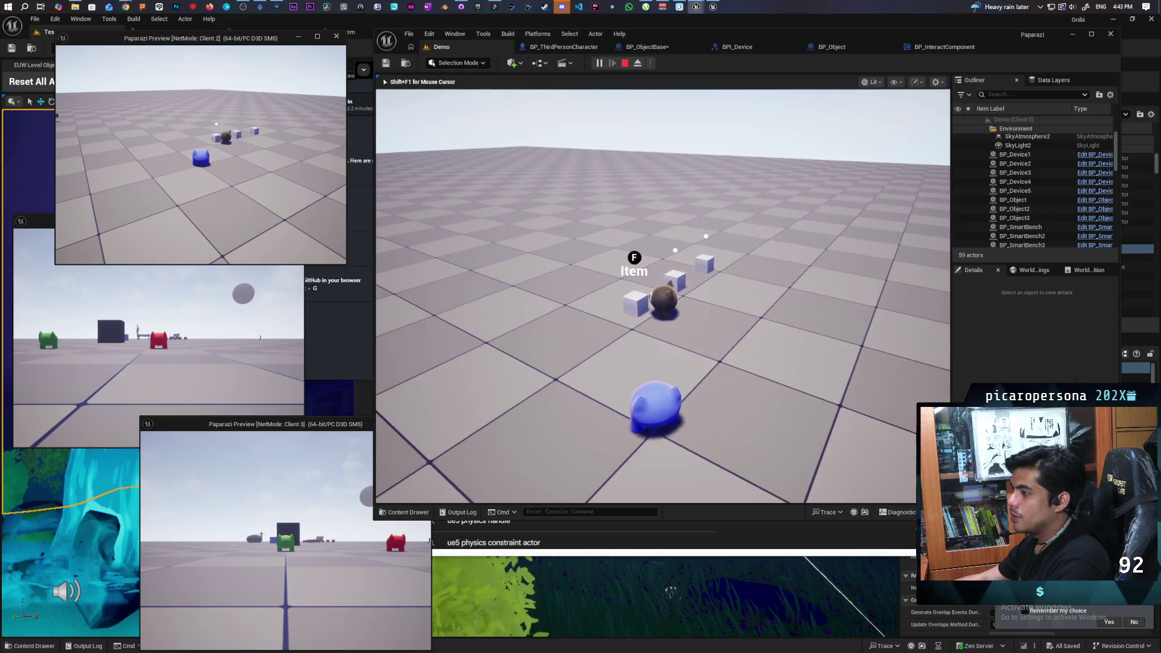
pyautogui.press('w')
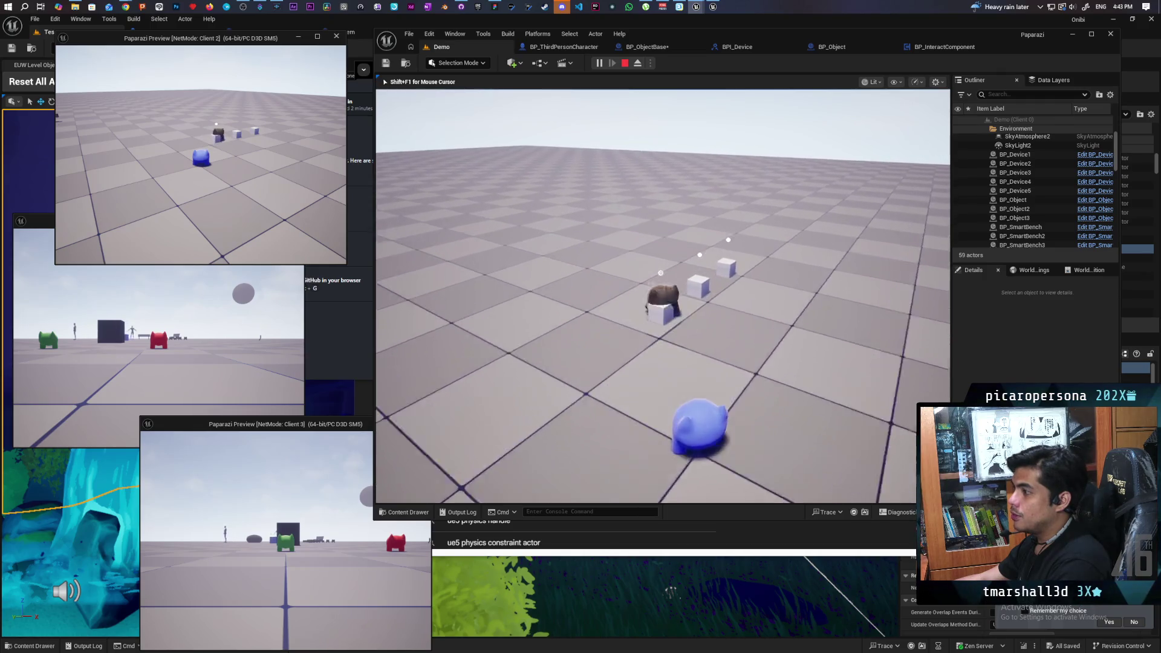
pyautogui.press('w')
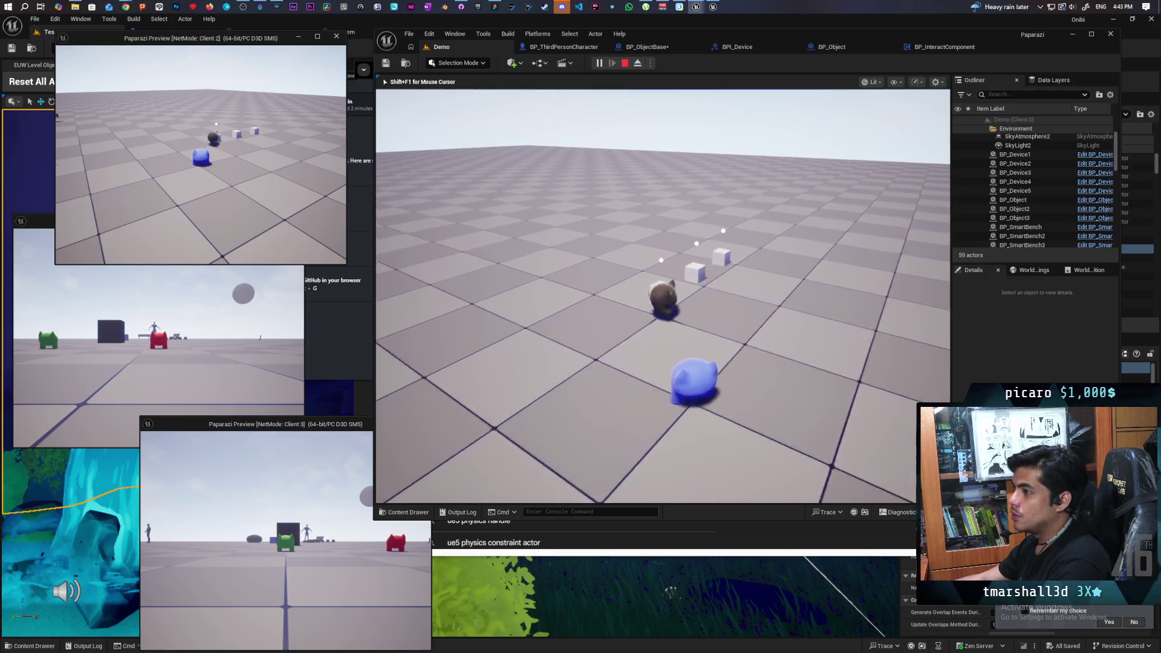
pyautogui.press('w')
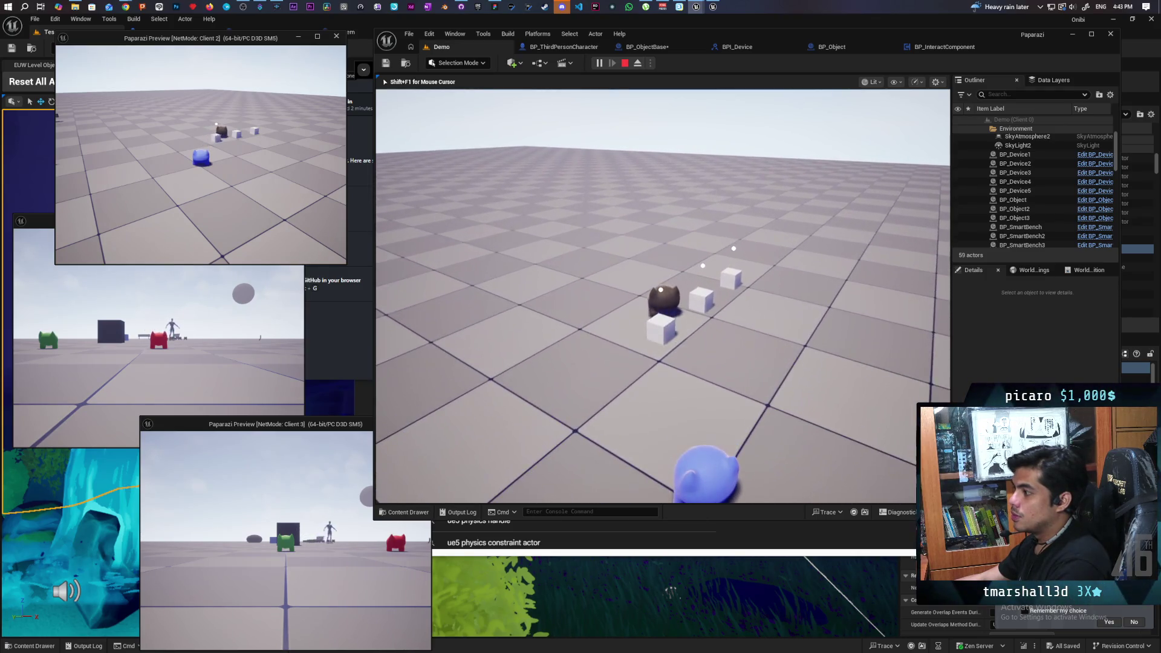
pyautogui.press('w')
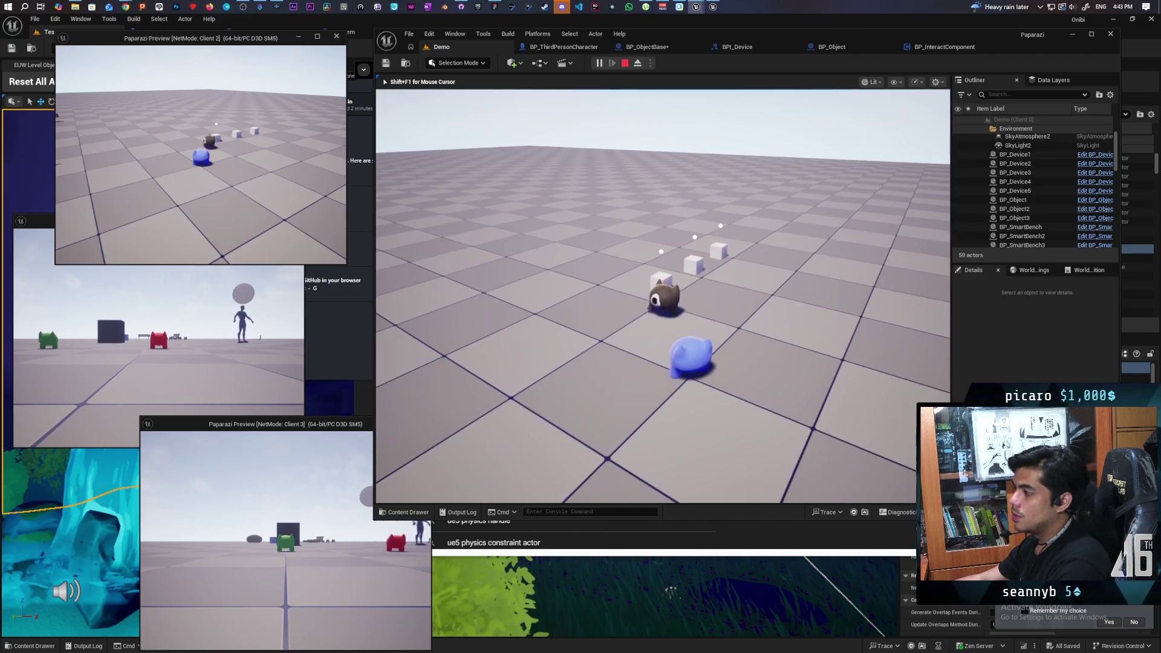
# Stop the play session and return to the BP_ObjectBase blueprint
pyautogui.press('Escape')
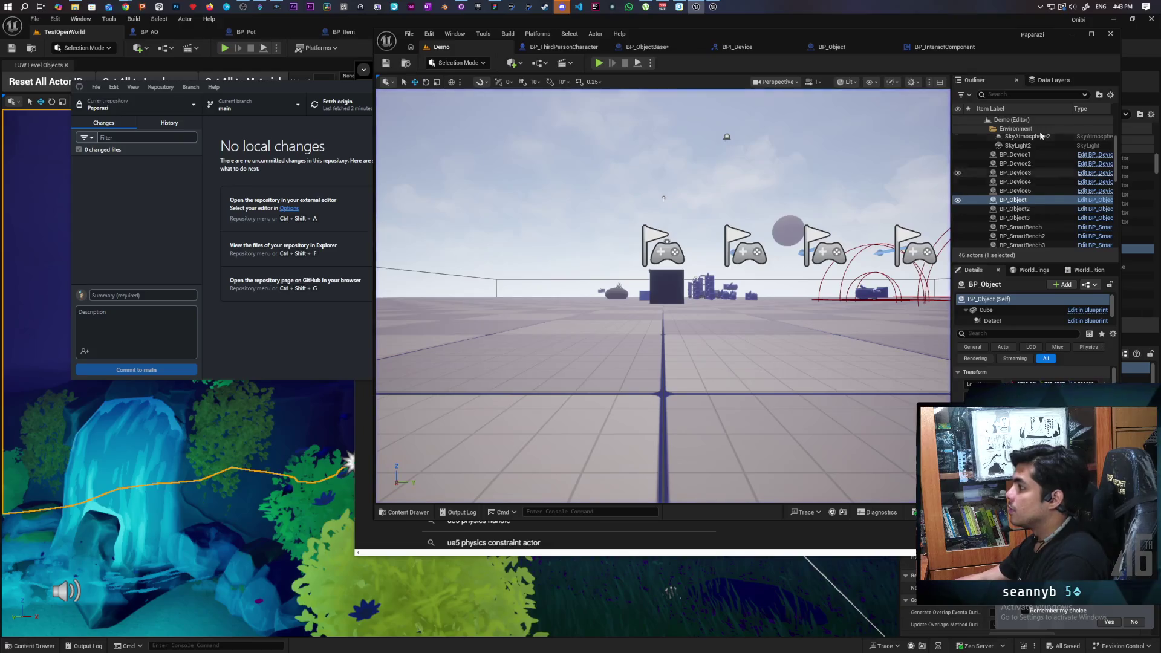
pyautogui.click(941, 47)
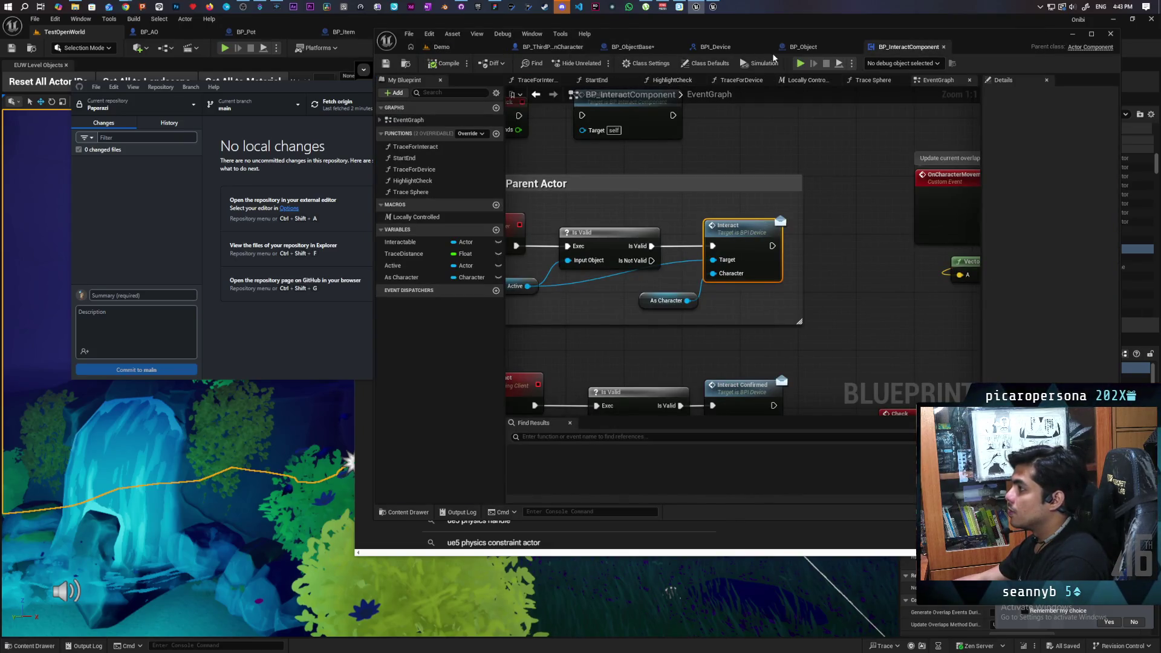
pyautogui.click(641, 46)
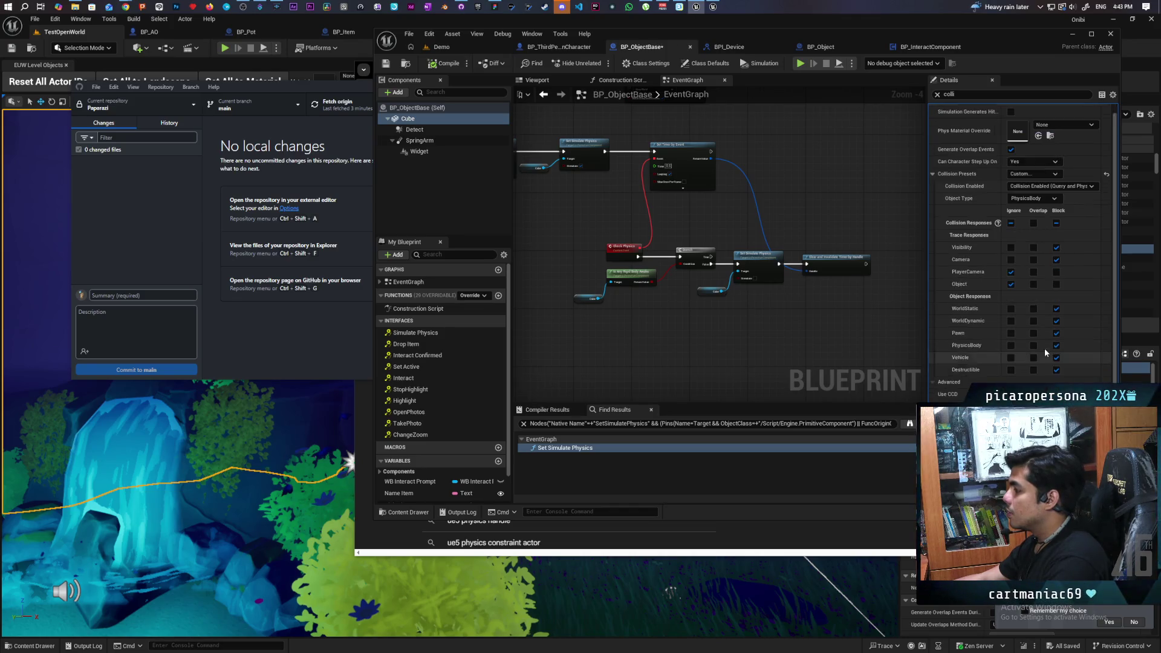
# Set BP_ThirdPersonCharacter's Capsule Component collision response for Vehicle to Block
pyautogui.click(559, 47)
pyautogui.scroll(3, 467, 154)
pyautogui.click(441, 119)
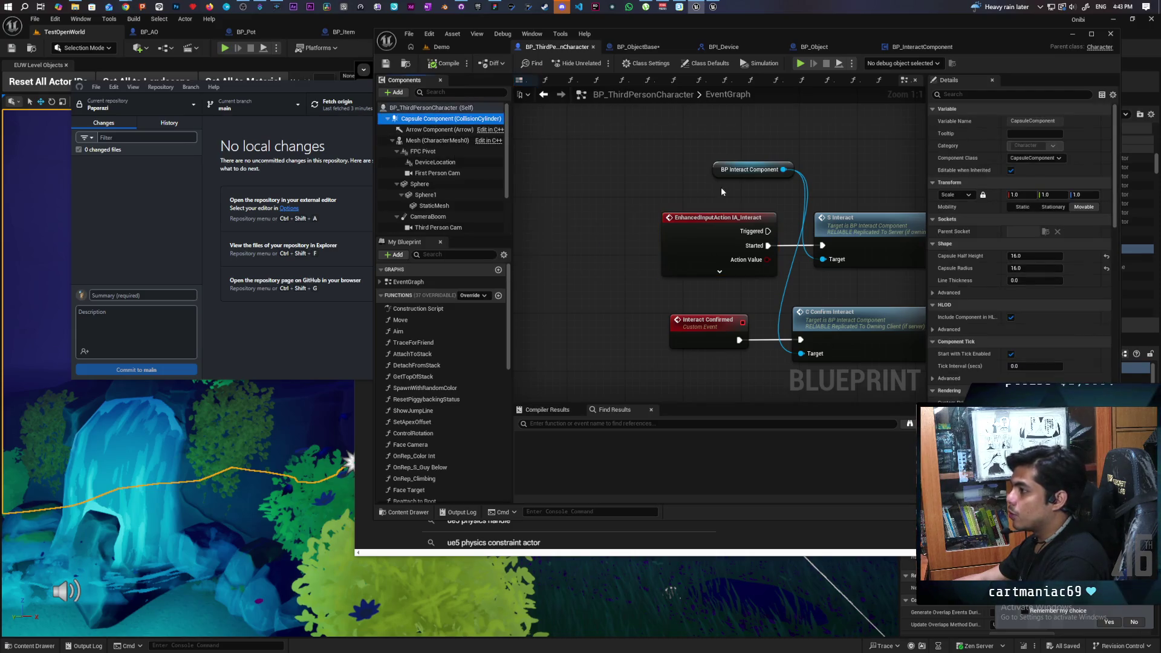
pyautogui.click(986, 94)
pyautogui.write('co')
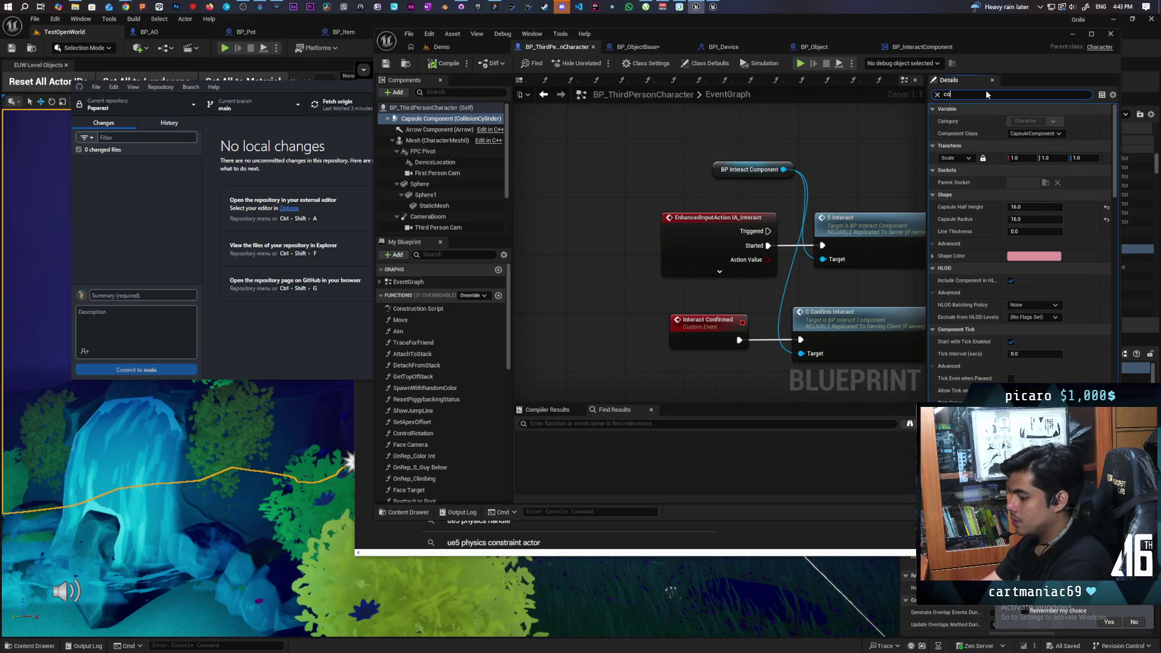
pyautogui.write('llis')
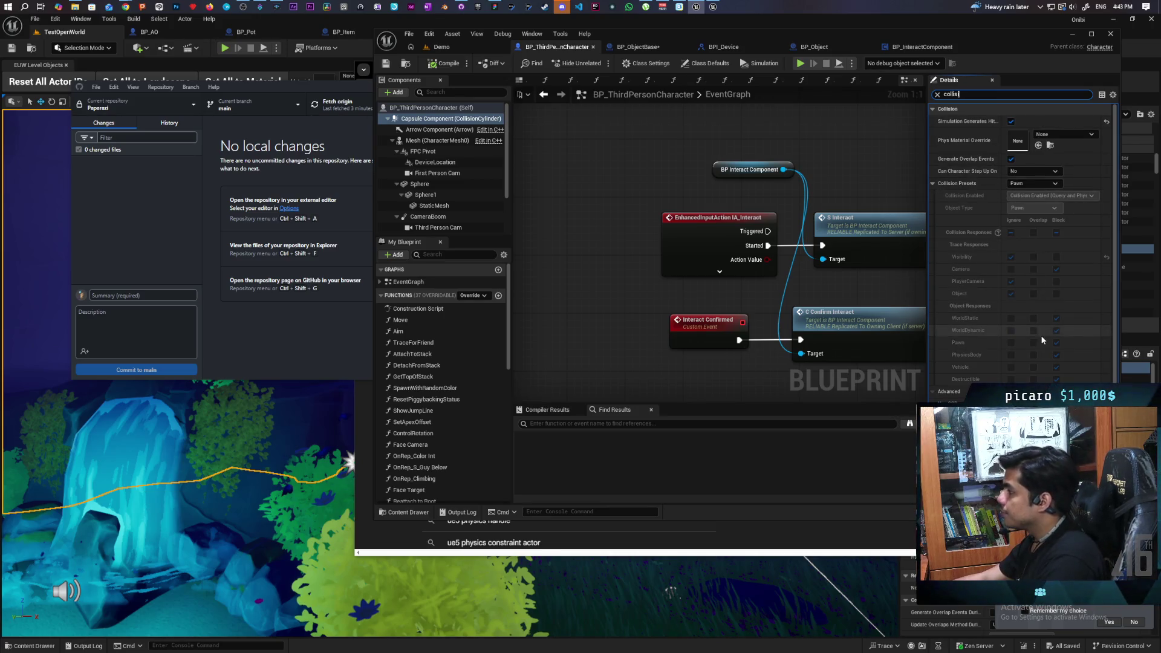
pyautogui.scroll(-1, 1041, 334)
pyautogui.scroll(1, 1048, 331)
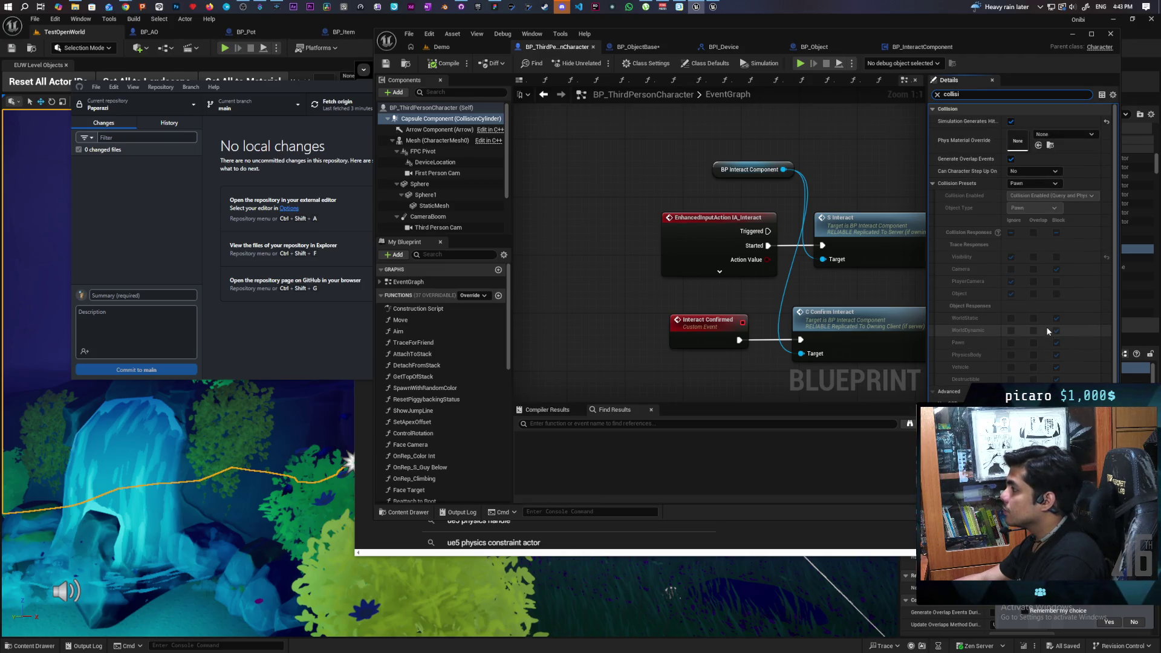
pyautogui.click(1057, 367)
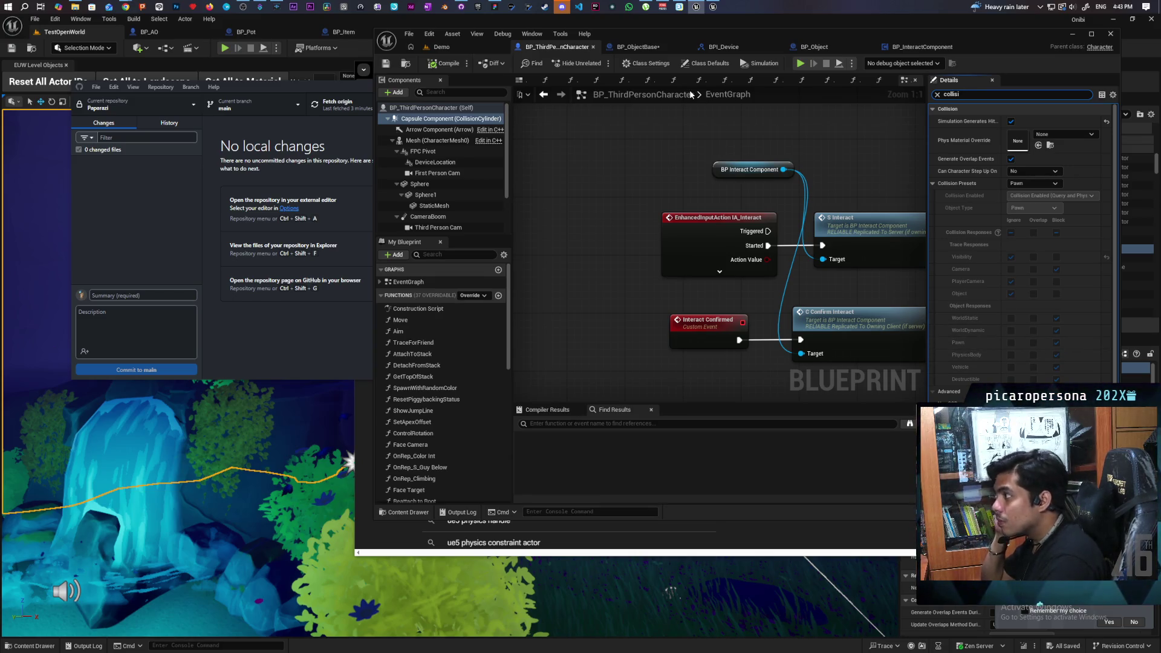
# Review the BP_Object and BP_ObjectBase tabs, then open the Collision Responses documentation
pyautogui.click(825, 48)
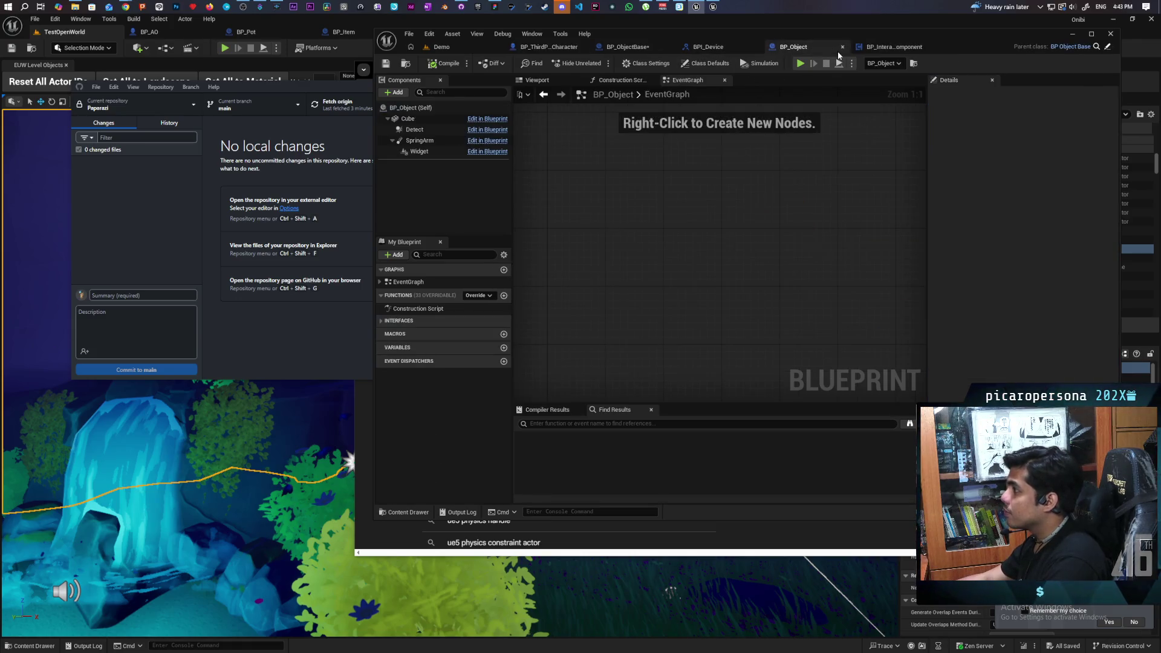
pyautogui.click(629, 47)
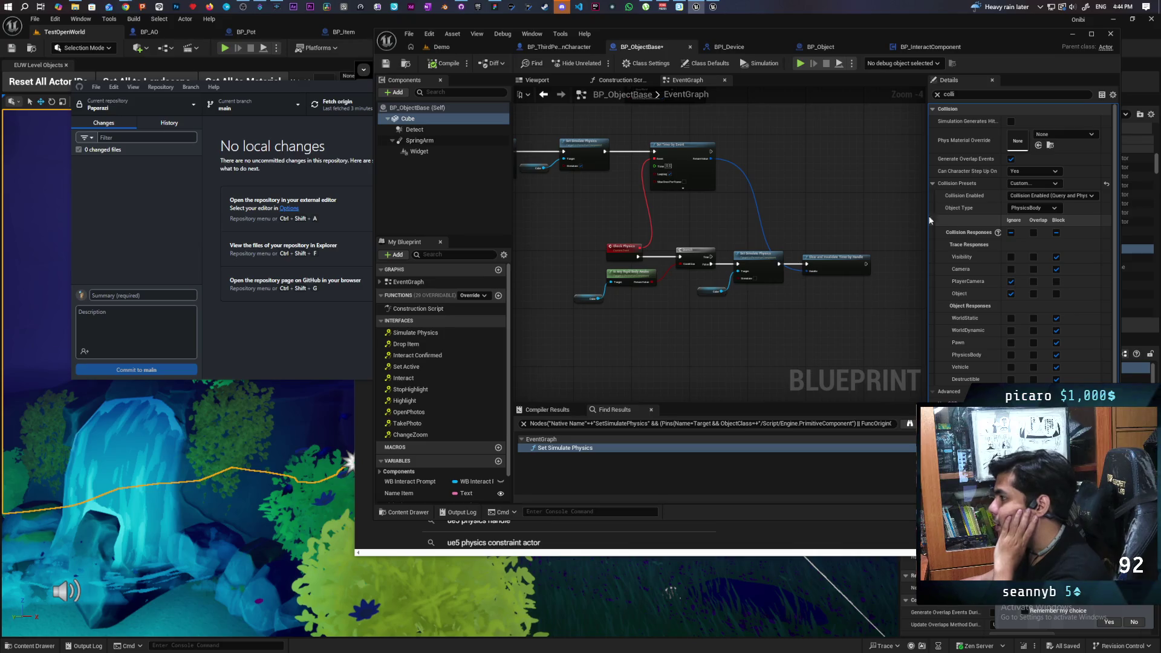
pyautogui.click(576, 48)
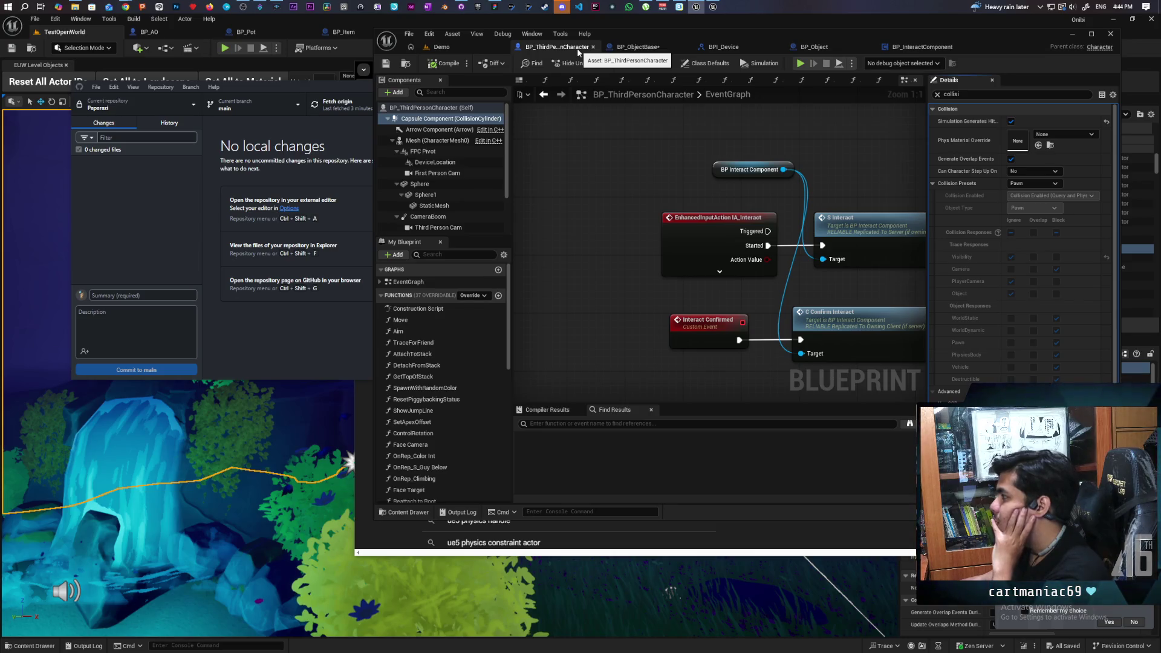
pyautogui.scroll(-2, 999, 335)
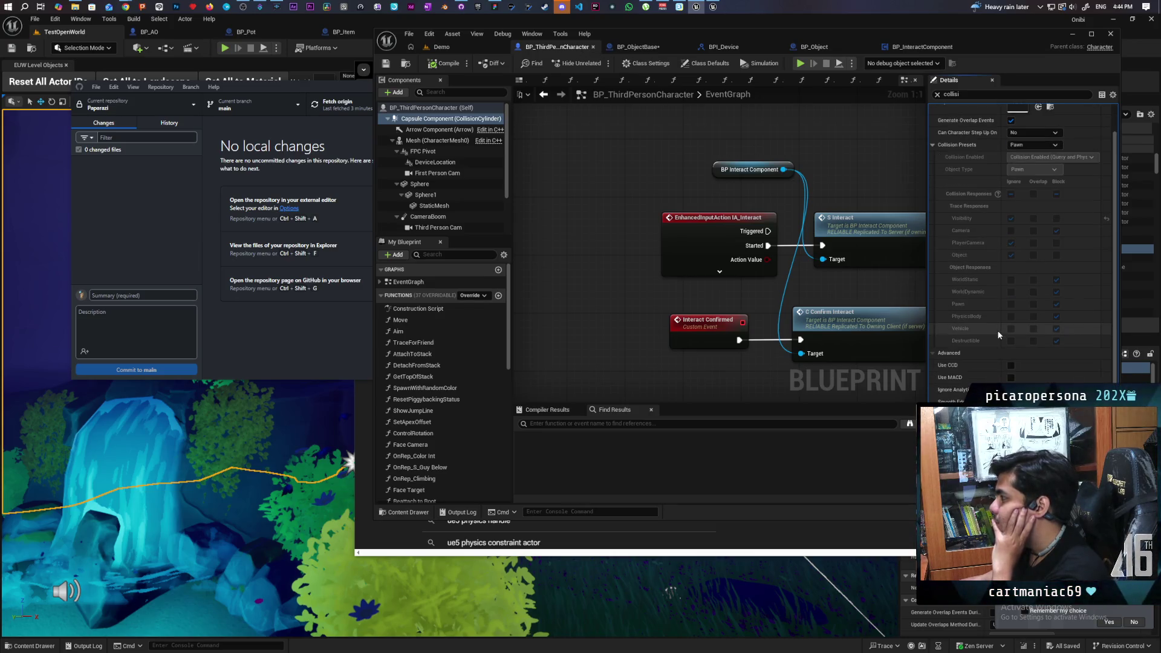
pyautogui.scroll(1, 994, 325)
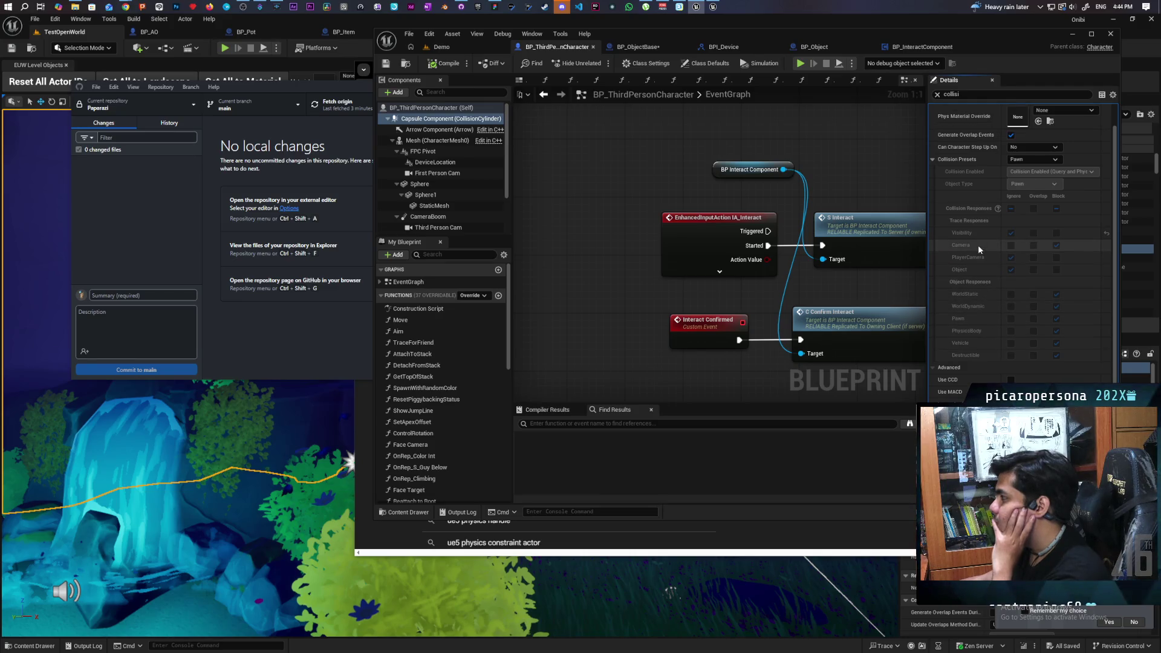
pyautogui.scroll(2, 978, 244)
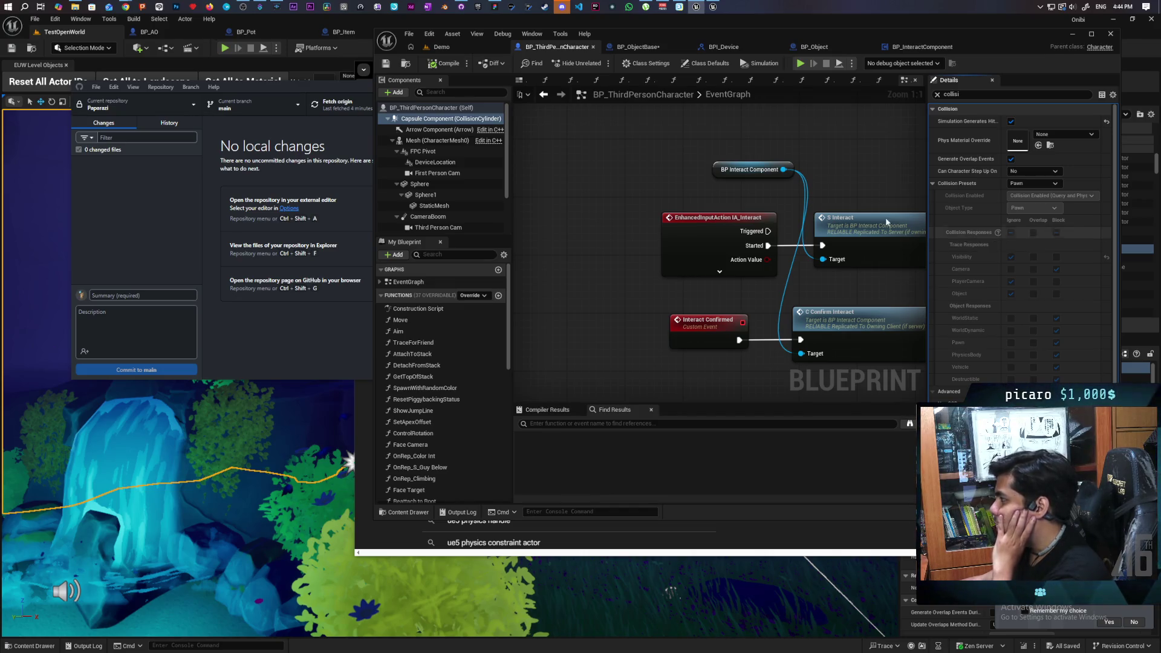
pyautogui.click(642, 47)
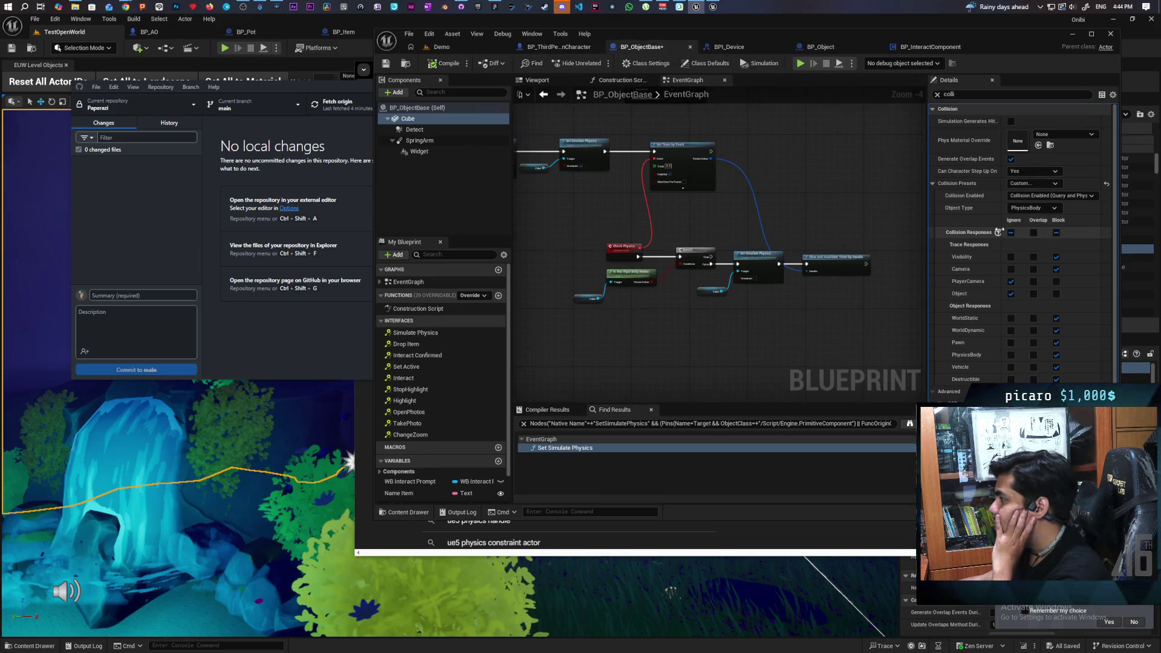
pyautogui.click(997, 233)
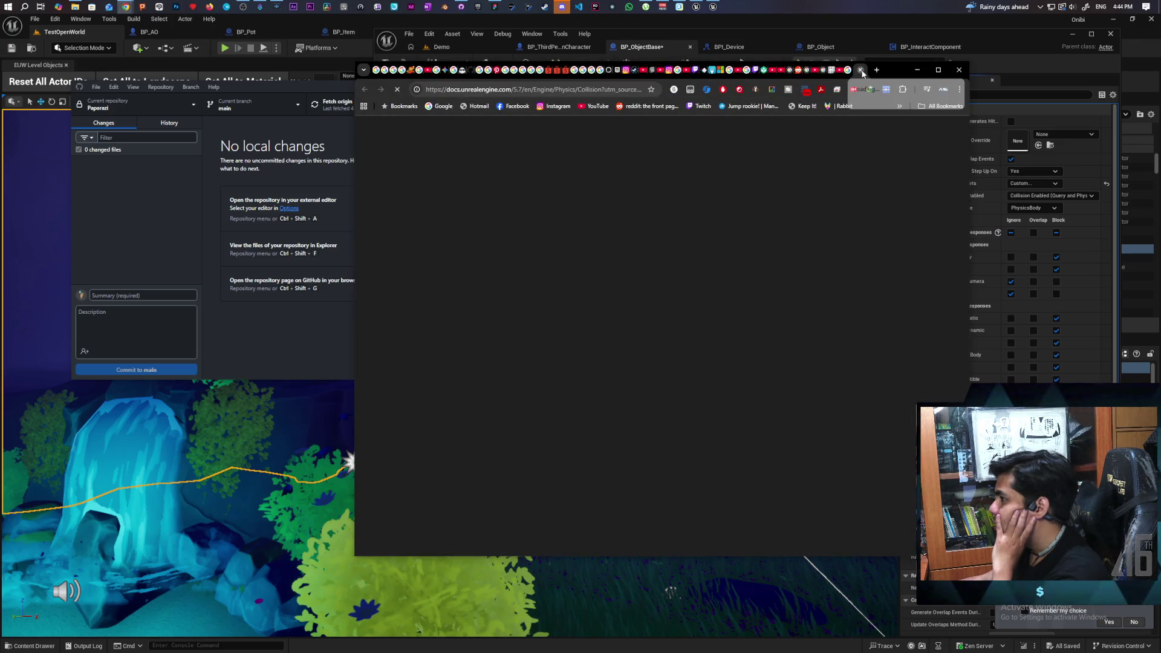
# Close the Unreal collision documentation tab and bring the Unreal editor back to the front
pyautogui.hotkey('ctrl', 'w')
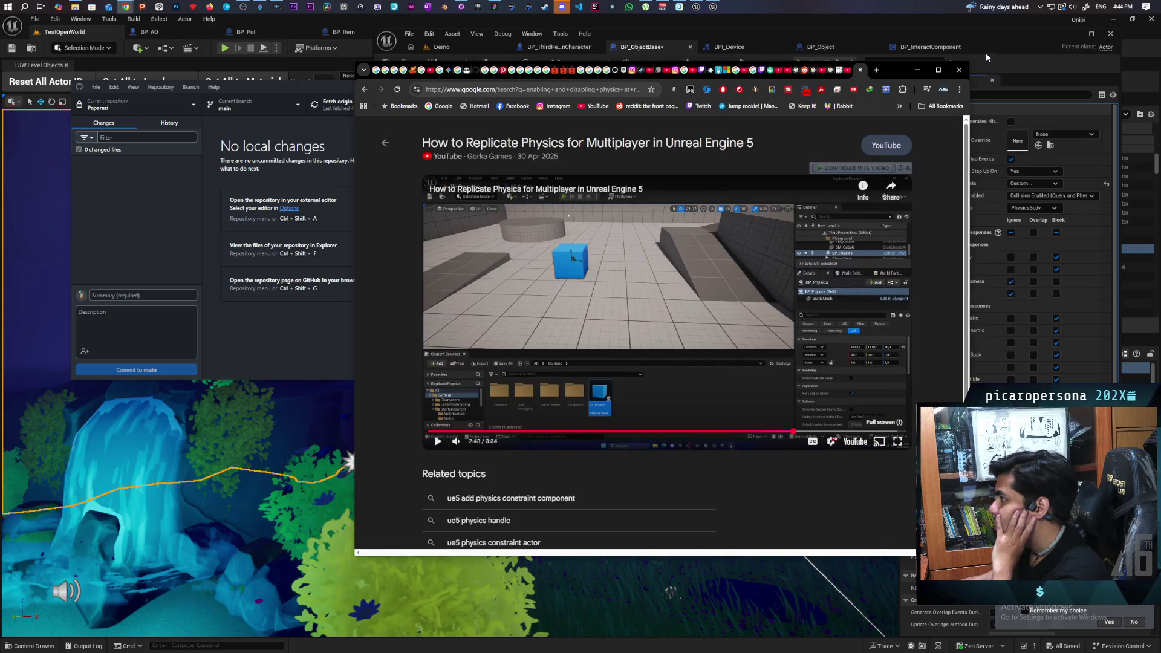
pyautogui.click(984, 58)
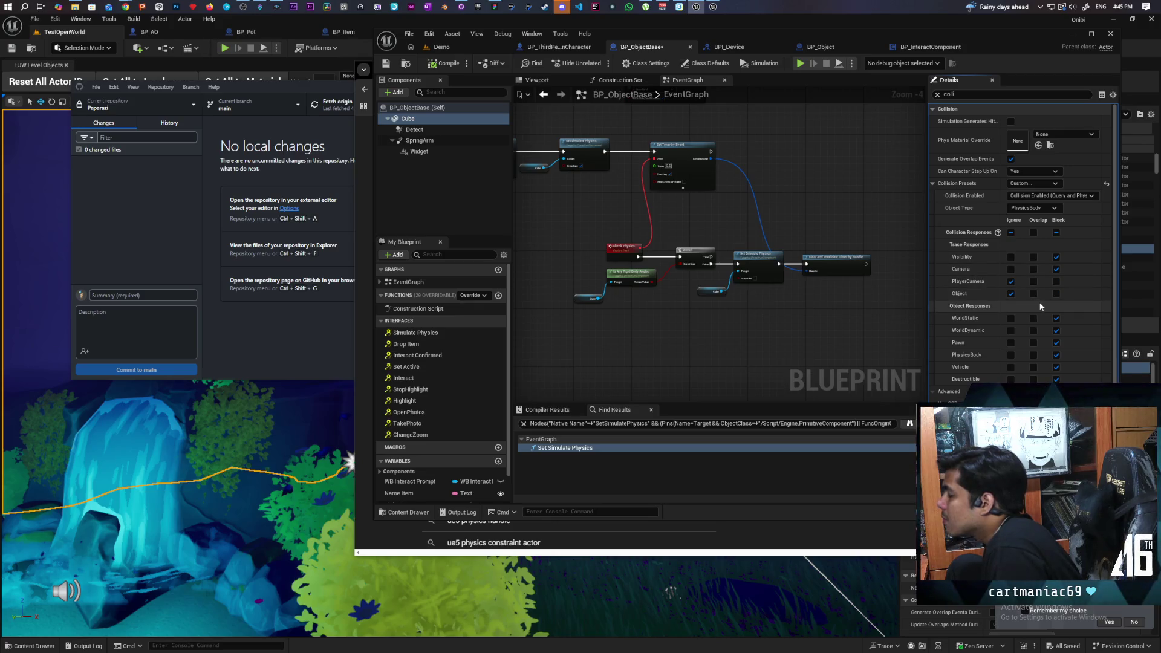
# Make the cube block the Object trace channel, then walk to the cubes in a multiplayer PIE test
pyautogui.click(1056, 294)
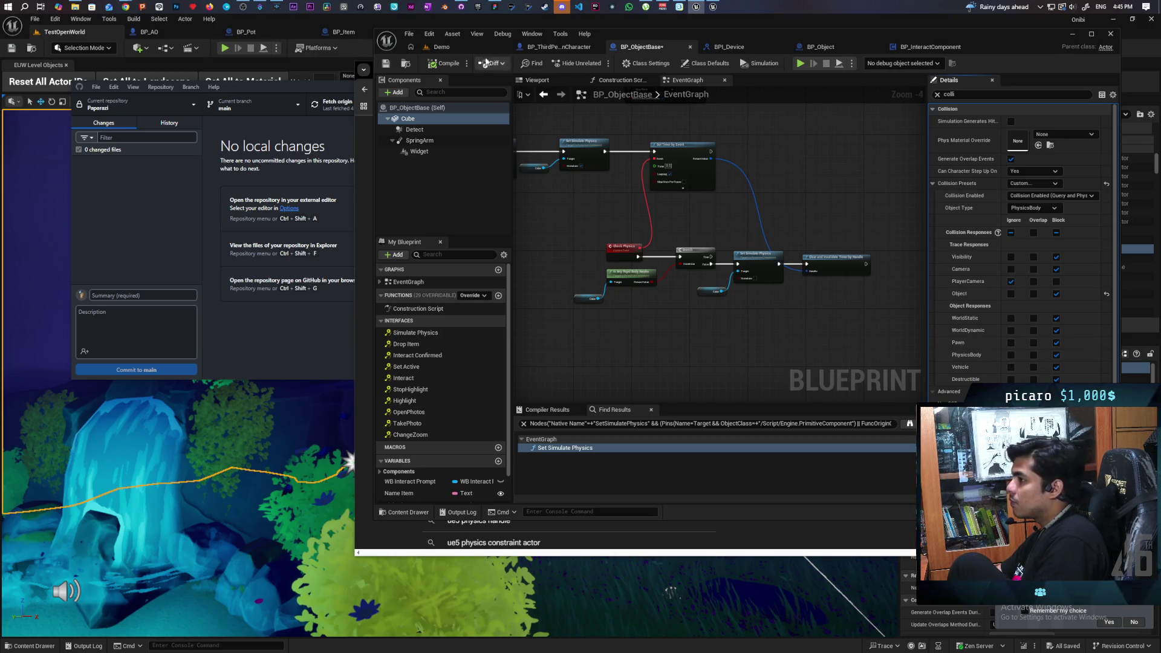
pyautogui.click(441, 46)
pyautogui.hotkey('alt', 'p')
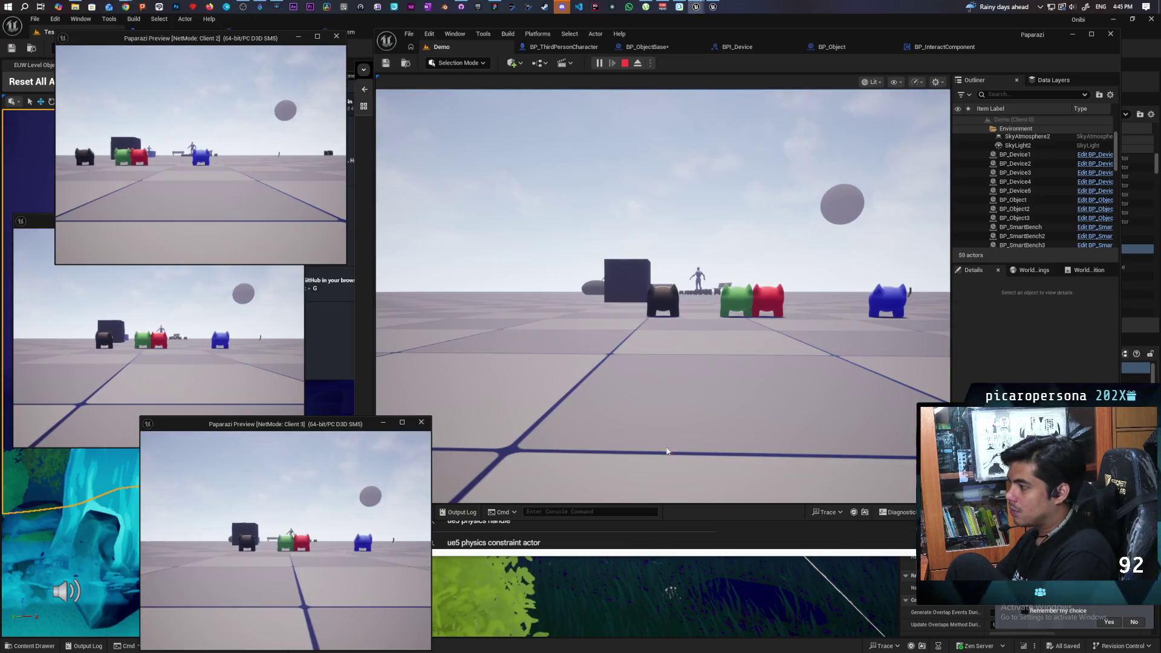
pyautogui.press('w')
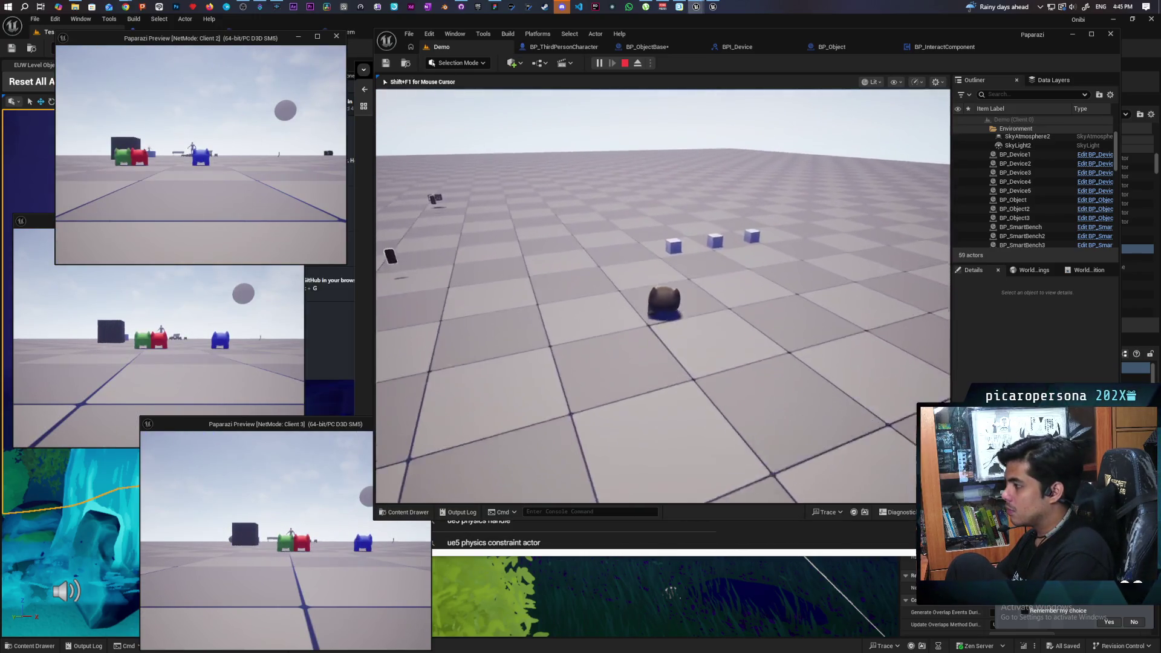
pyautogui.press('s')
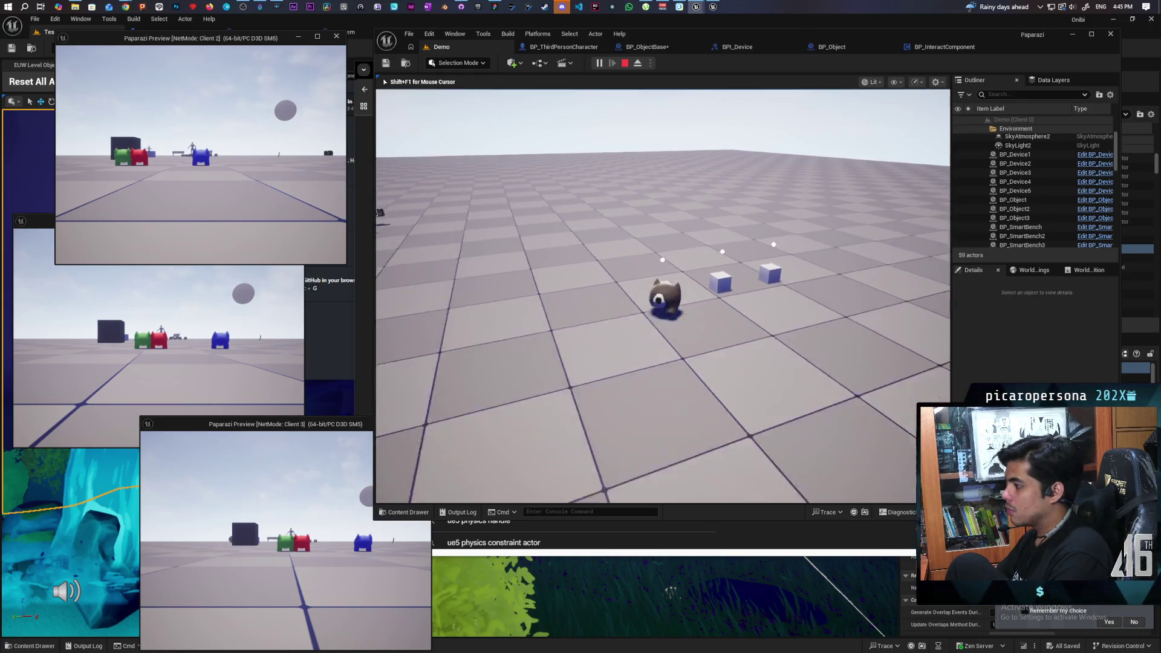
# End the play session and open the BP_Object blueprint from the viewport
pyautogui.press('Escape')
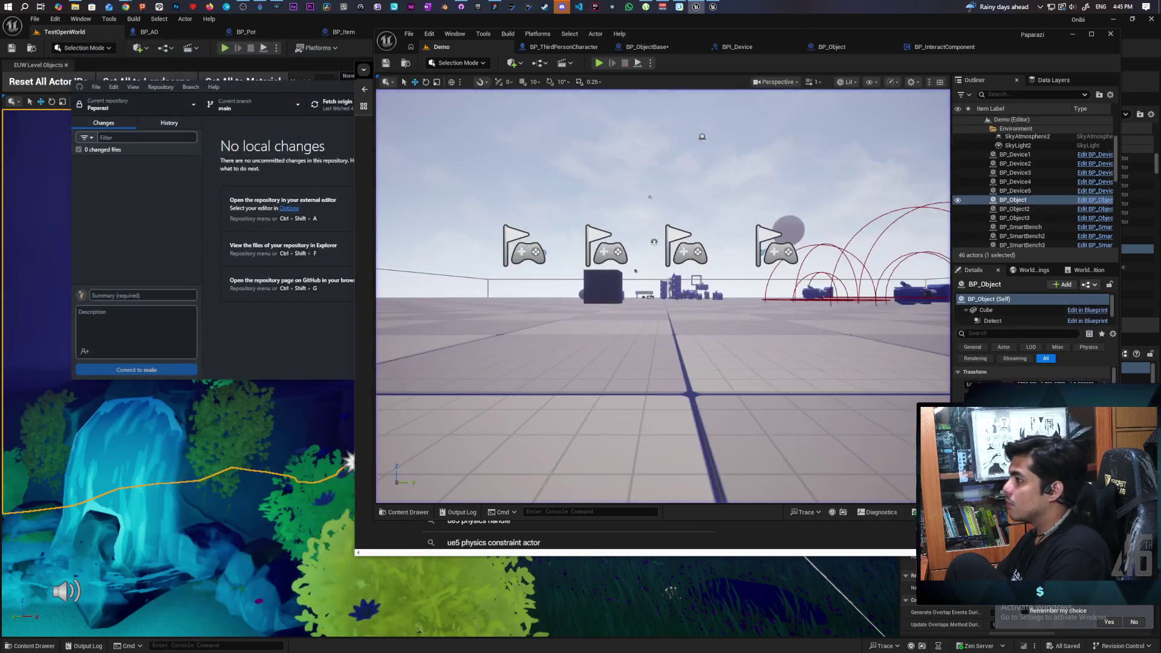
pyautogui.press('f')
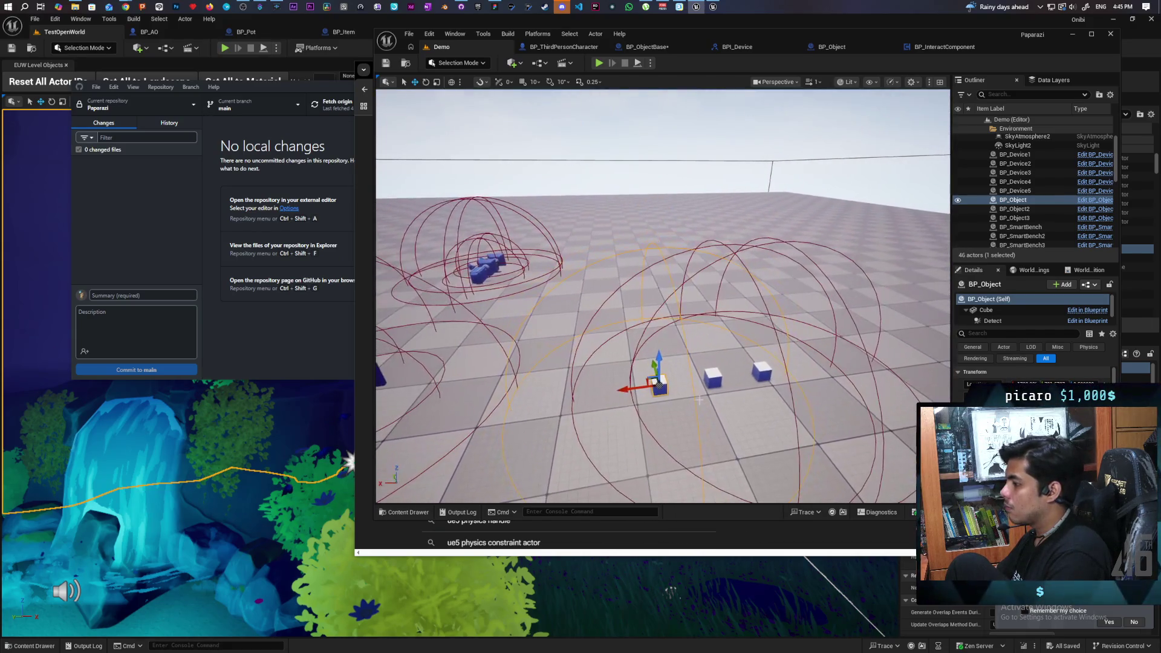
pyautogui.click(1086, 200)
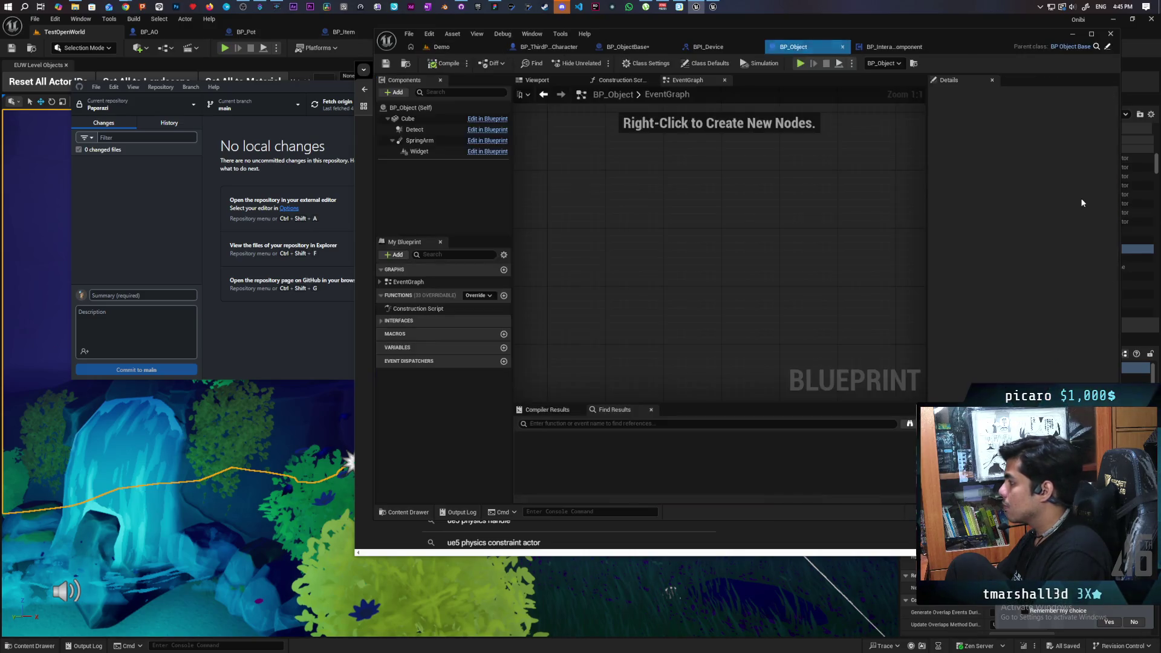
# Filter the Cube's Details by 'colli', set it to block Pawn, save all, and return to Demo
pyautogui.click(423, 122)
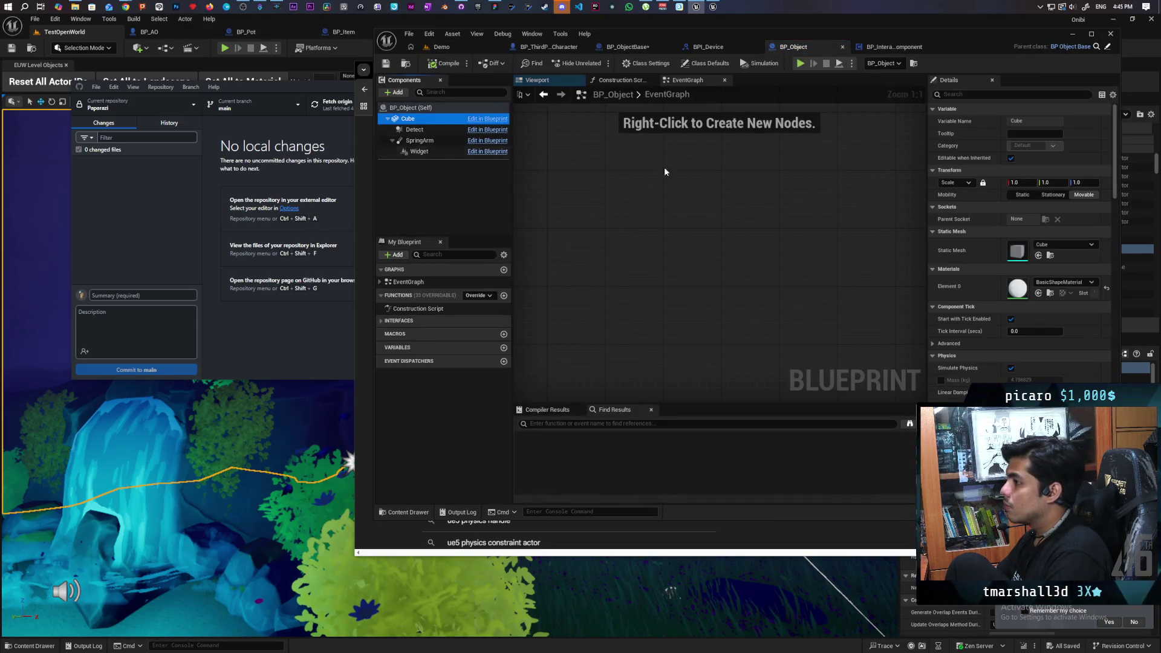
pyautogui.click(953, 96)
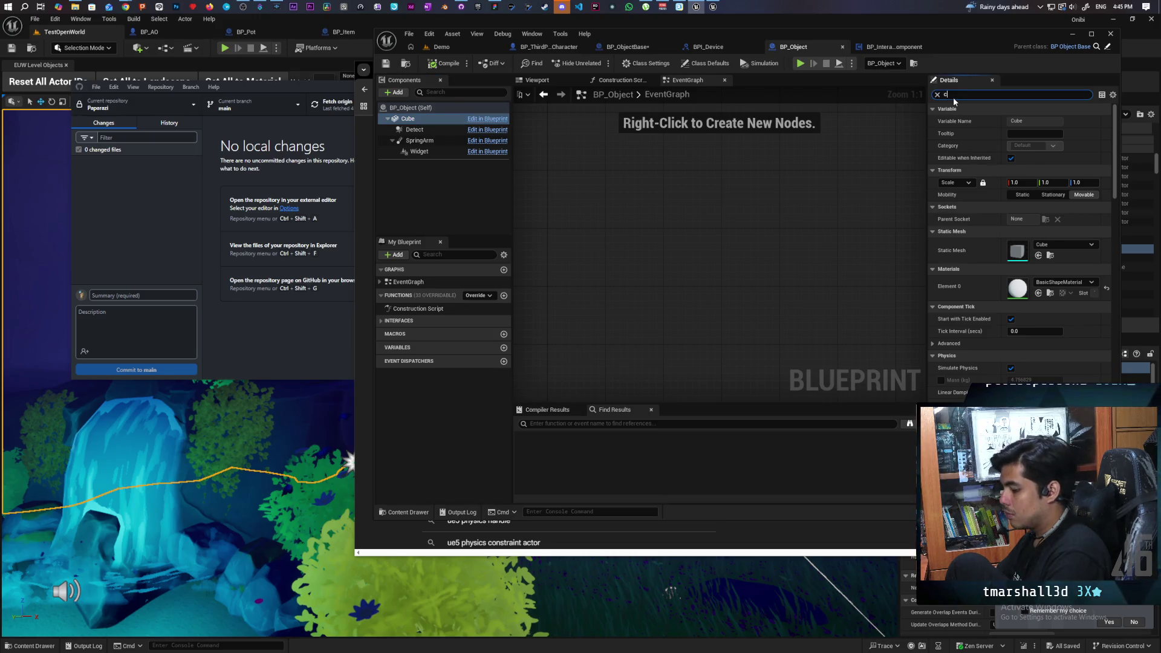
pyautogui.write('colli')
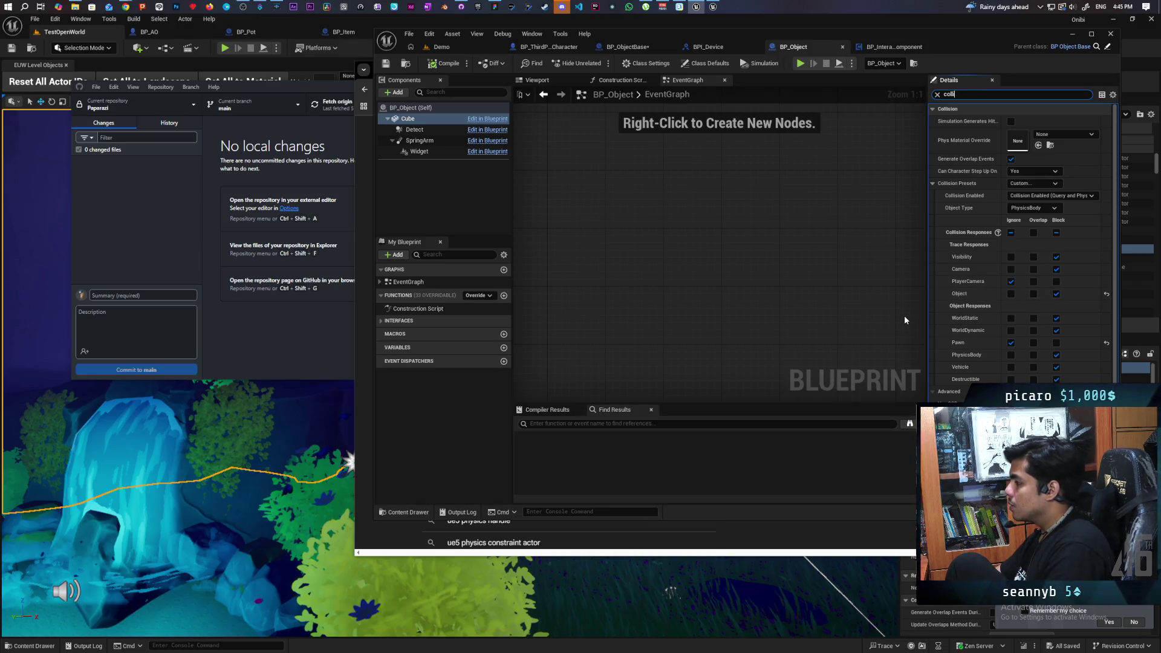
pyautogui.click(1057, 342)
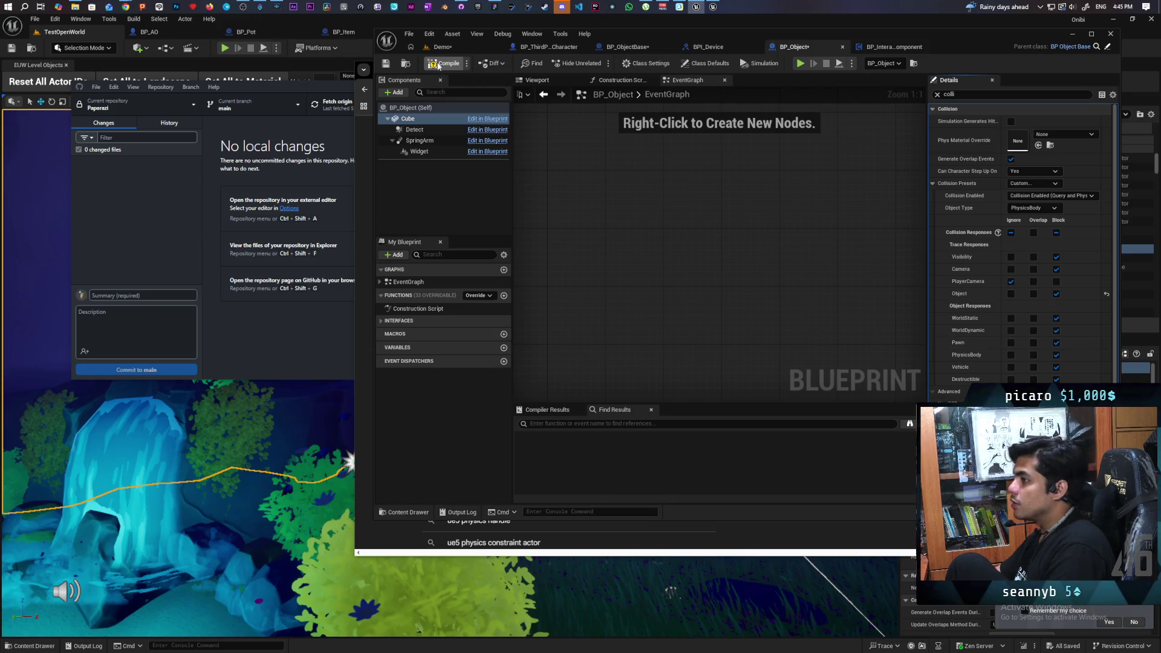
pyautogui.hotkey('ctrl', 'shift', 's')
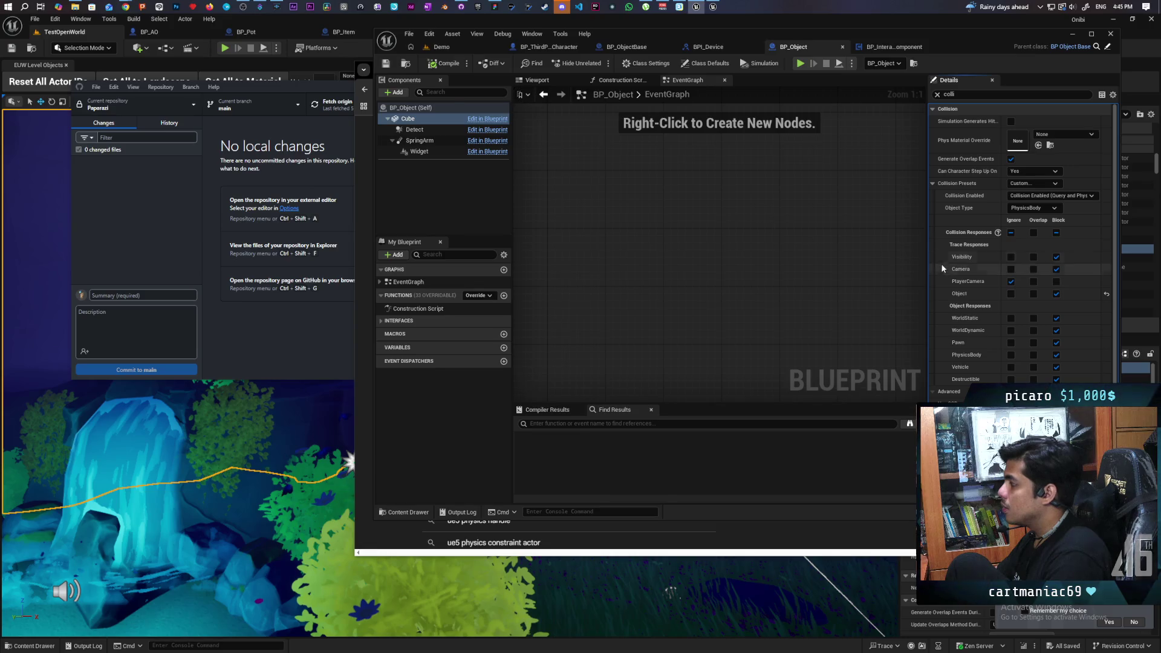
pyautogui.click(464, 48)
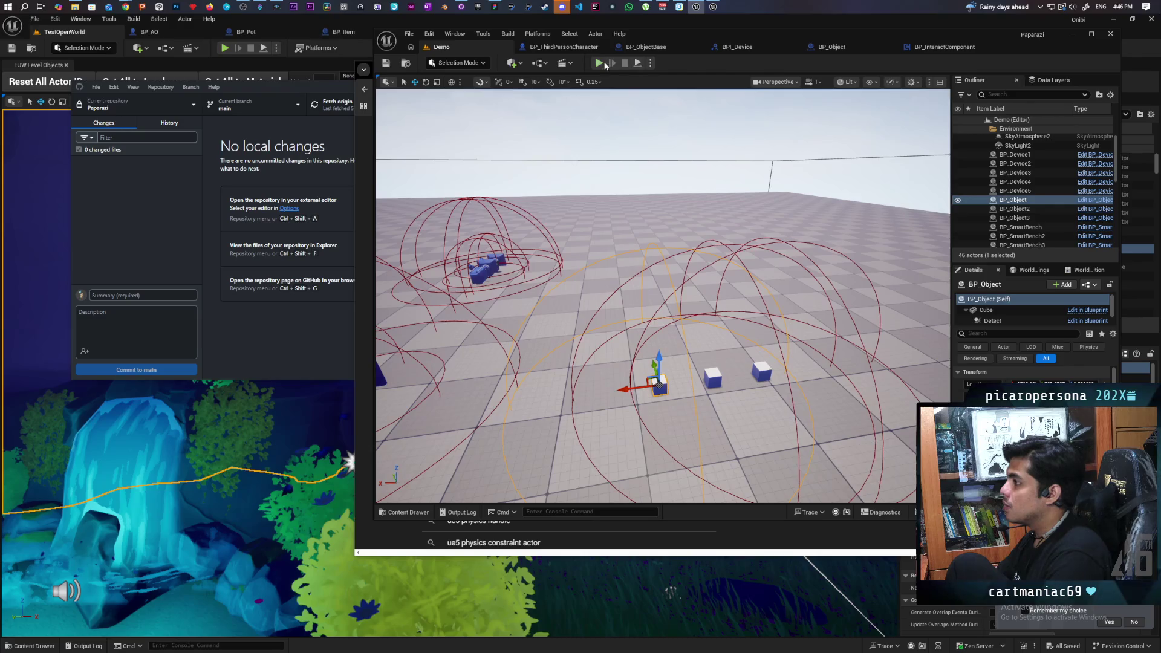
# Start a multiplayer PIE test, walk toward the cubes, then stop and relaunch it
pyautogui.hotkey('alt', 'p')
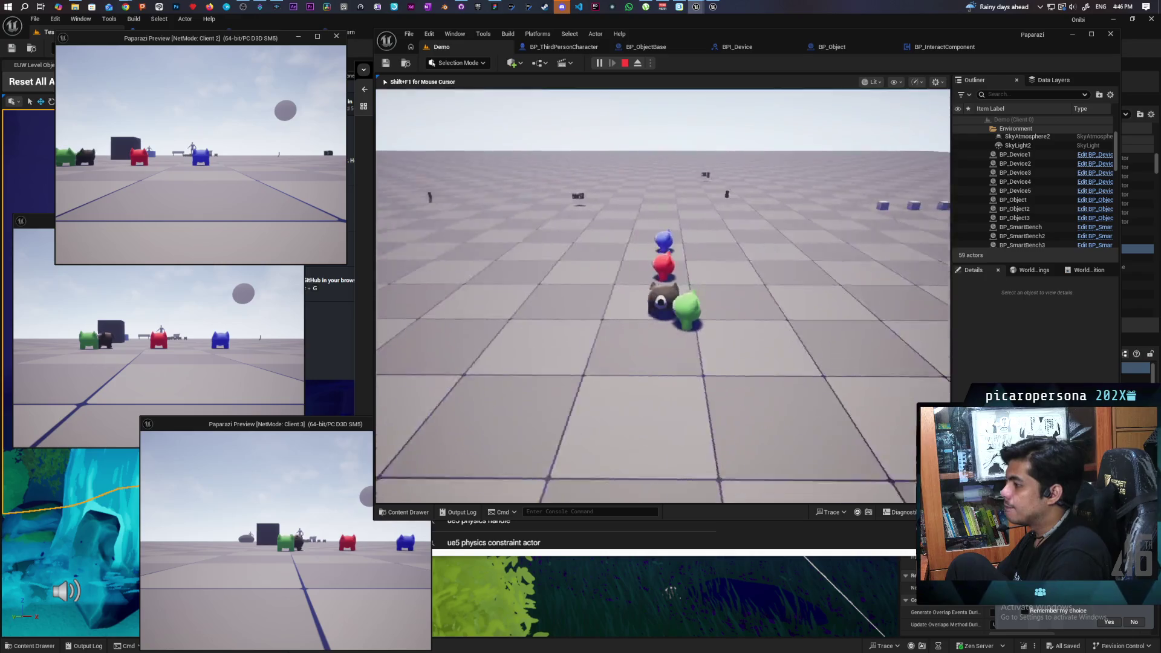
pyautogui.press('w')
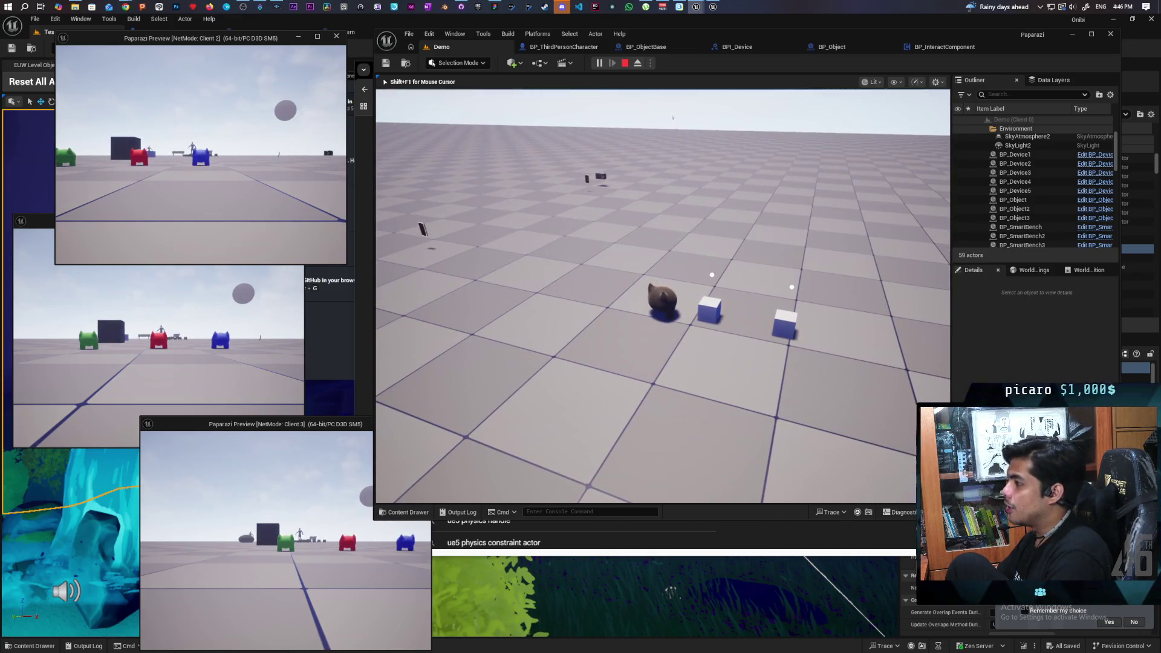
pyautogui.press('Escape')
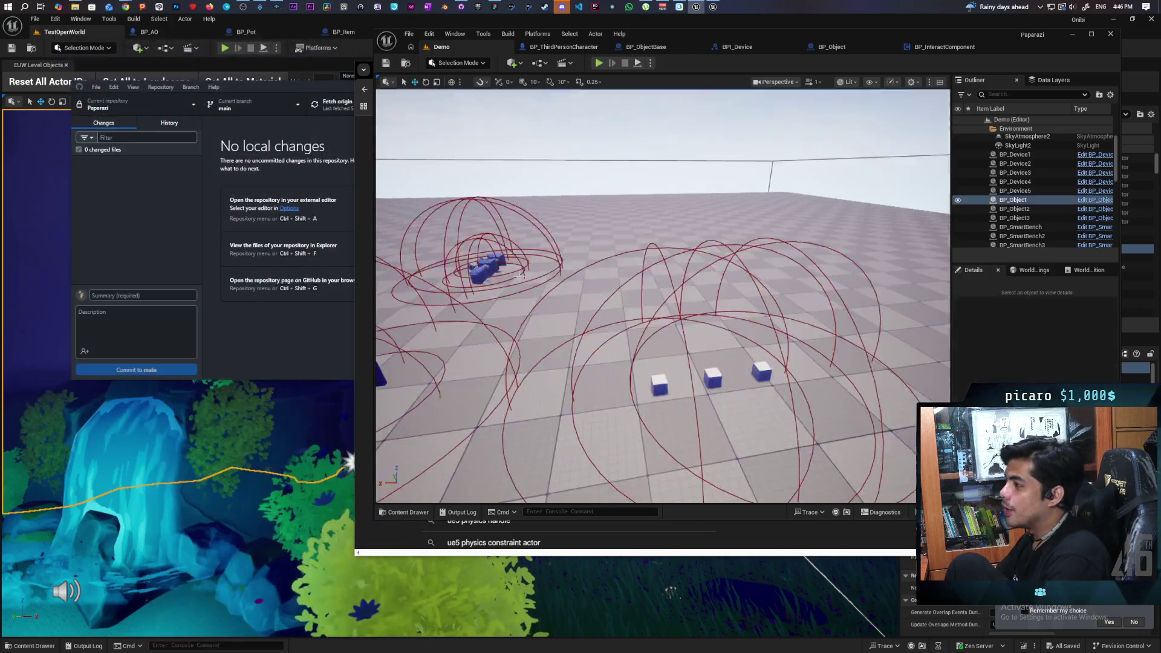
pyautogui.hotkey('alt', 'p')
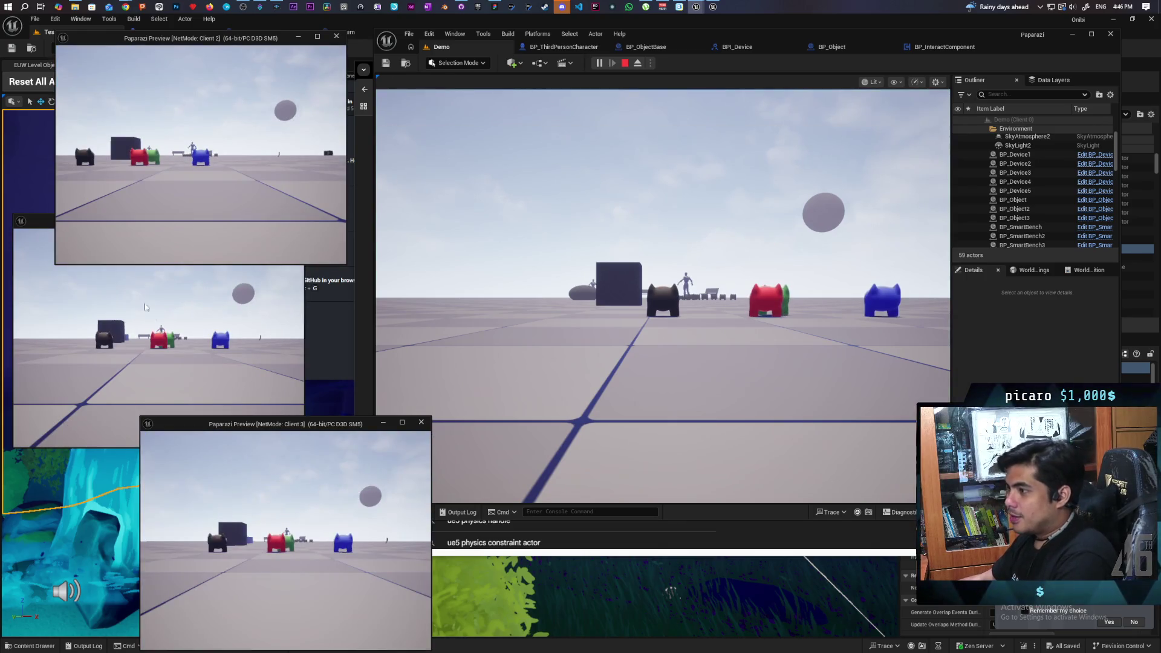
# As the brown player, walk up to a white box, pick it up with F, and end the session
pyautogui.press('w')
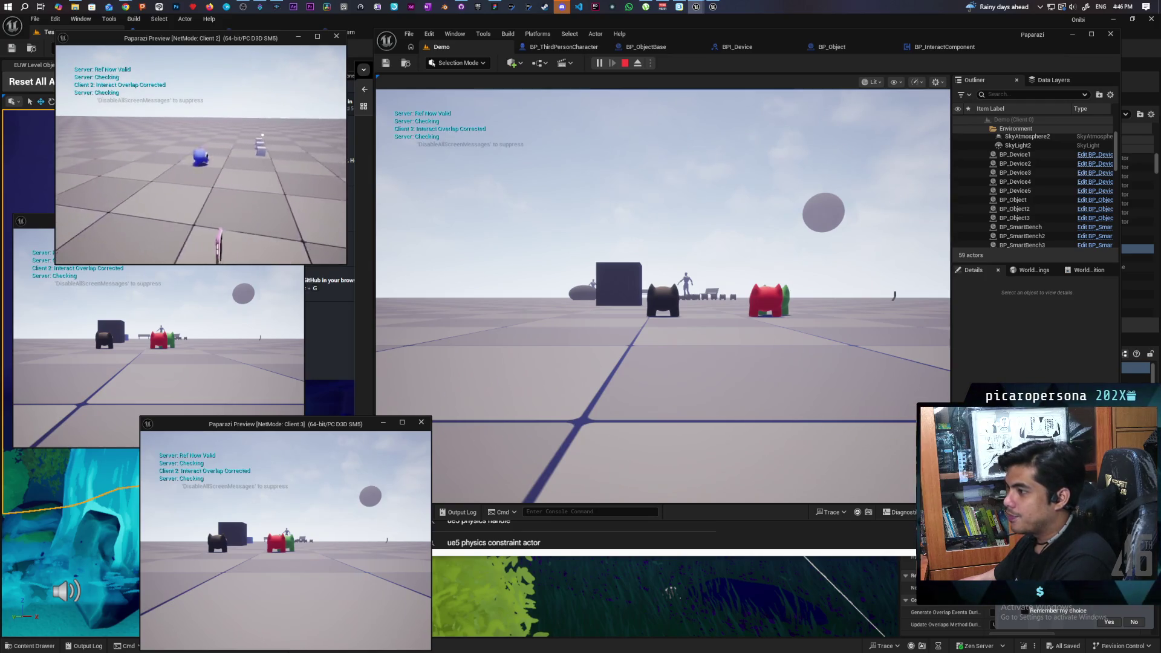
pyautogui.hotkey('alt', 'Tab')
pyautogui.click(419, 315)
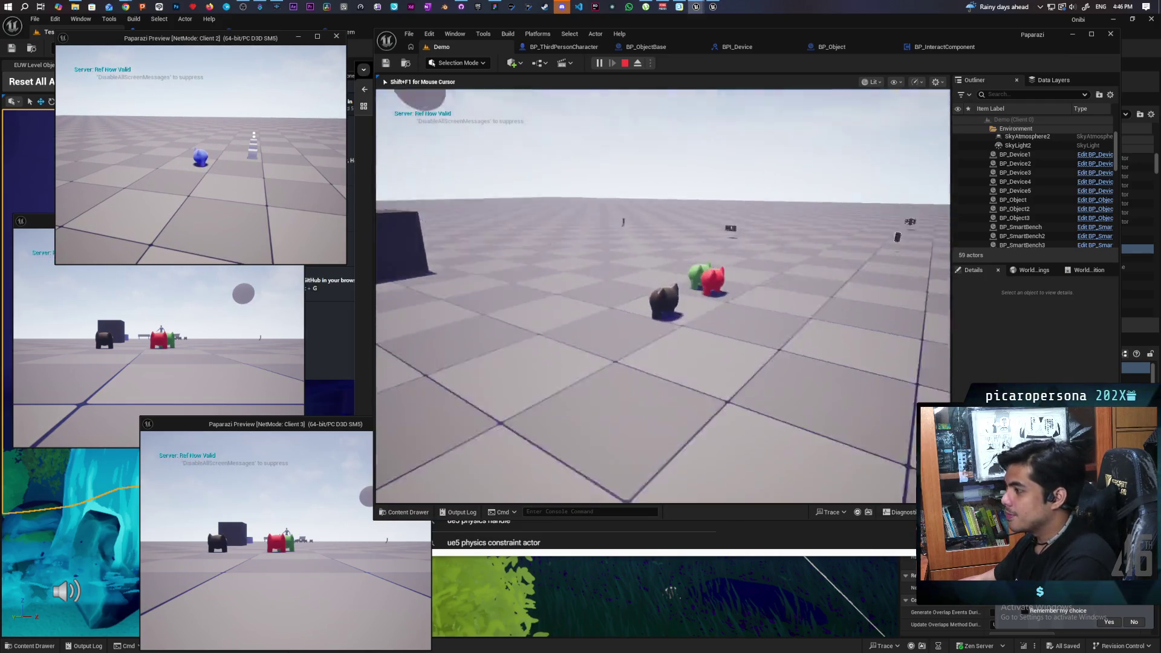
pyautogui.press('w')
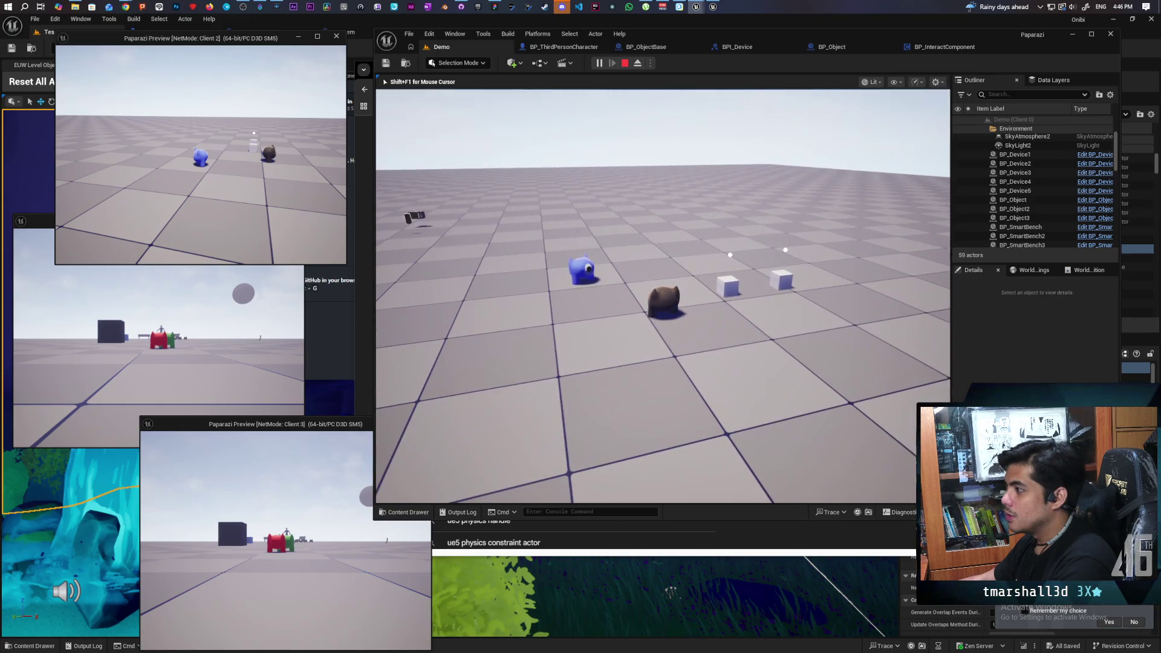
pyautogui.press('w')
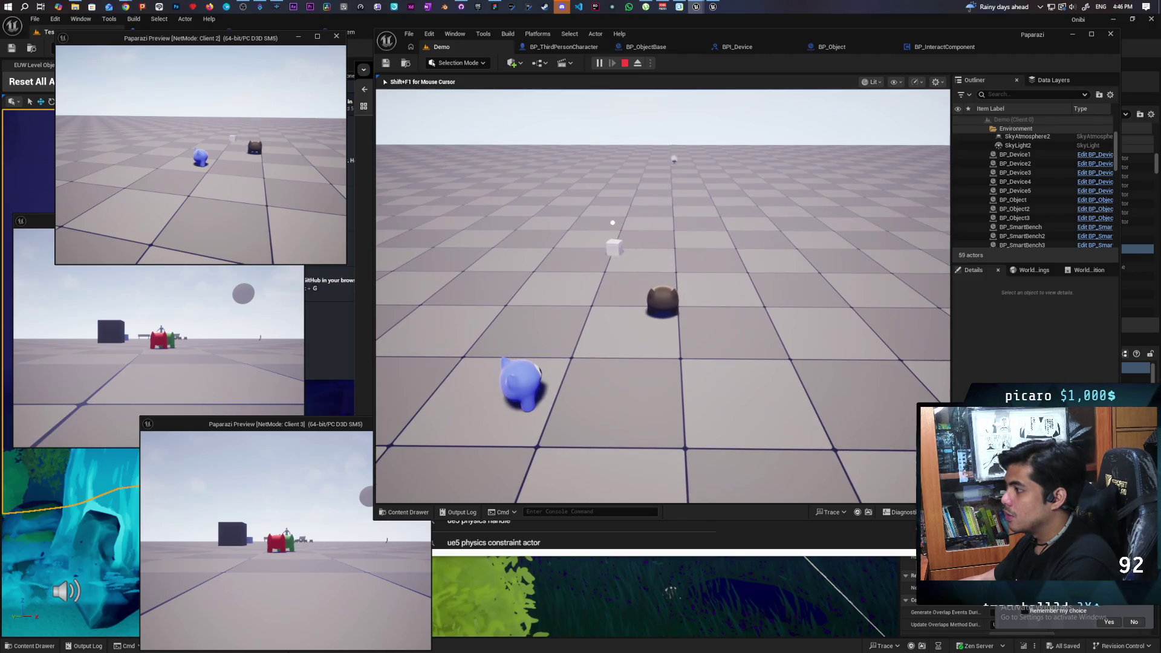
pyautogui.press('w')
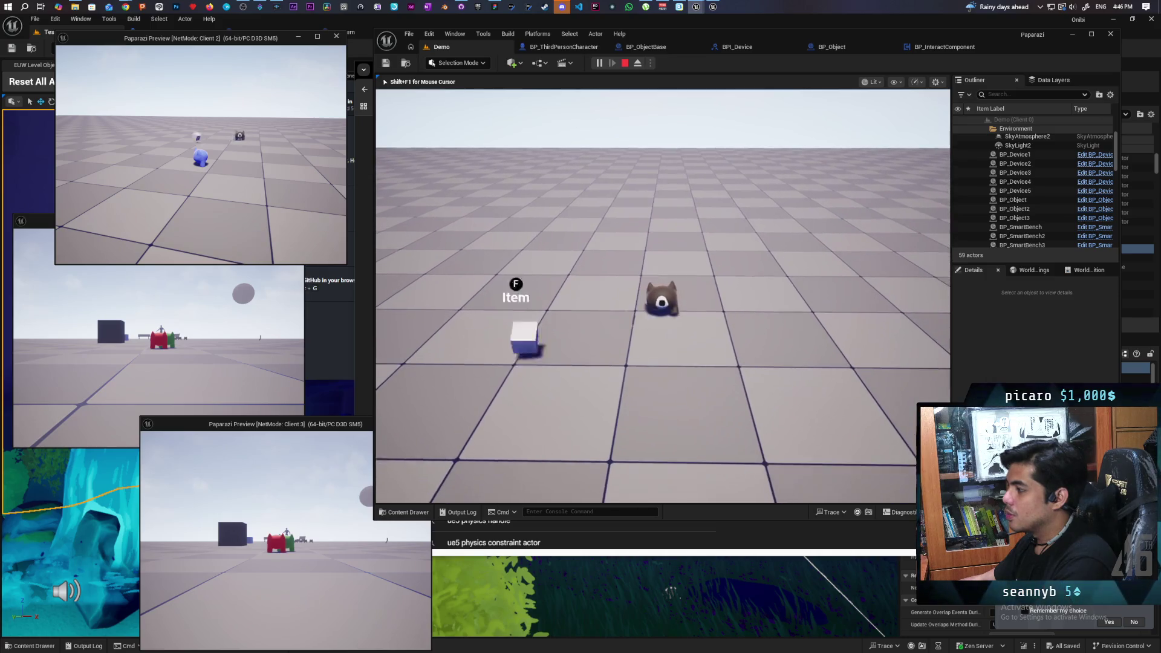
pyautogui.press('f')
pyautogui.press('s')
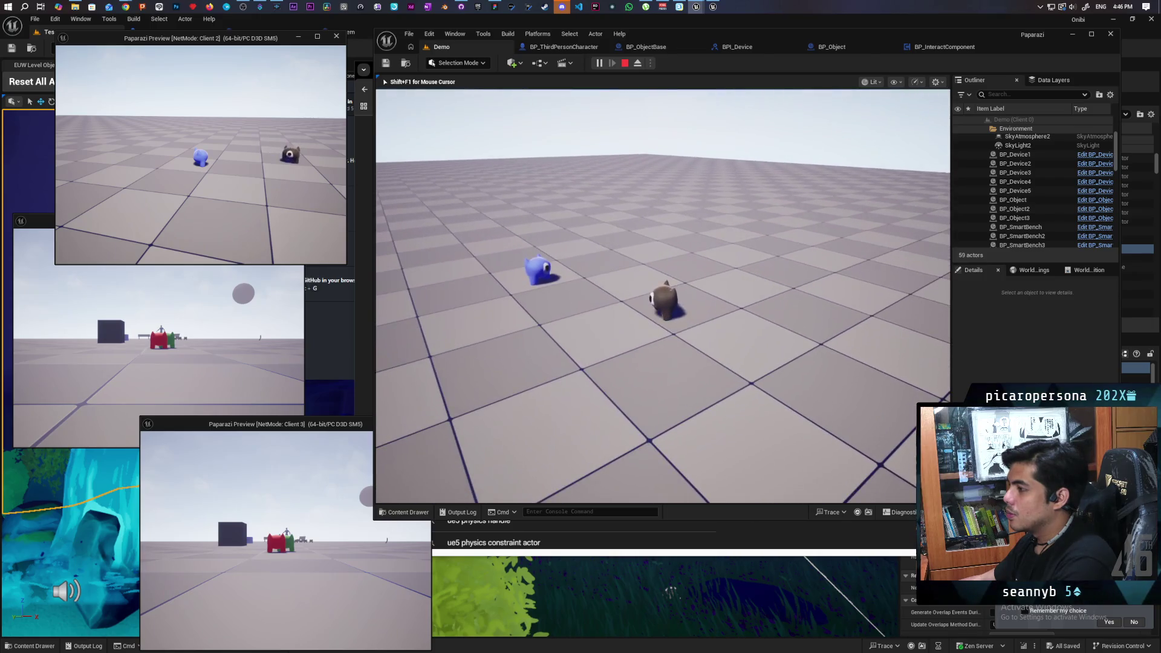
pyautogui.press('Escape')
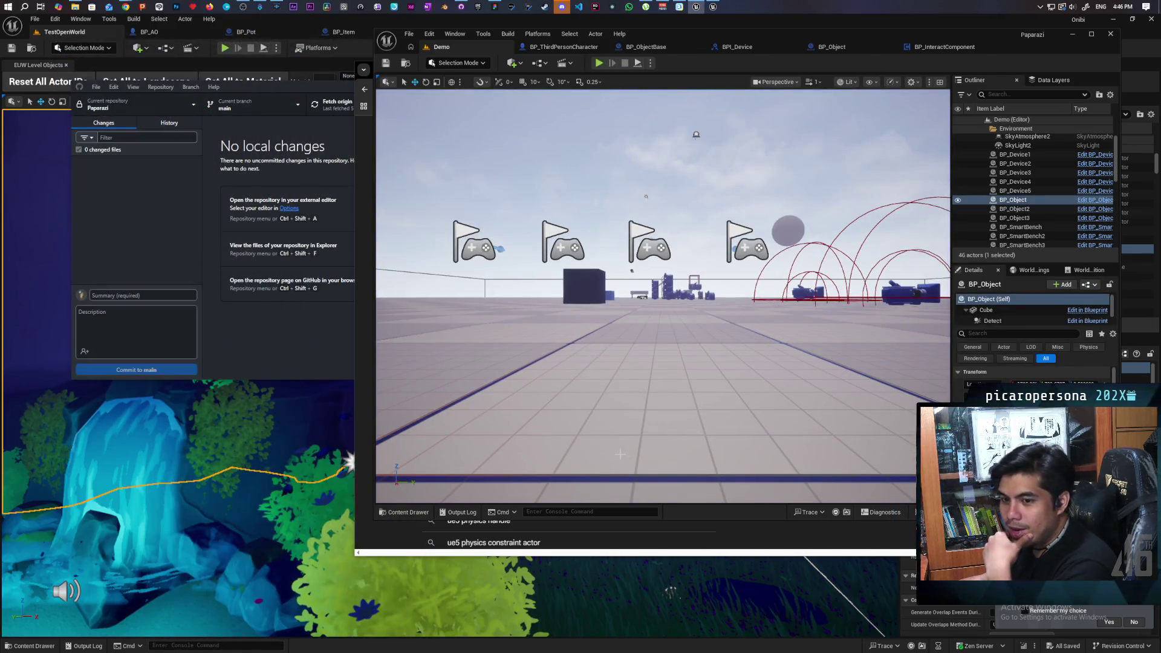
# Clear BP_Object's Details search, compile the blueprint, and return to the Demo level
pyautogui.click(833, 48)
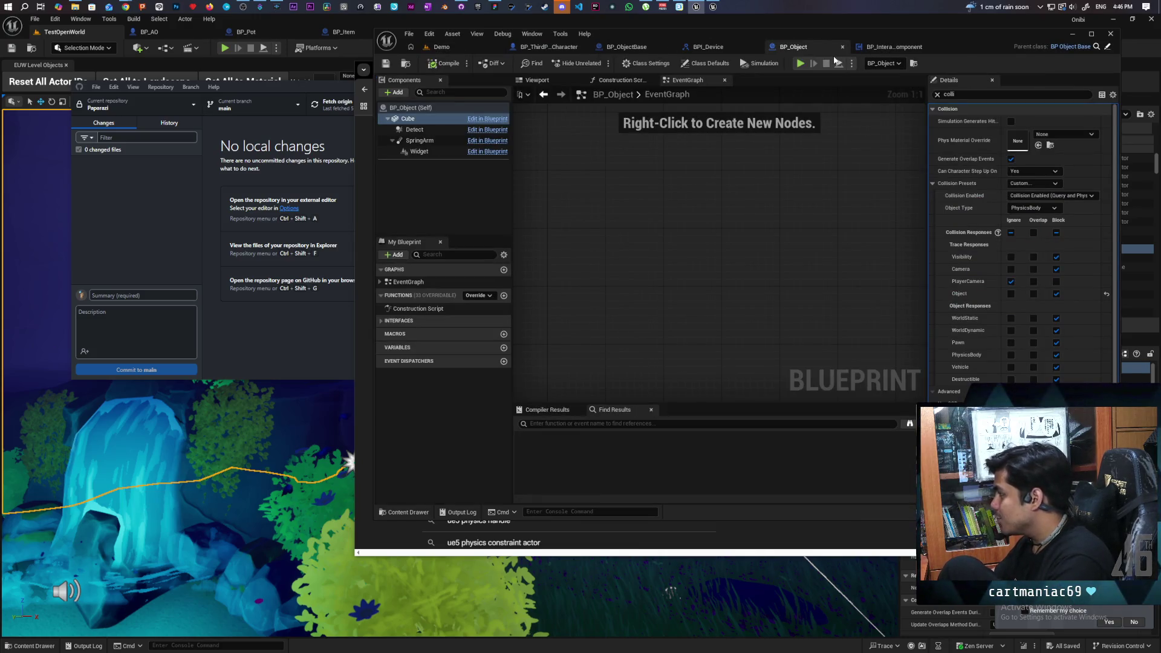
pyautogui.click(937, 95)
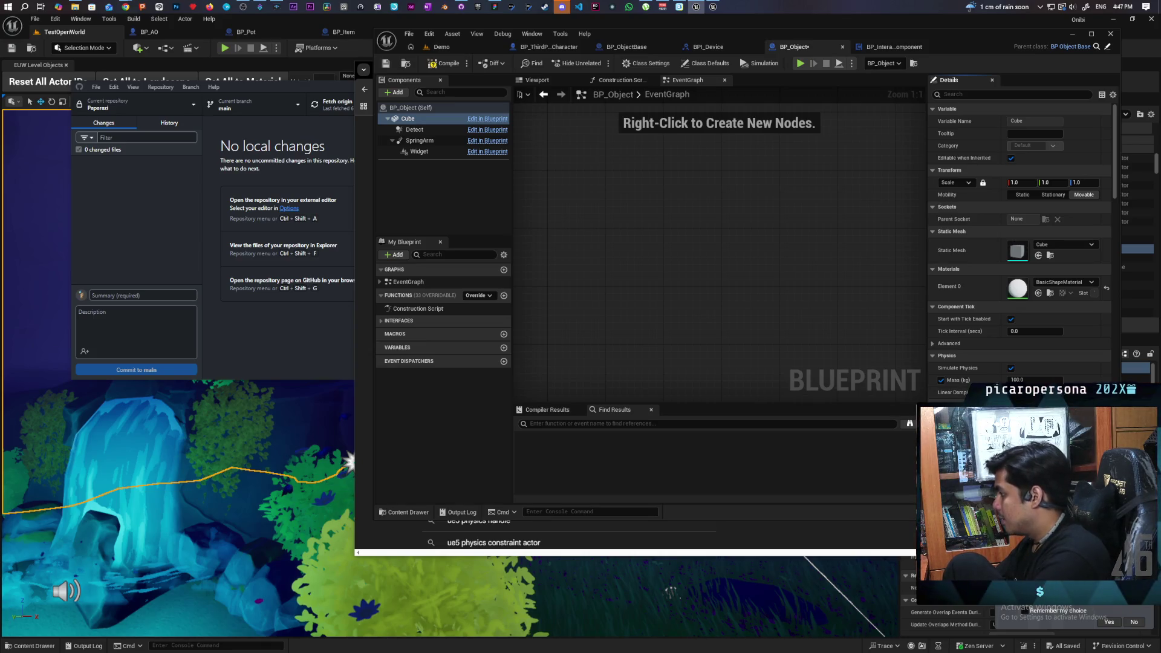
pyautogui.click(444, 63)
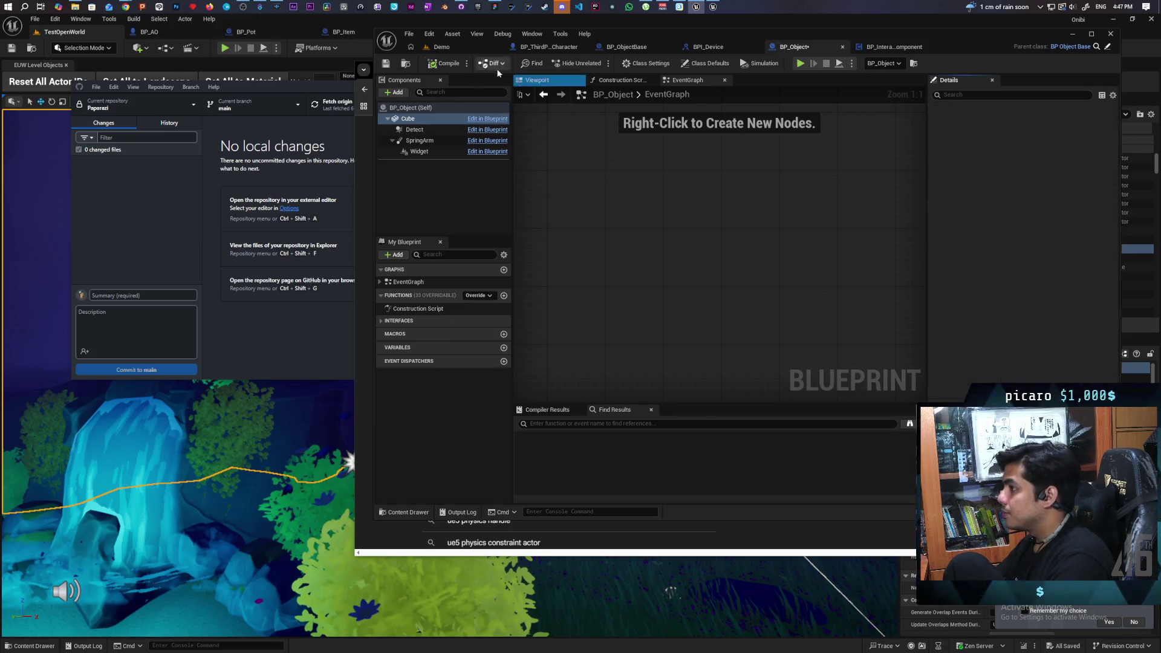
pyautogui.click(462, 47)
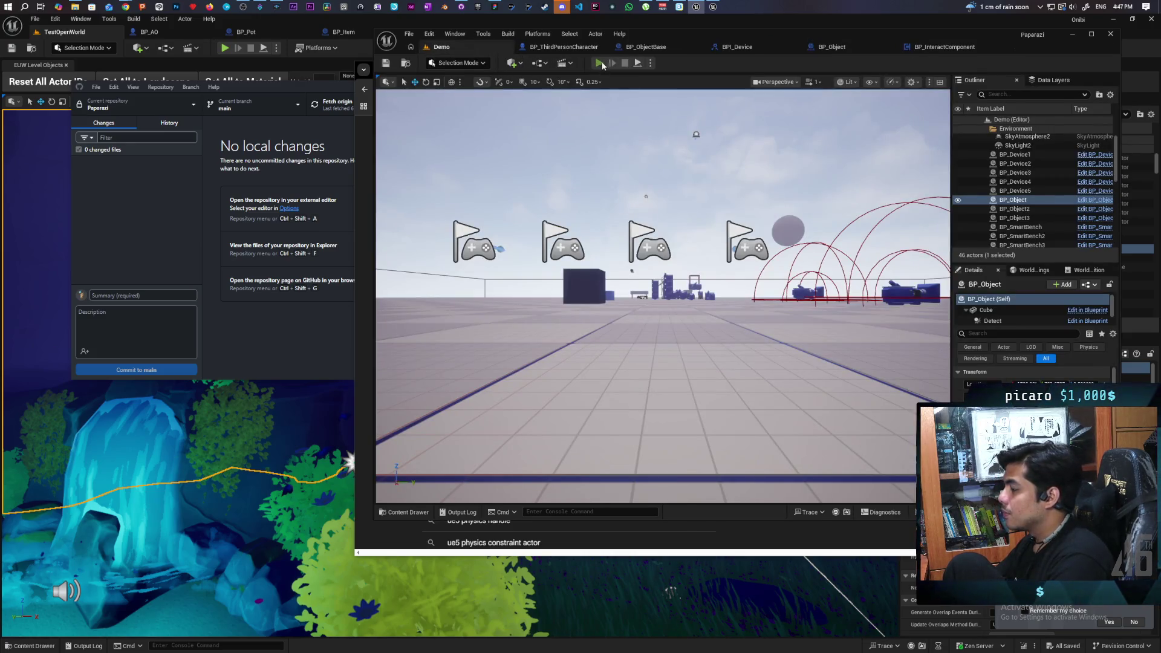
# Run a multiplayer PIE test, roll the ball to the cubes, jump onto the left cube, then stop
pyautogui.hotkey('alt', 'p')
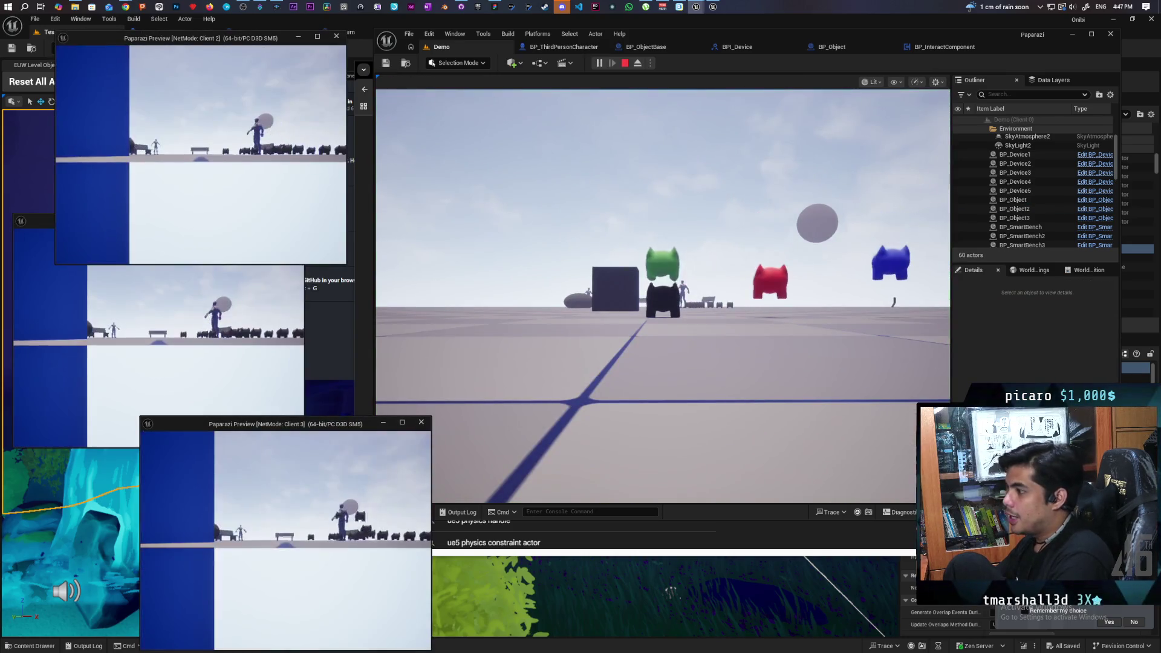
pyautogui.click(471, 287)
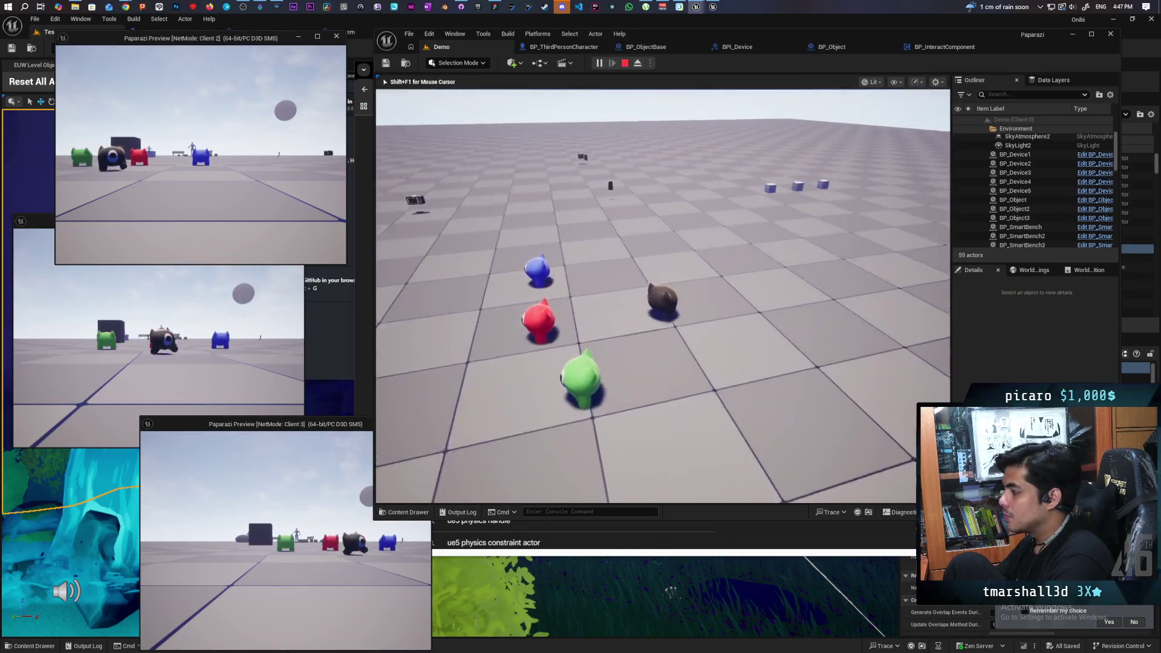
pyautogui.press('w')
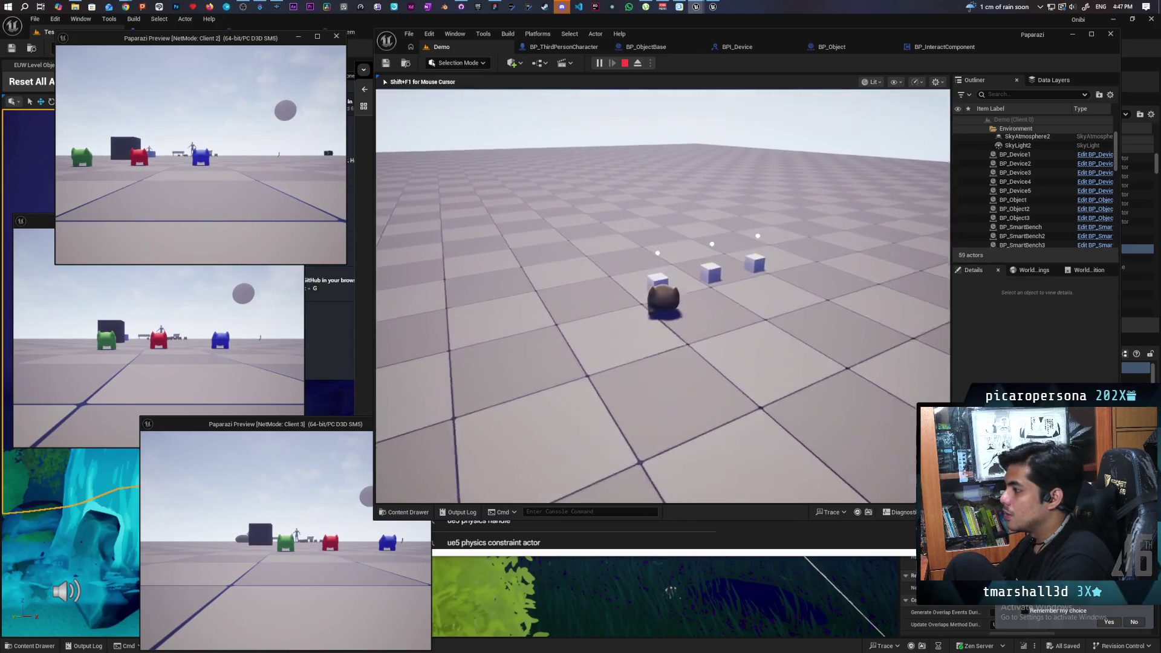
pyautogui.moveTo(663, 296)
pyautogui.press('w')
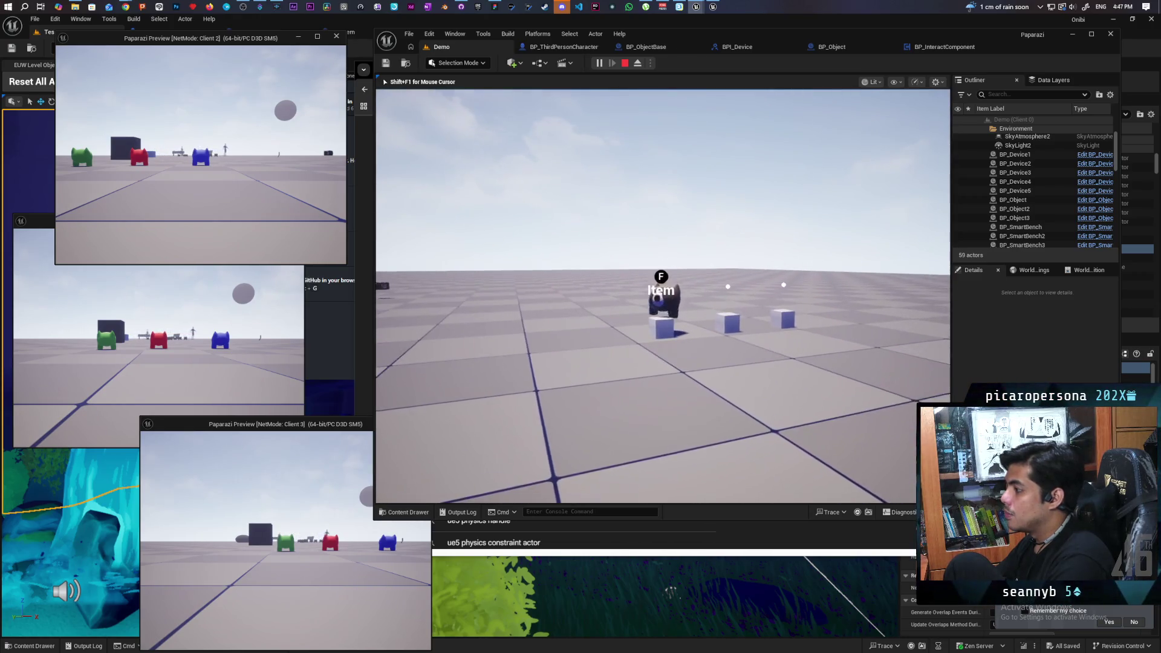
pyautogui.press('space')
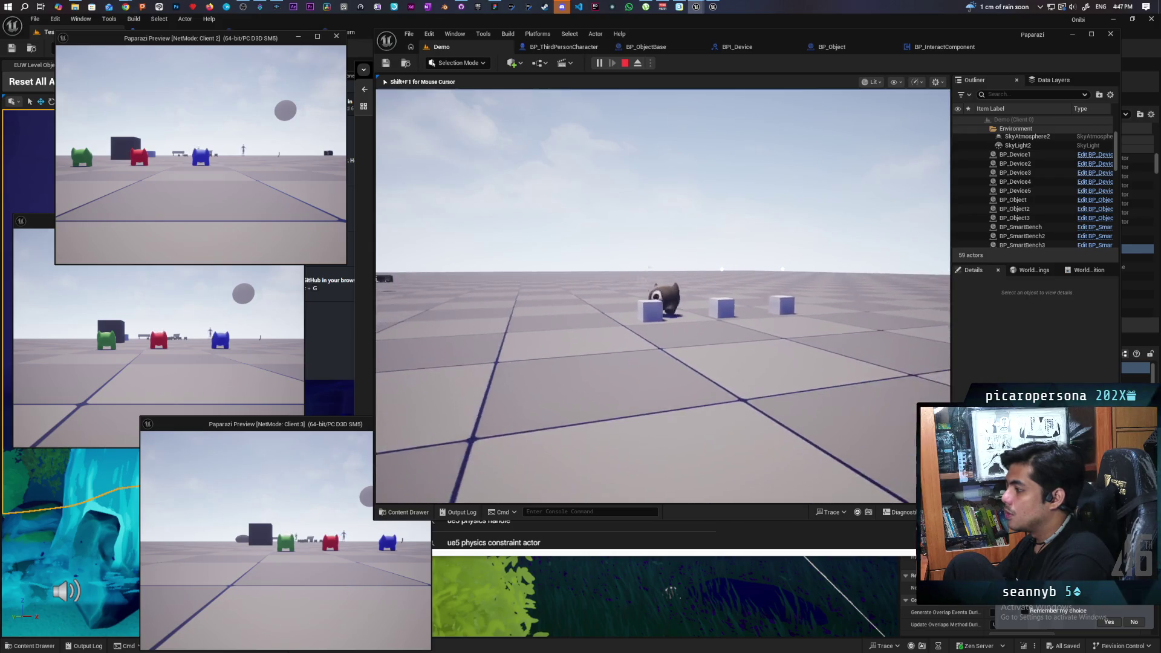
pyautogui.press('Escape')
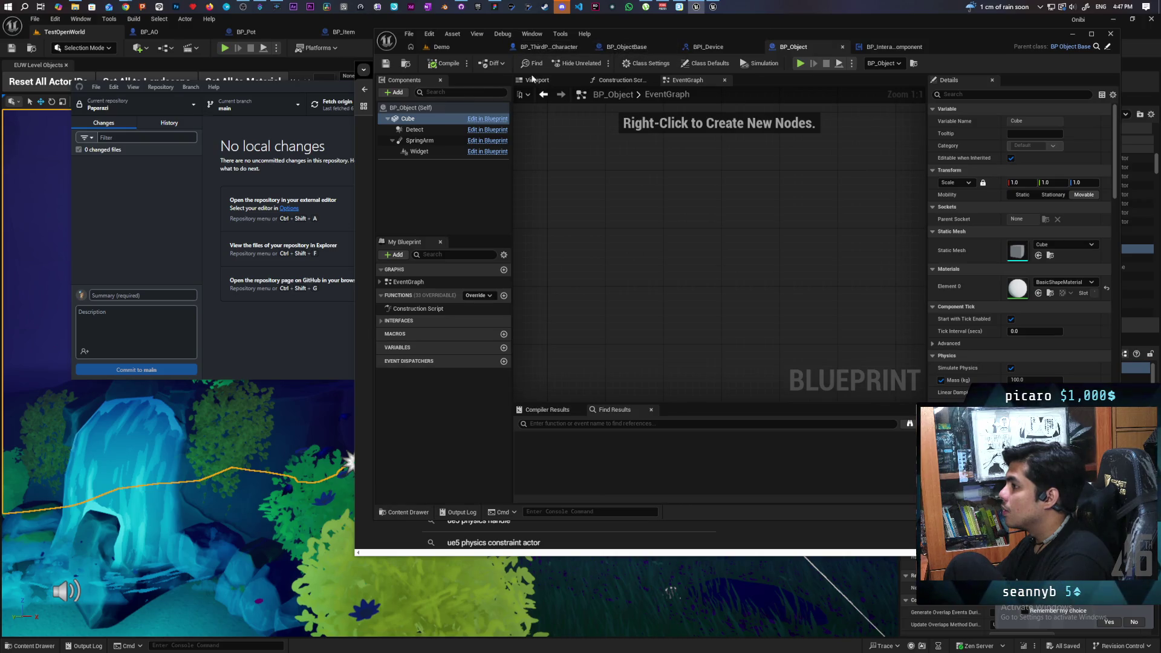
# Set Can Character Step Up On to No for BP_ObjectBase's Cube
pyautogui.click(623, 51)
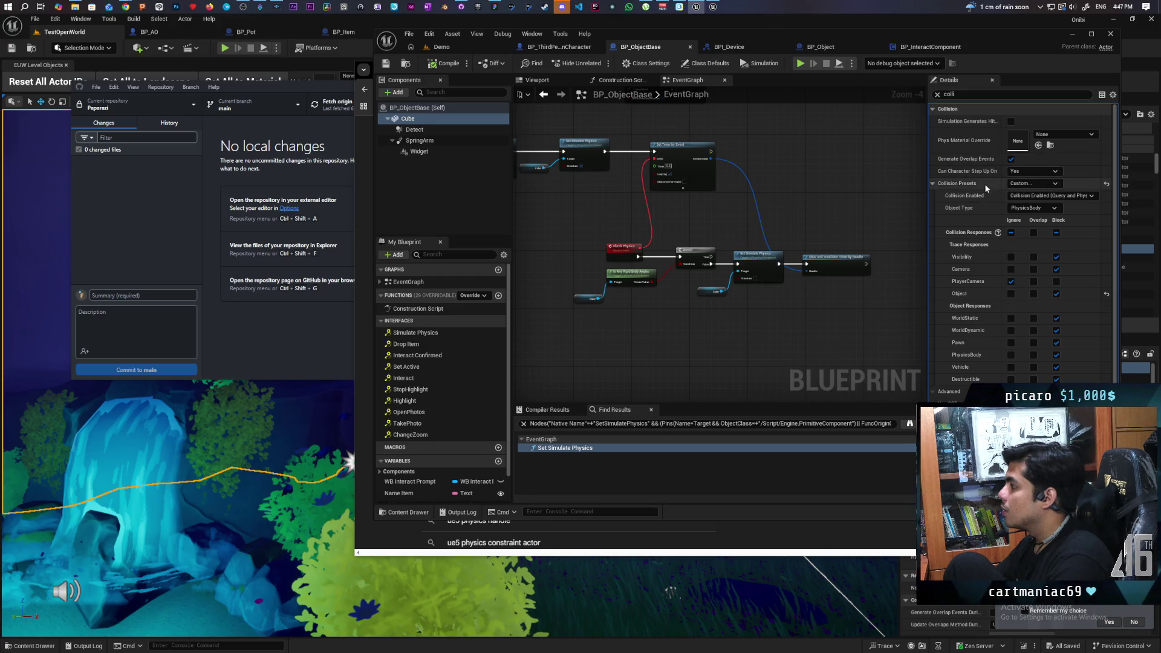
pyautogui.click(1014, 180)
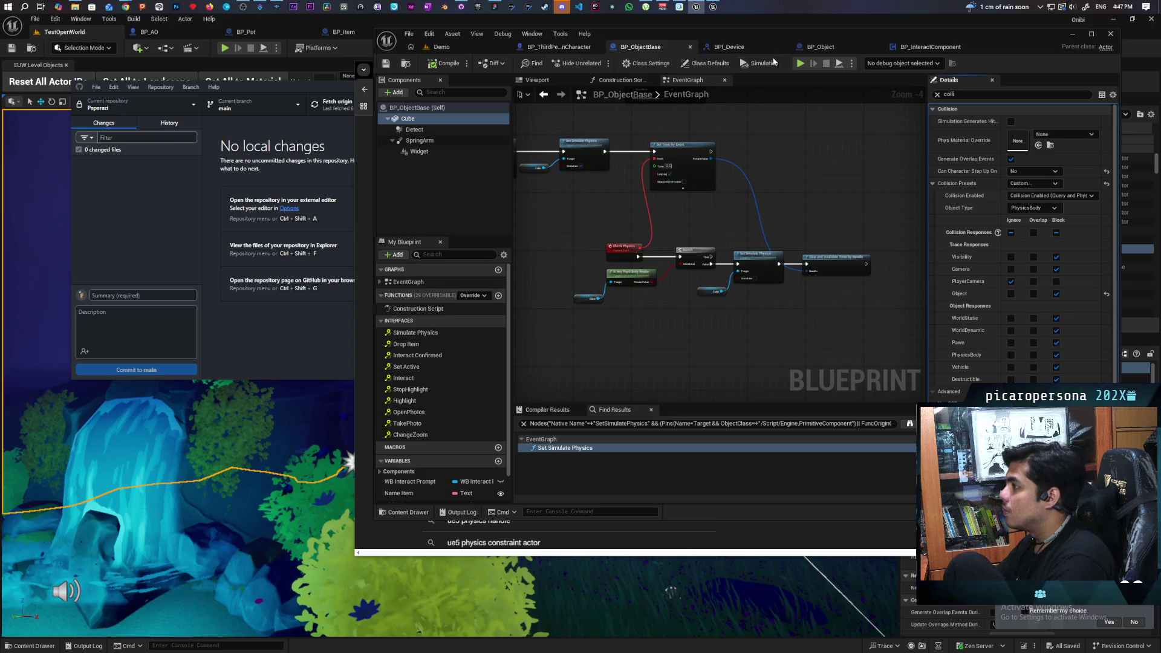
# Run multiplayer PIE, push the ball into the cubes, grab one with F and carry it, then stop
pyautogui.click(810, 47)
pyautogui.hotkey('alt', 'p')
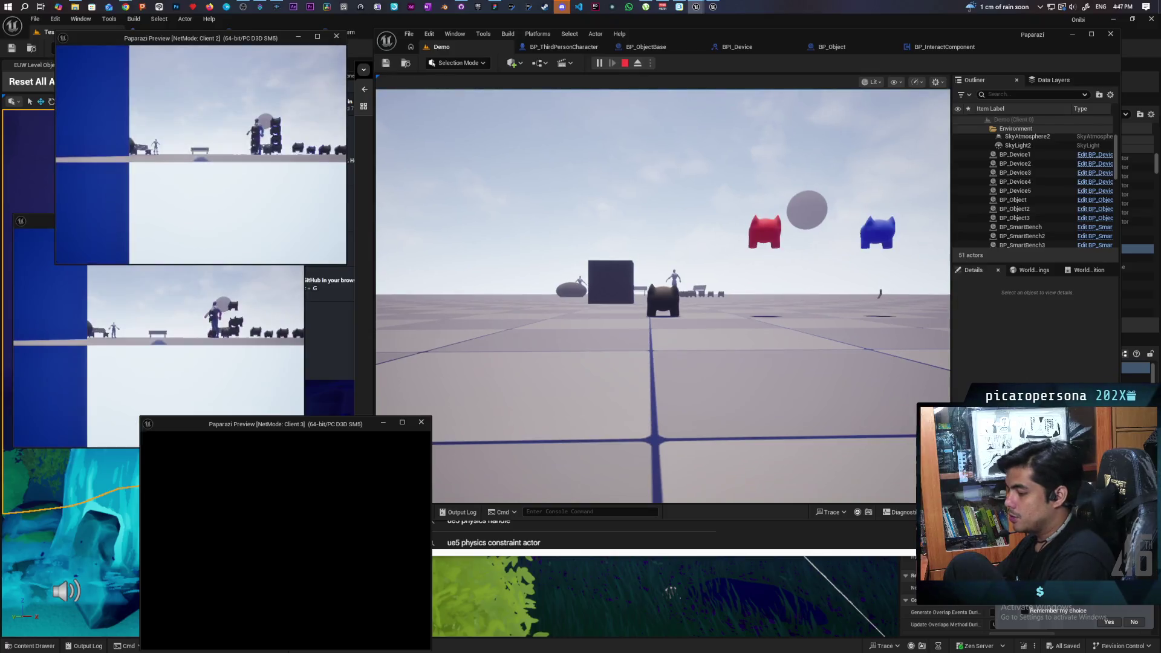
pyautogui.hotkey('alt', 'Tab')
pyautogui.press('w')
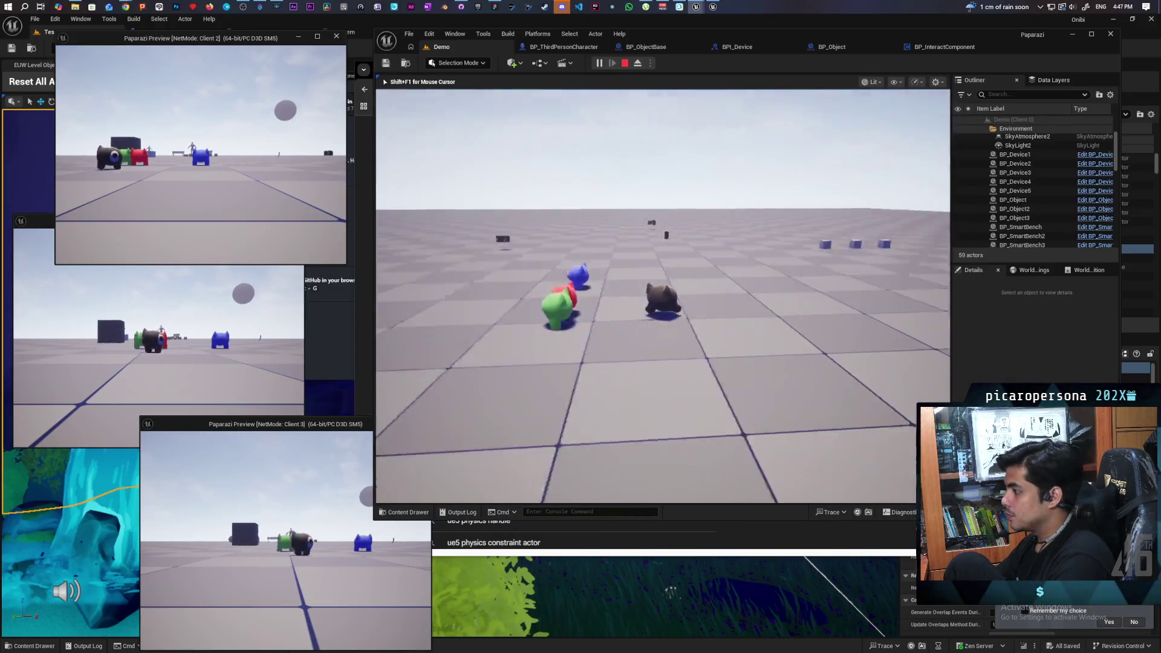
pyautogui.press('w')
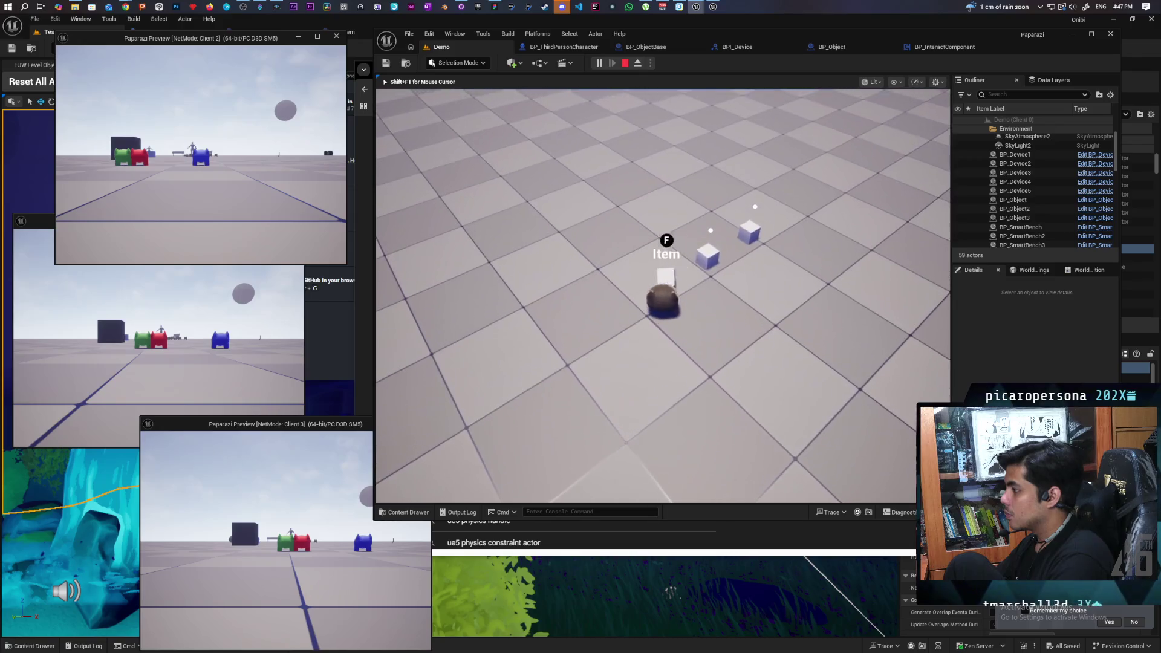
pyautogui.press('f')
pyautogui.press('w')
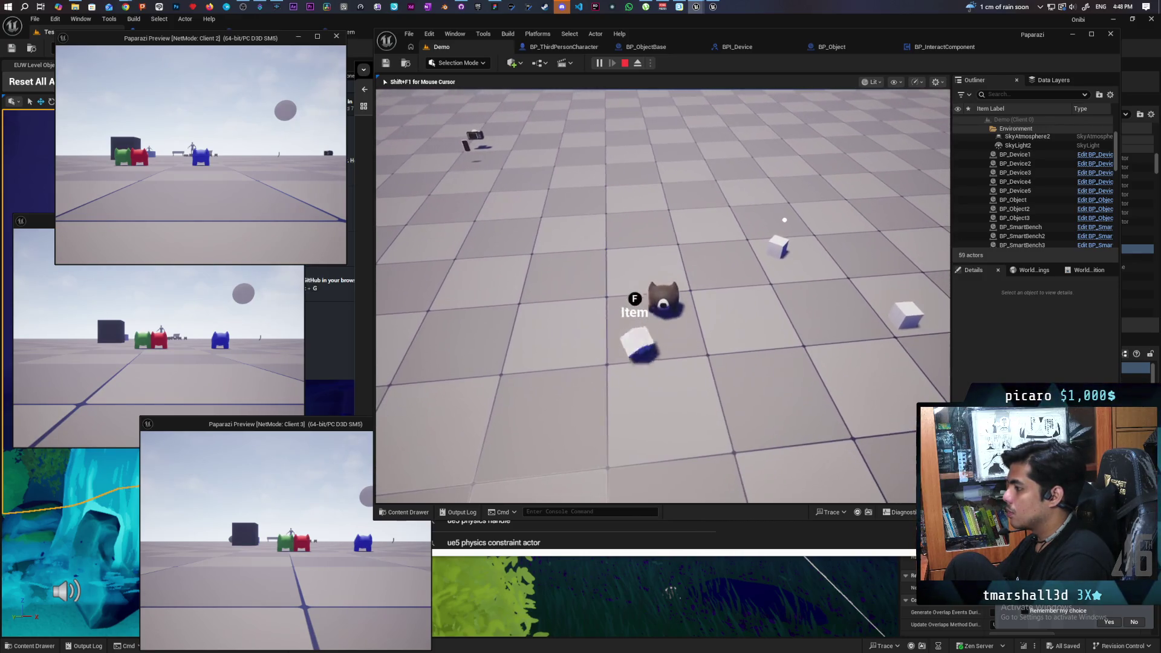
pyautogui.press('Escape')
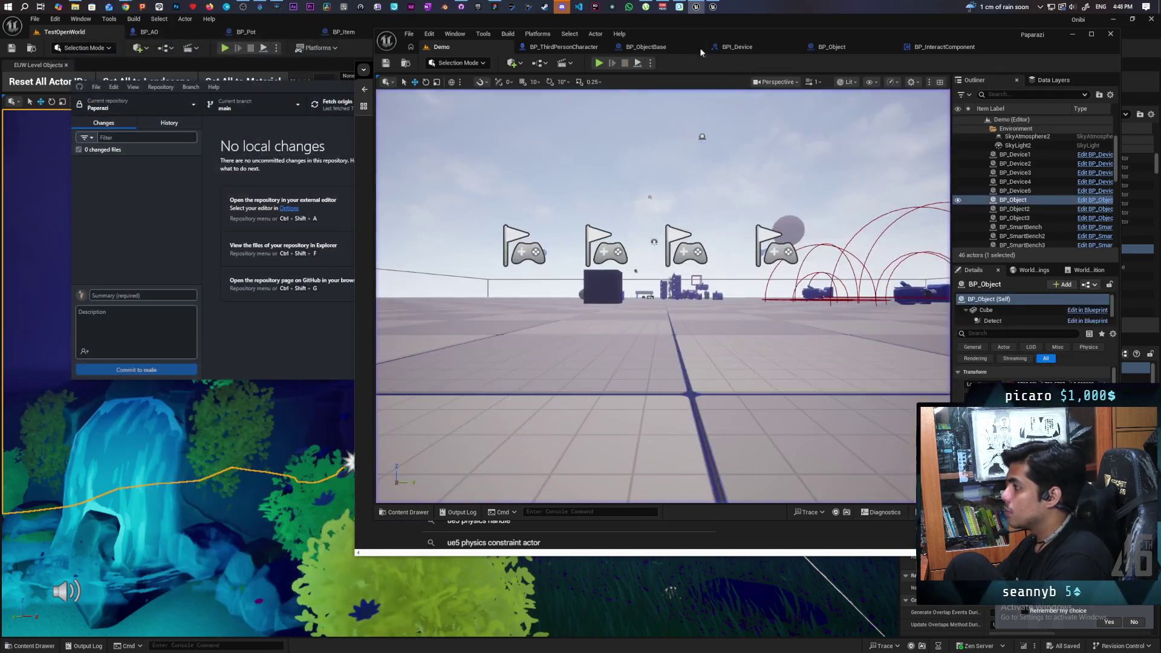
# Set BP_Object's Cube mass to 80 kg, save it, and start a multiplayer test on Demo
pyautogui.click(556, 49)
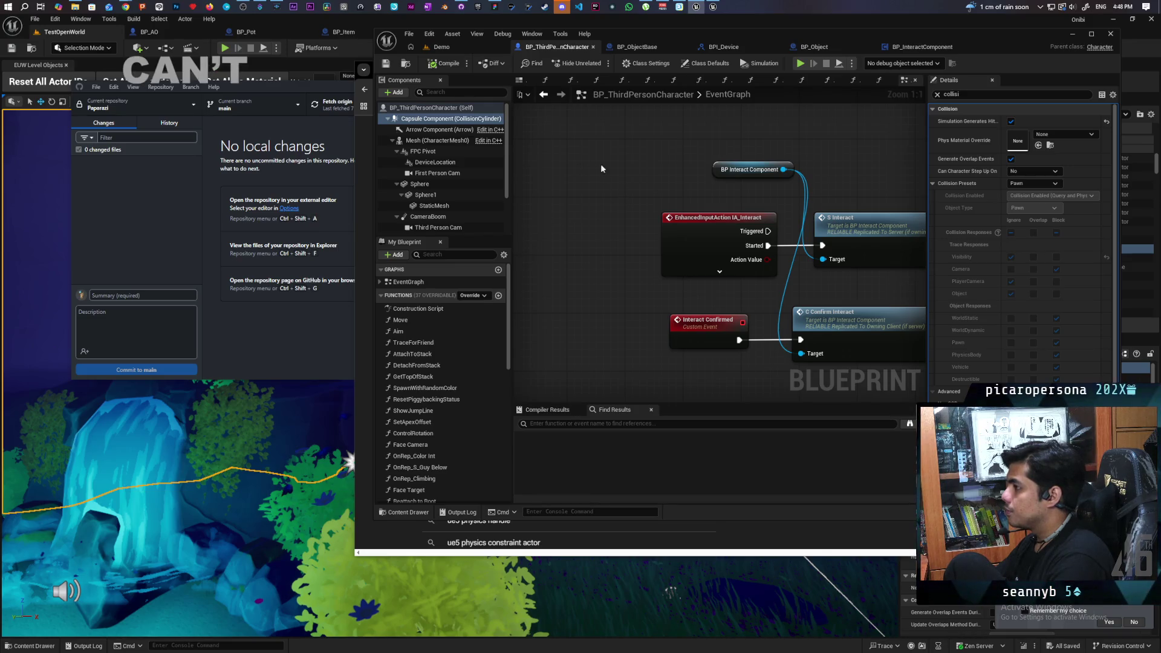
pyautogui.click(829, 47)
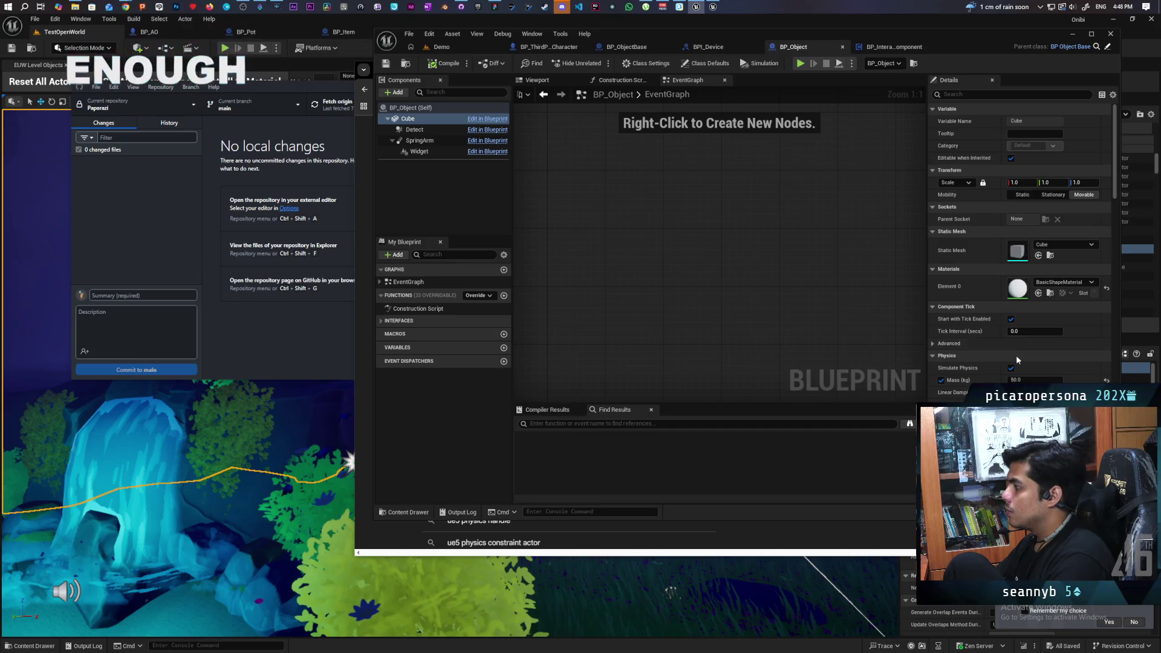
pyautogui.click(1046, 380)
pyautogui.write('80')
pyautogui.press('Return')
pyautogui.hotkey('ctrl', 's')
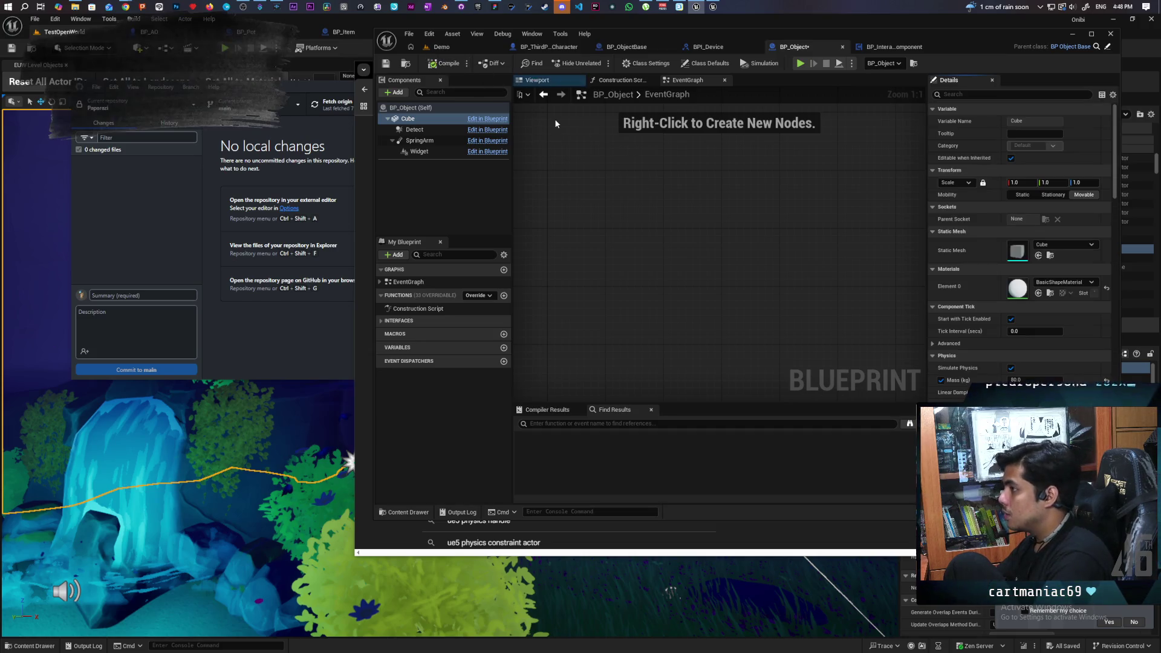
pyautogui.click(442, 48)
pyautogui.hotkey('alt', 'p')
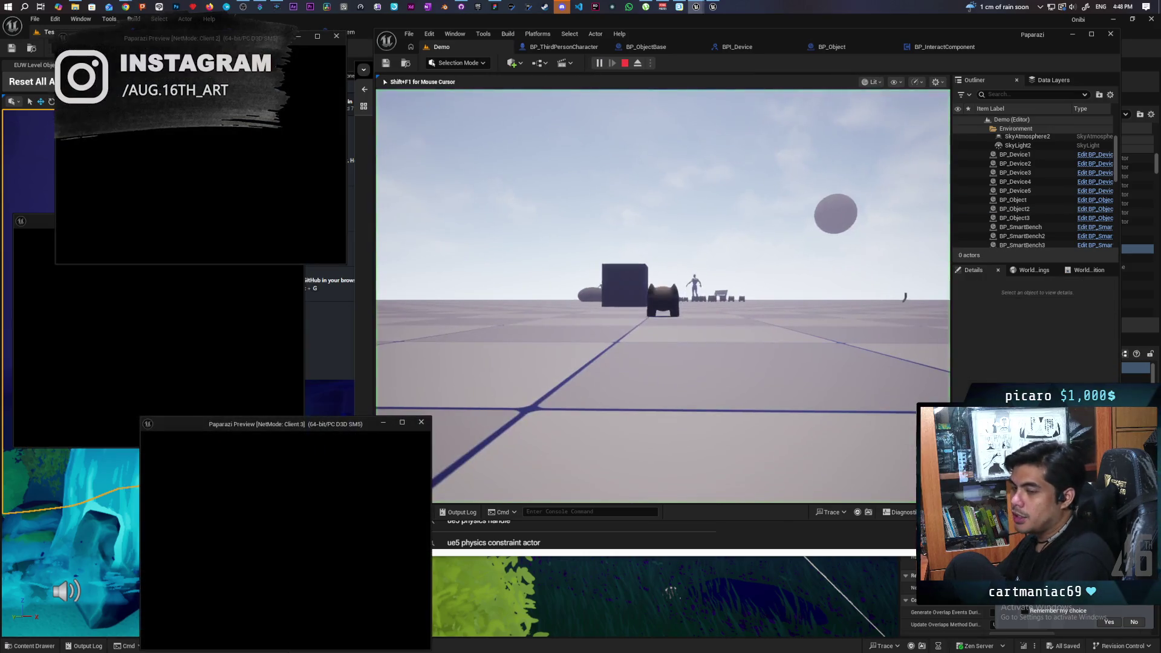
# Walk the character onto and off the cube, stop the test, and bring up BP_Object's graph
pyautogui.click(473, 409)
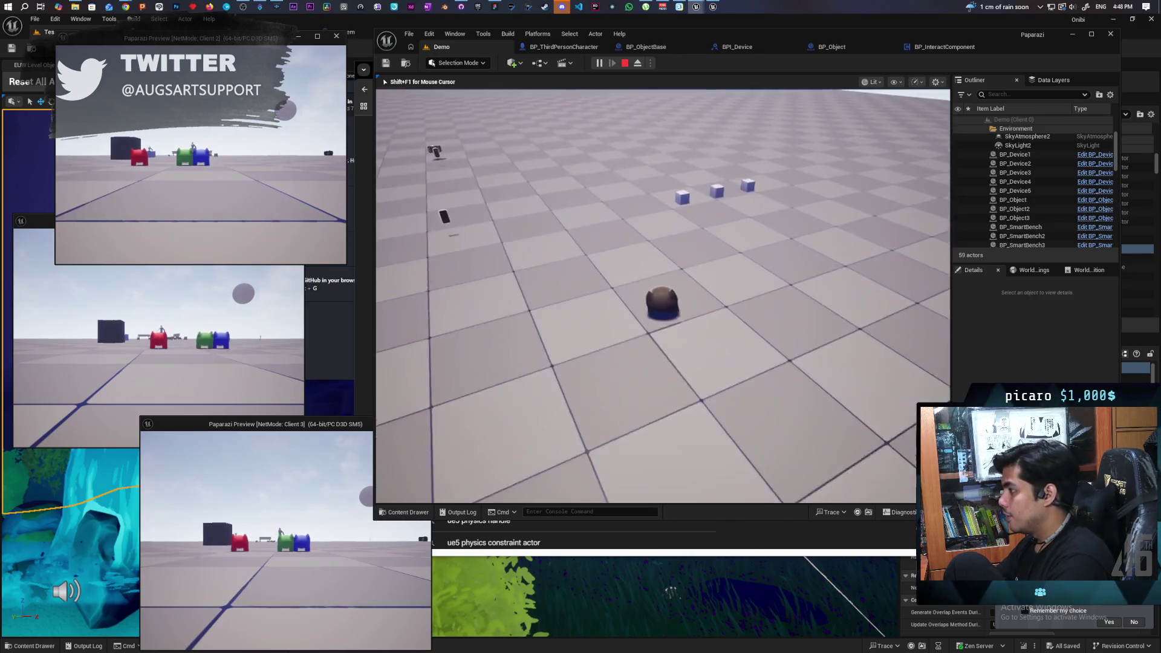
pyautogui.press('w')
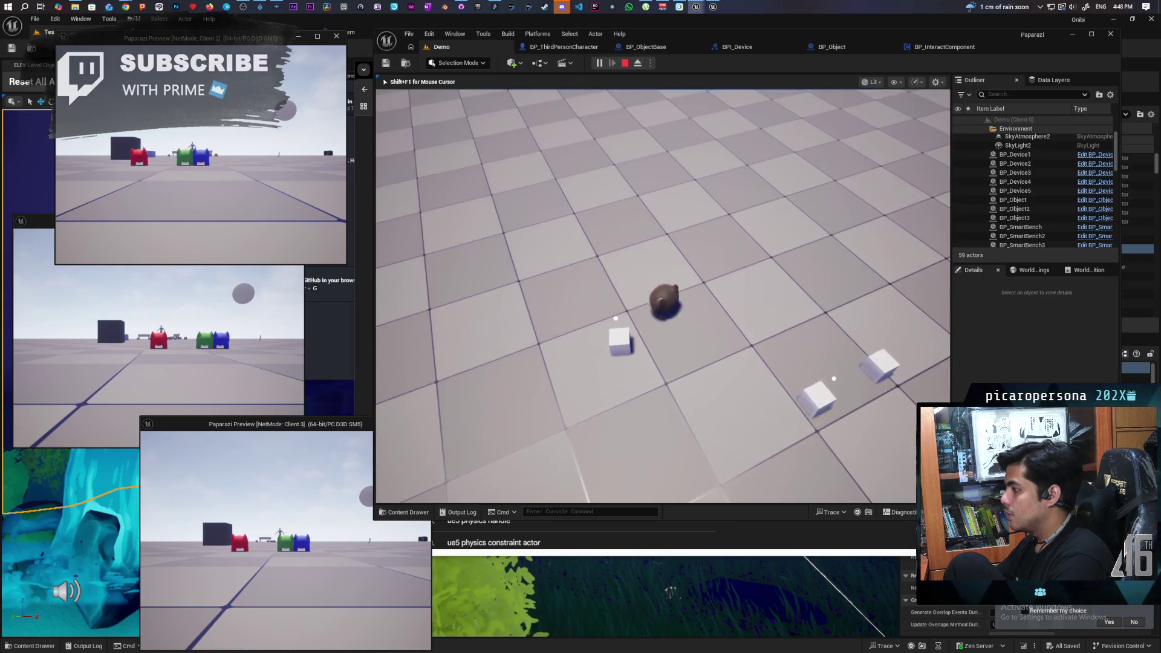
pyautogui.press('s')
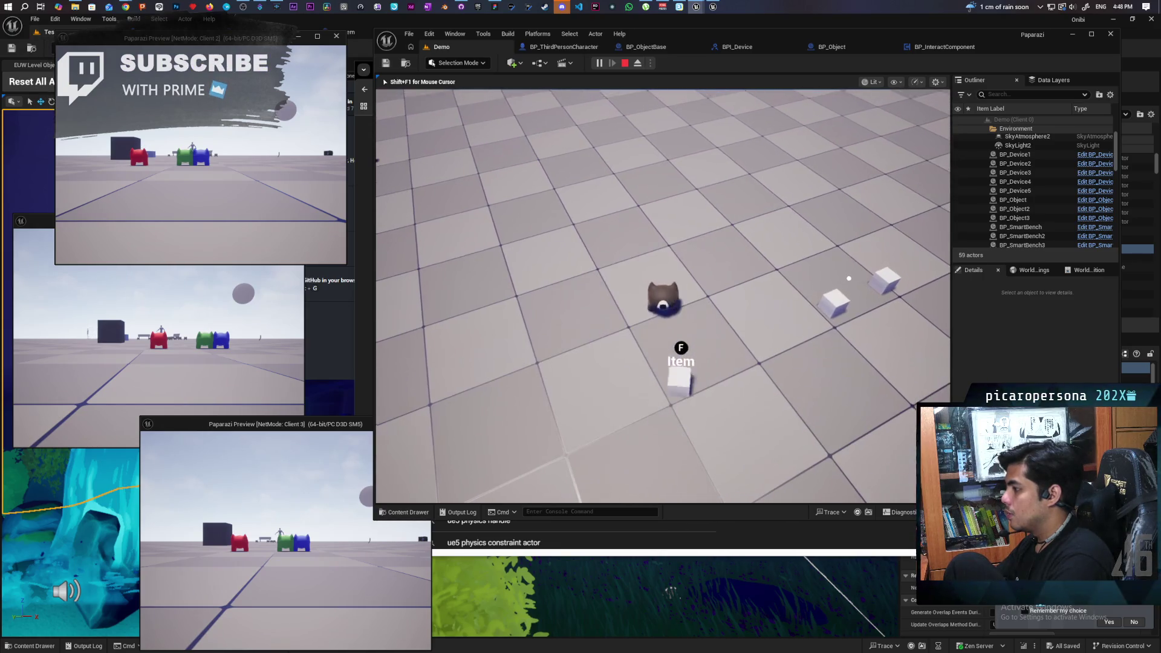
pyautogui.press('s')
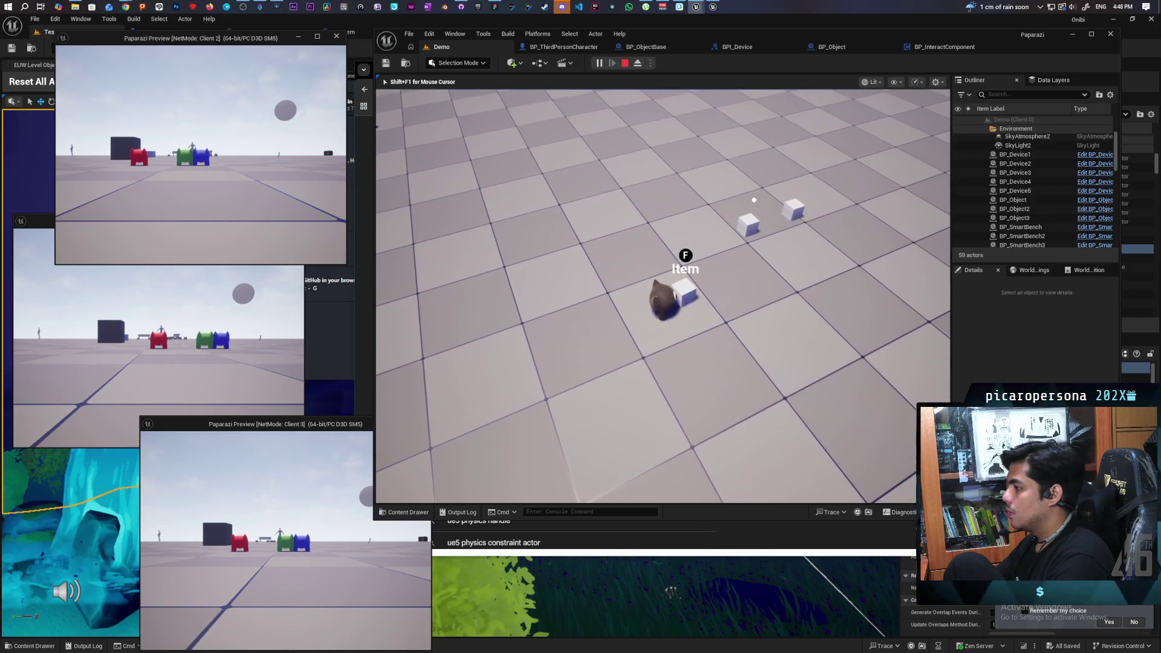
pyautogui.press('s')
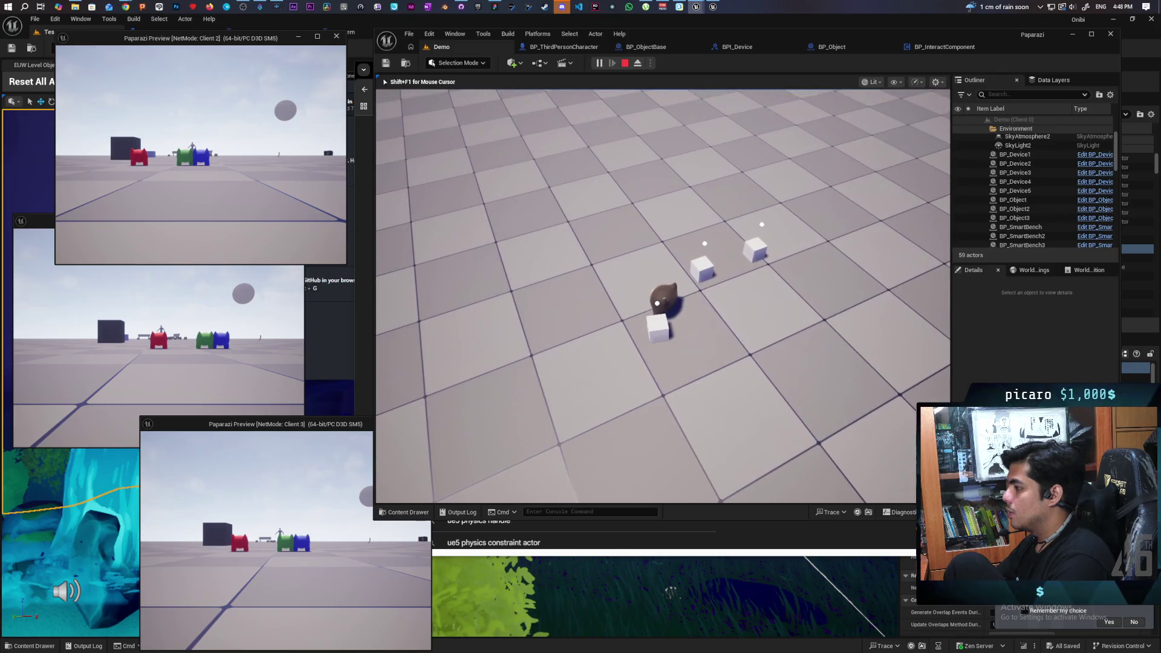
pyautogui.press('Escape')
pyautogui.click(829, 49)
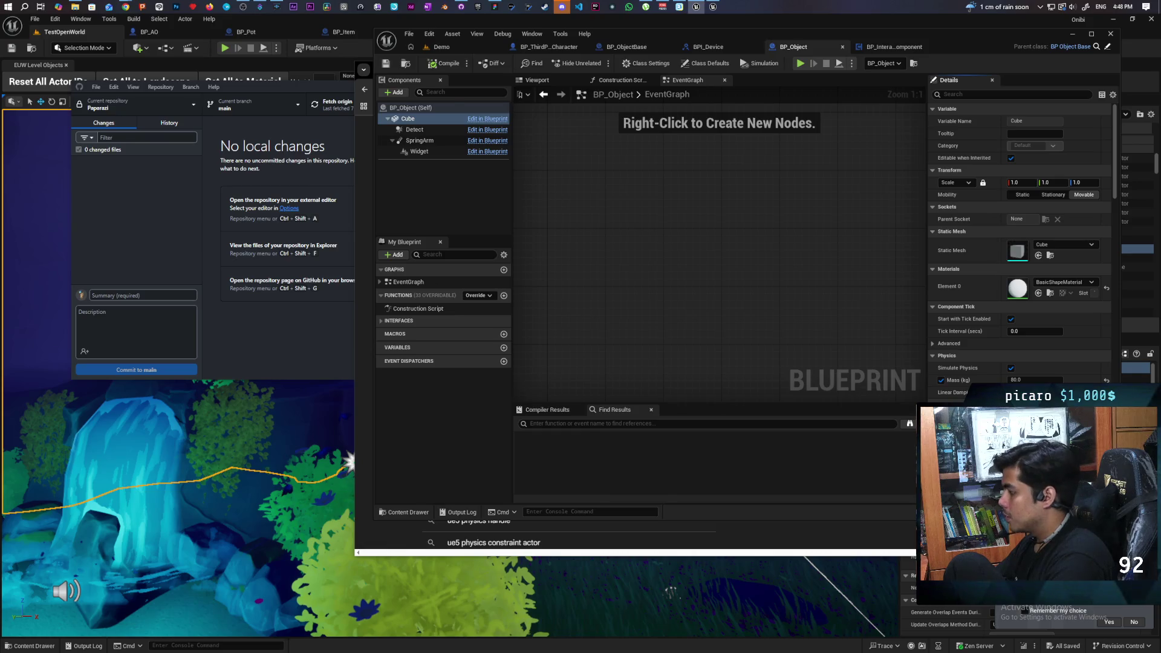
# Run a multiplayer test of the Demo level, shove the white cubes with the cat, then stop
pyautogui.click(448, 46)
pyautogui.hotkey('alt', 'p')
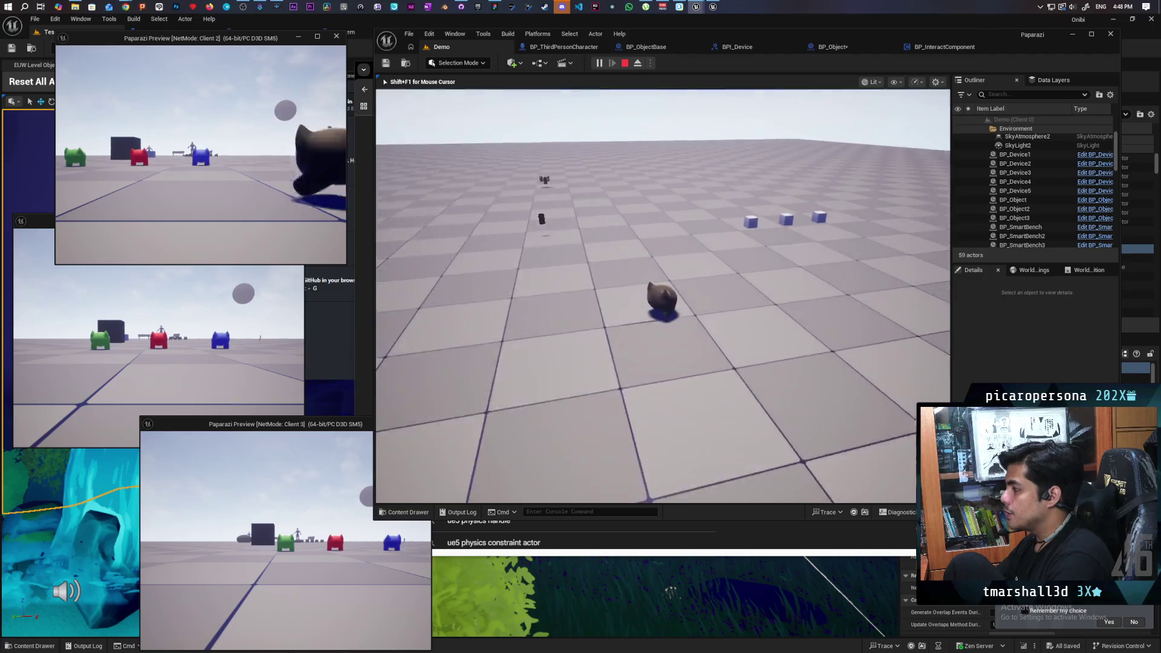
pyautogui.press('w')
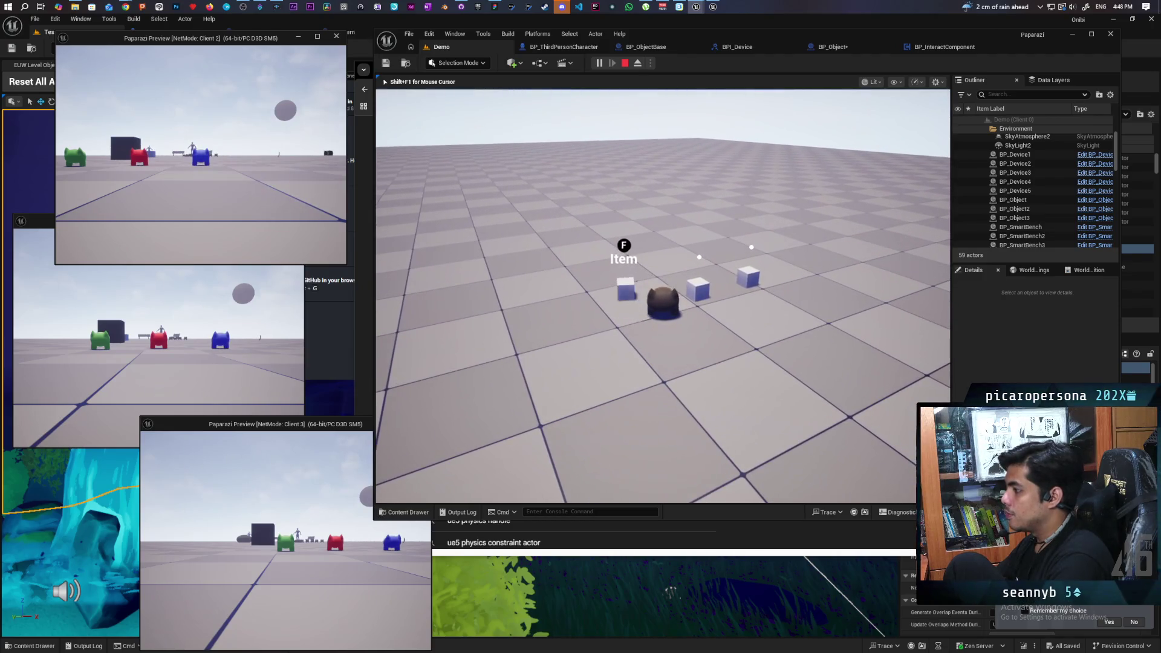
pyautogui.press('w')
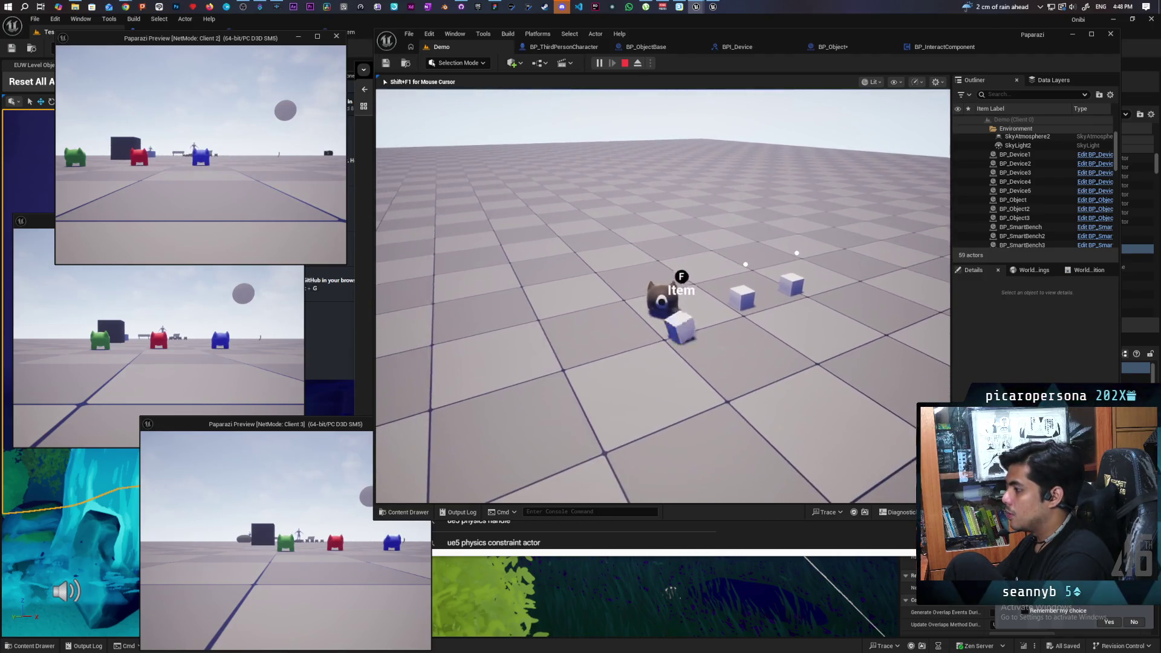
pyautogui.press('w')
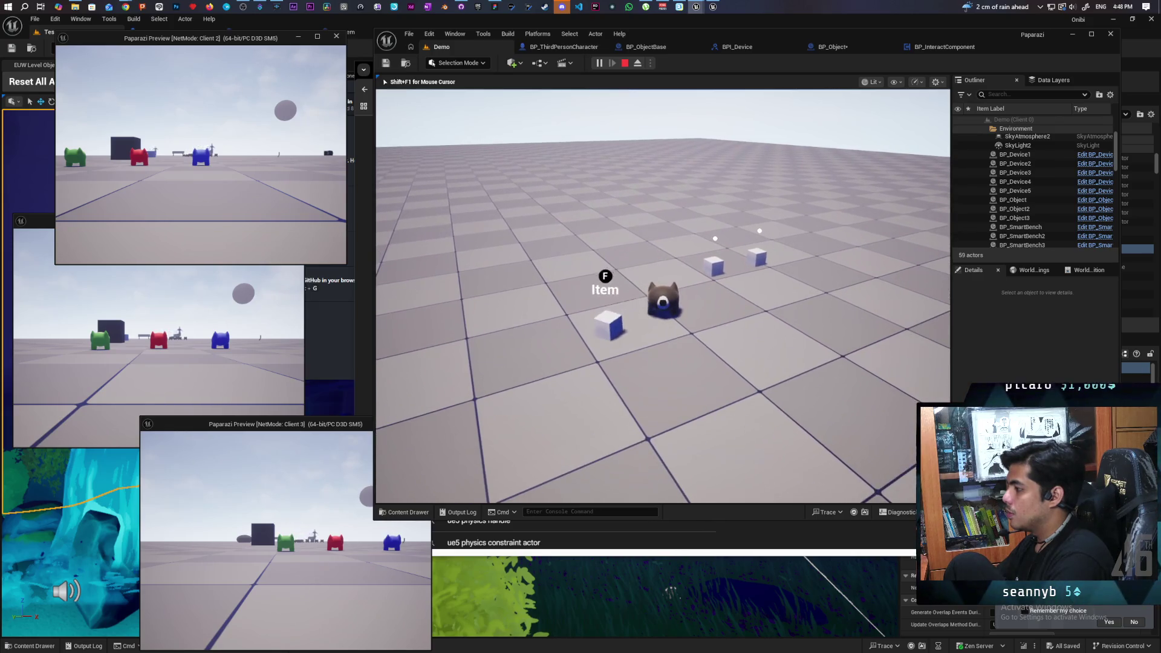
pyautogui.press('w')
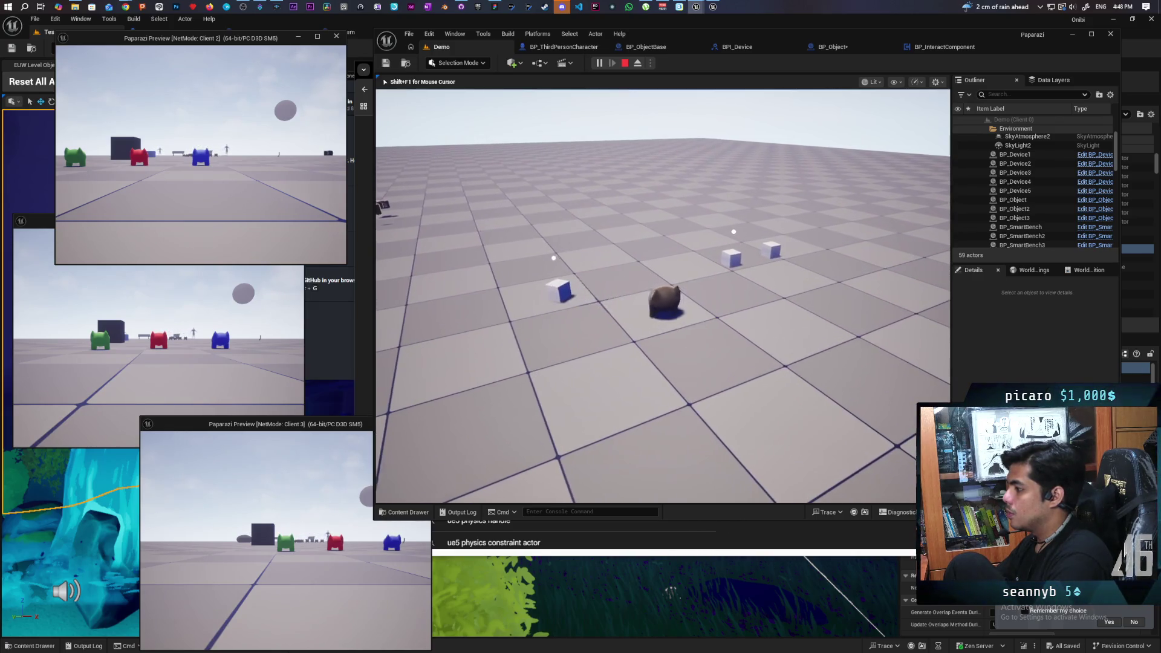
pyautogui.press('w')
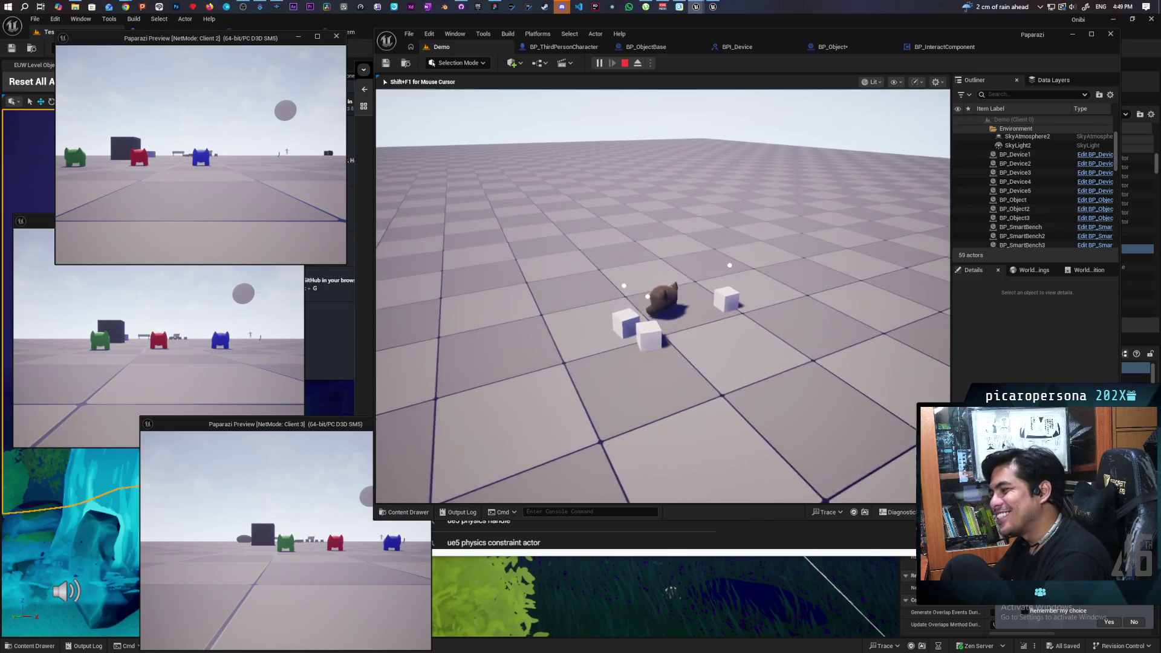
pyautogui.press('s')
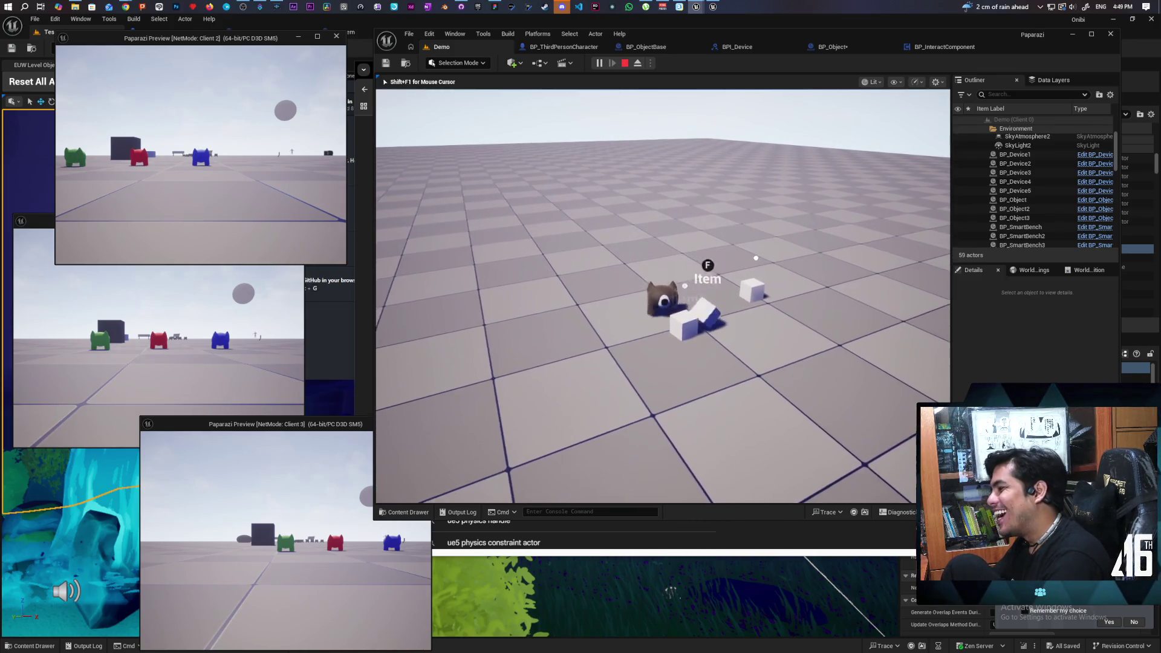
pyautogui.press('w')
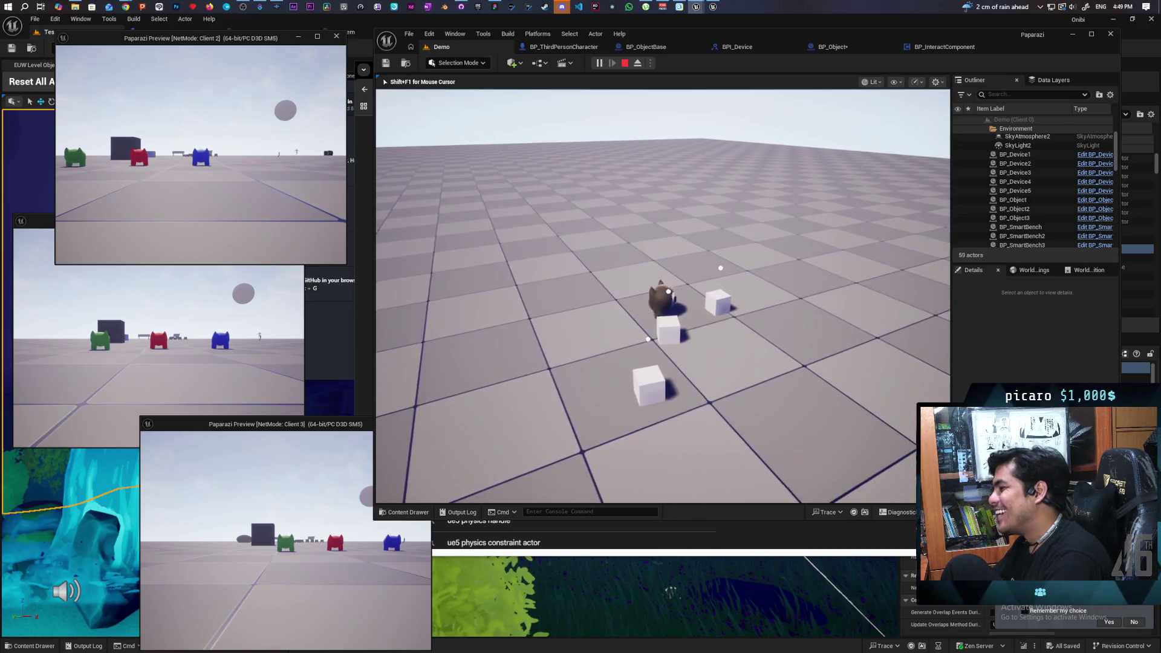
pyautogui.press('w')
pyautogui.press('s')
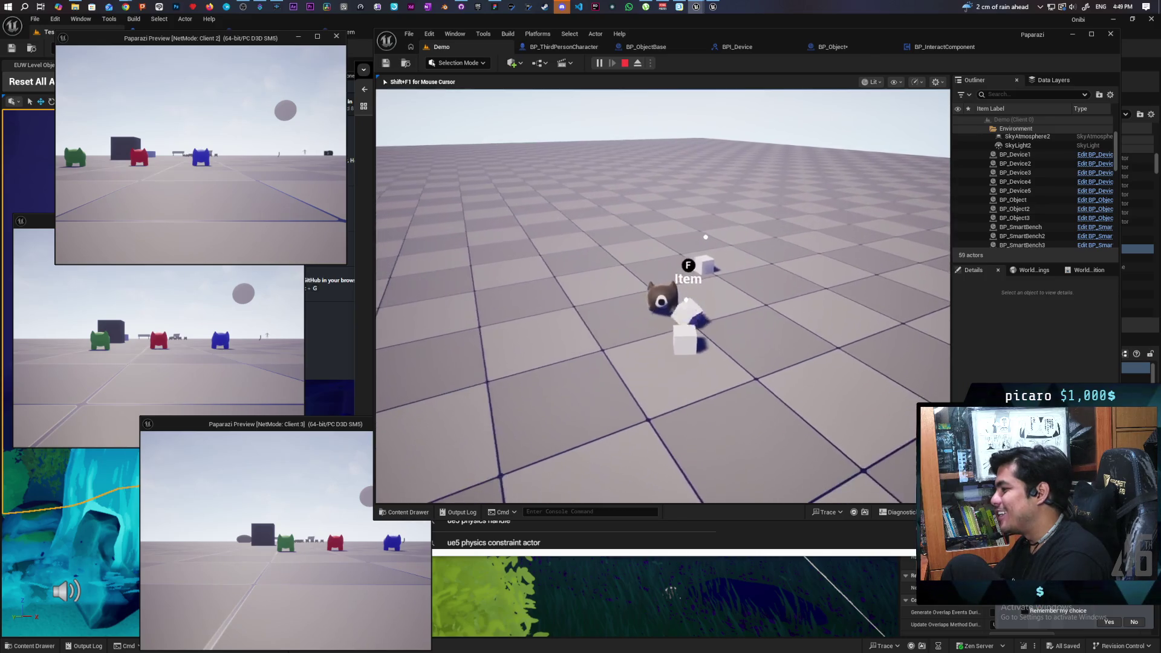
pyautogui.press('Escape')
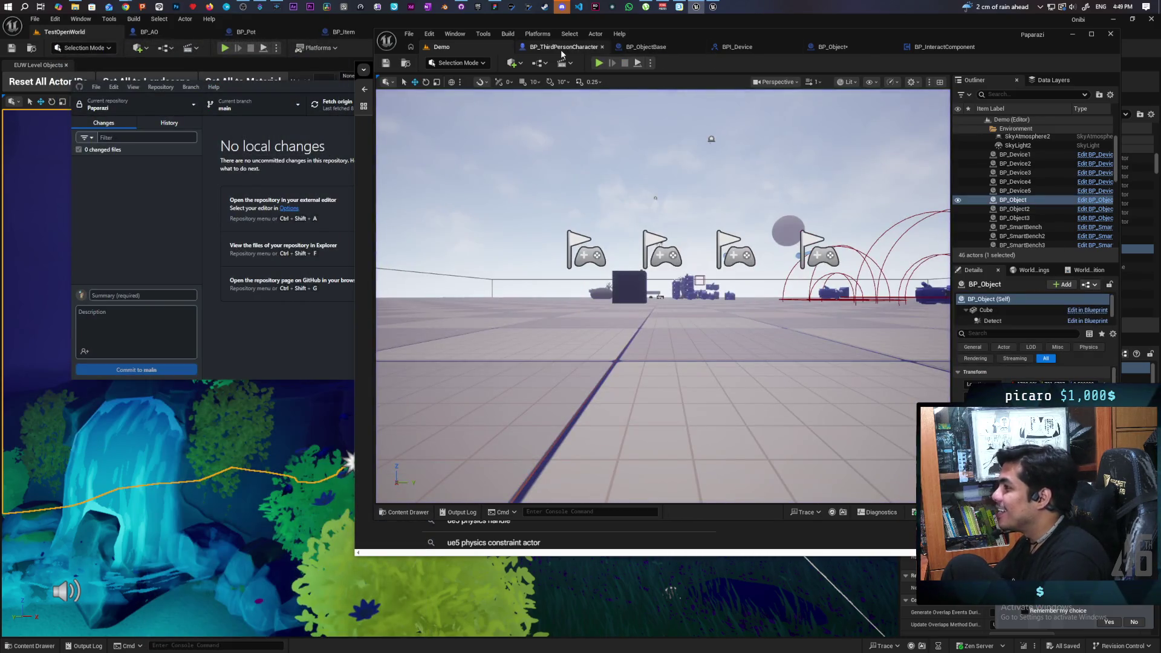
# Confirm BP_Object's Mass value of 100 and compile the blueprint
pyautogui.click(834, 46)
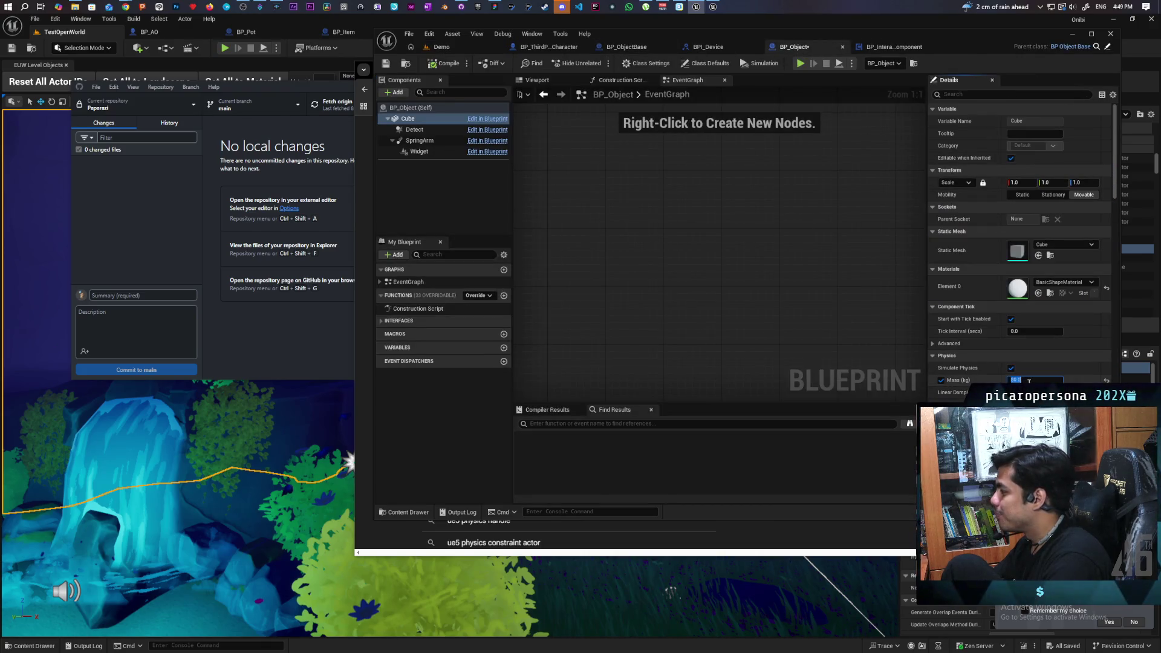
pyautogui.press('Return')
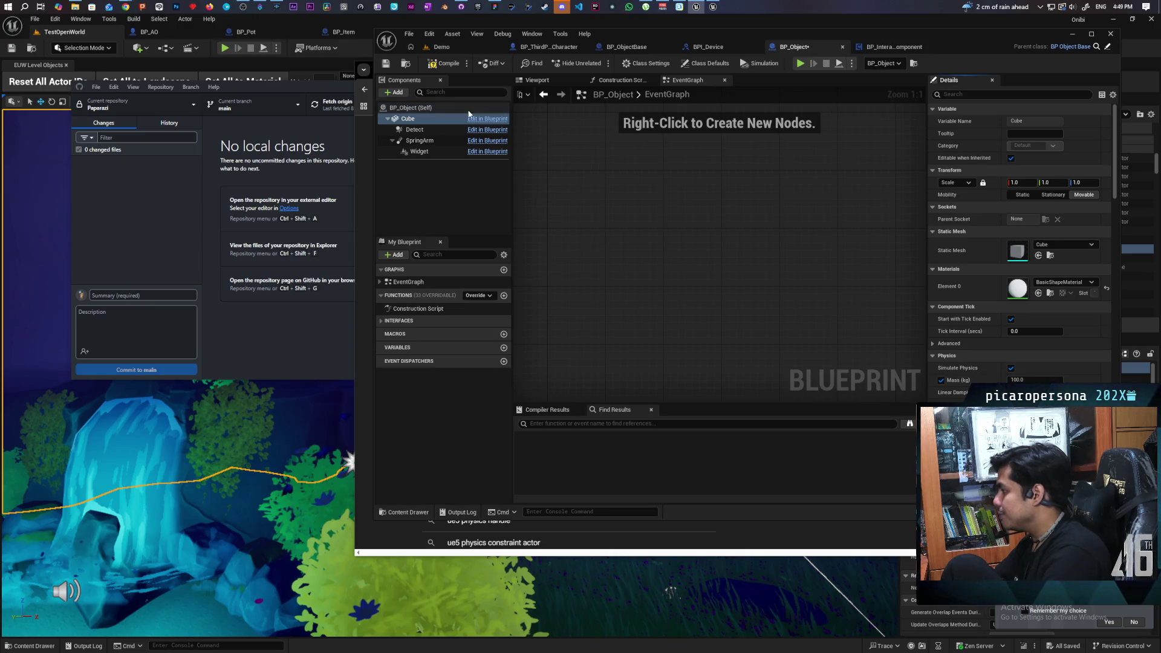
pyautogui.click(451, 63)
# Start a multiplayer play test of the Demo level and walk both cats up to the cubes
pyautogui.click(442, 47)
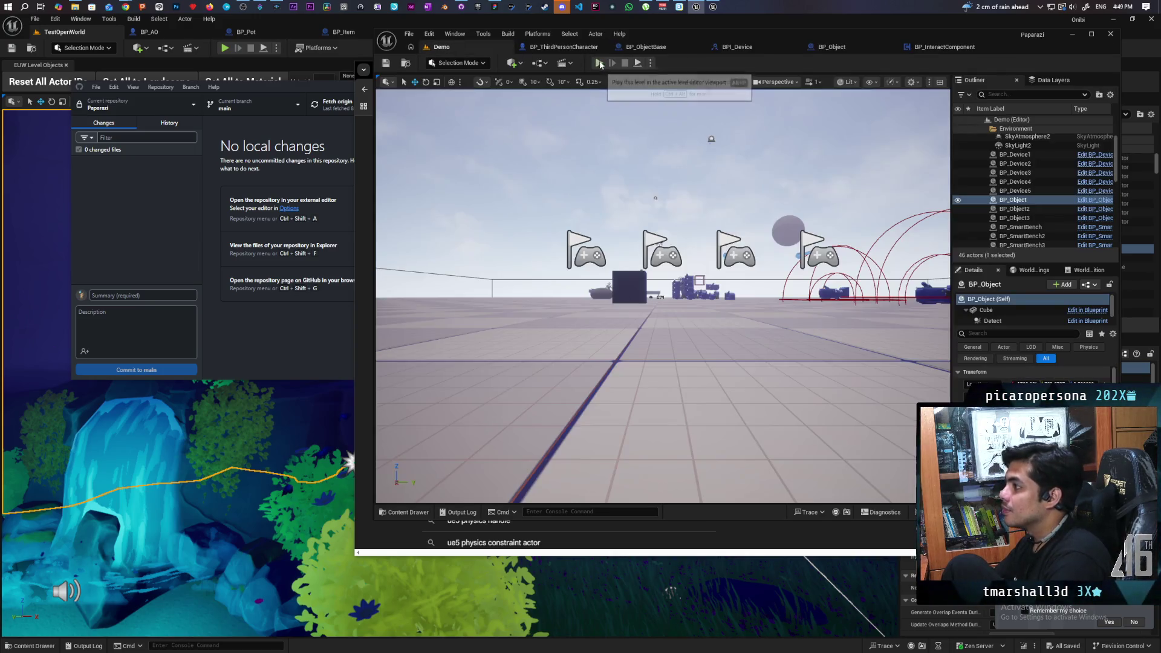
pyautogui.click(599, 63)
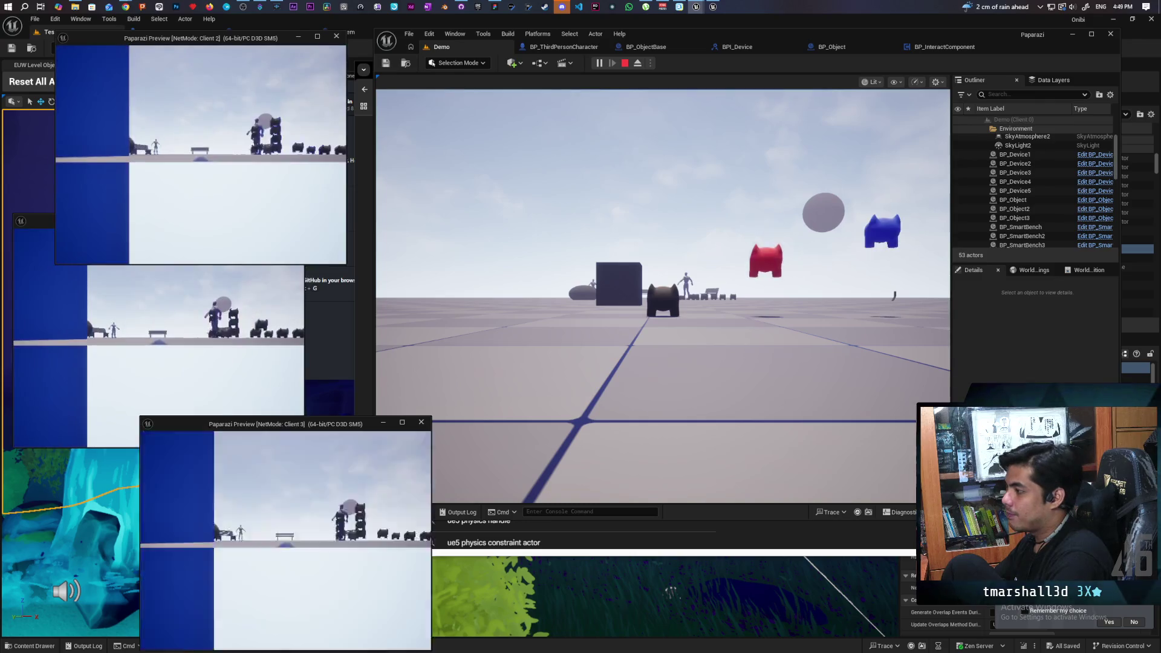
pyautogui.press('w')
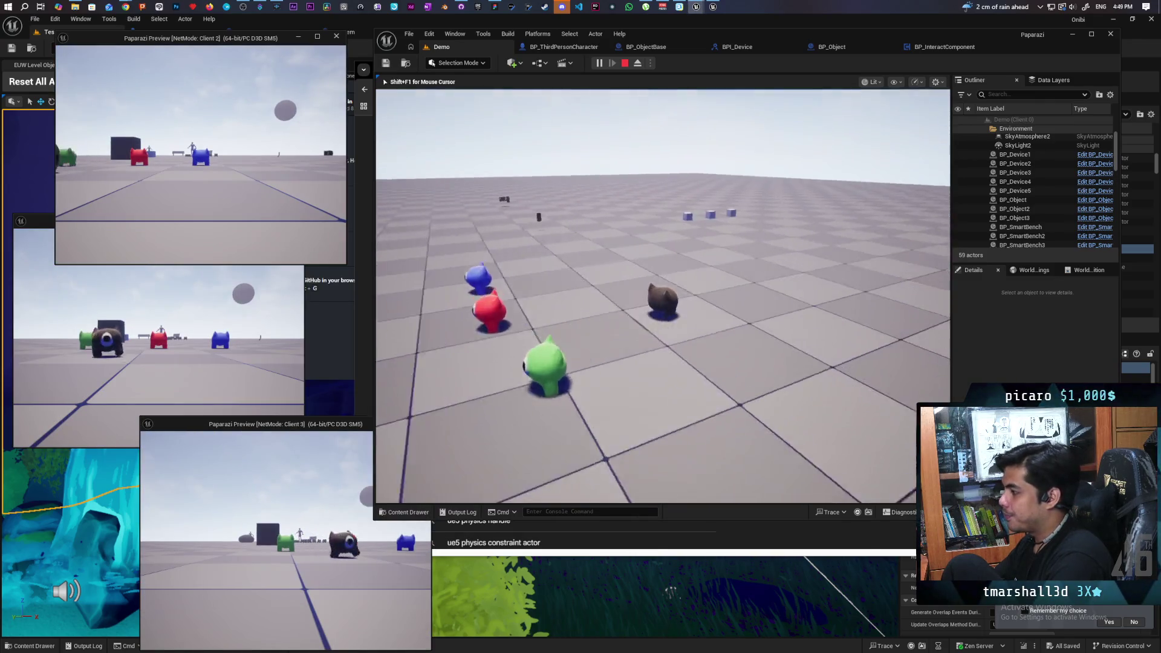
pyautogui.press('w')
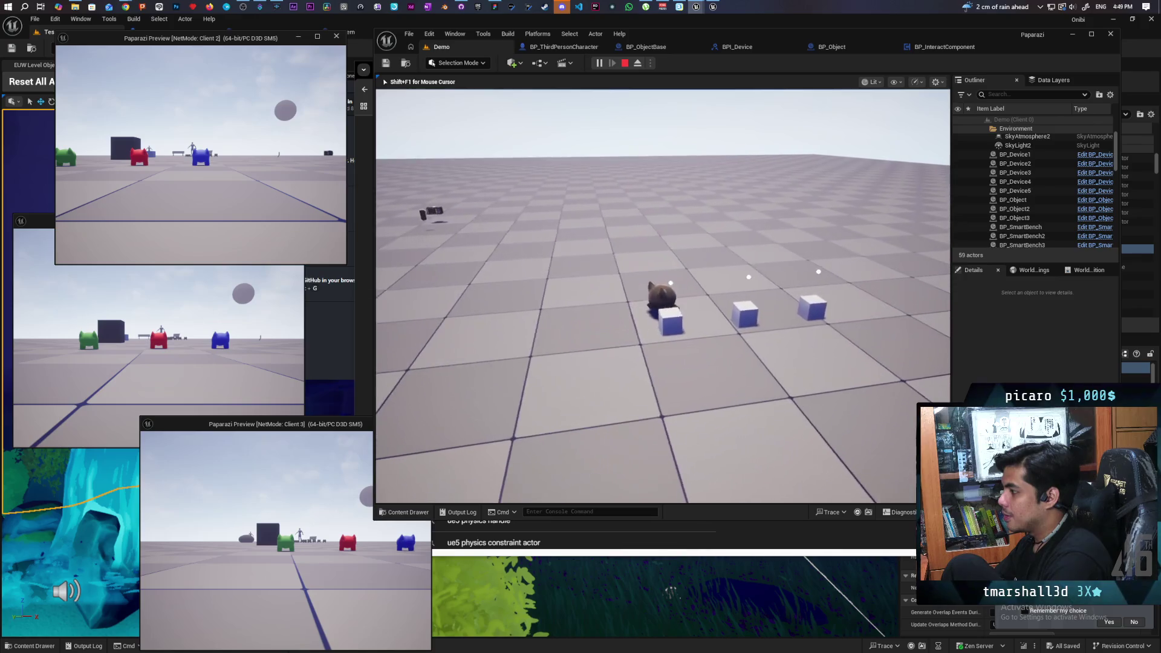
pyautogui.press('d')
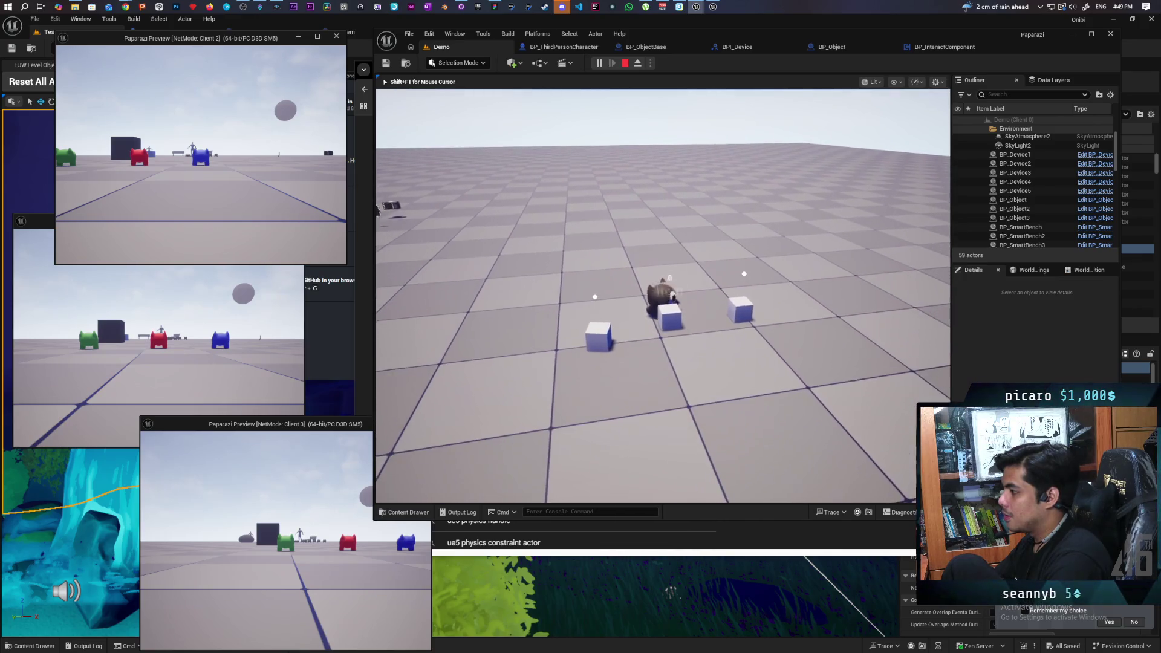
pyautogui.press('w')
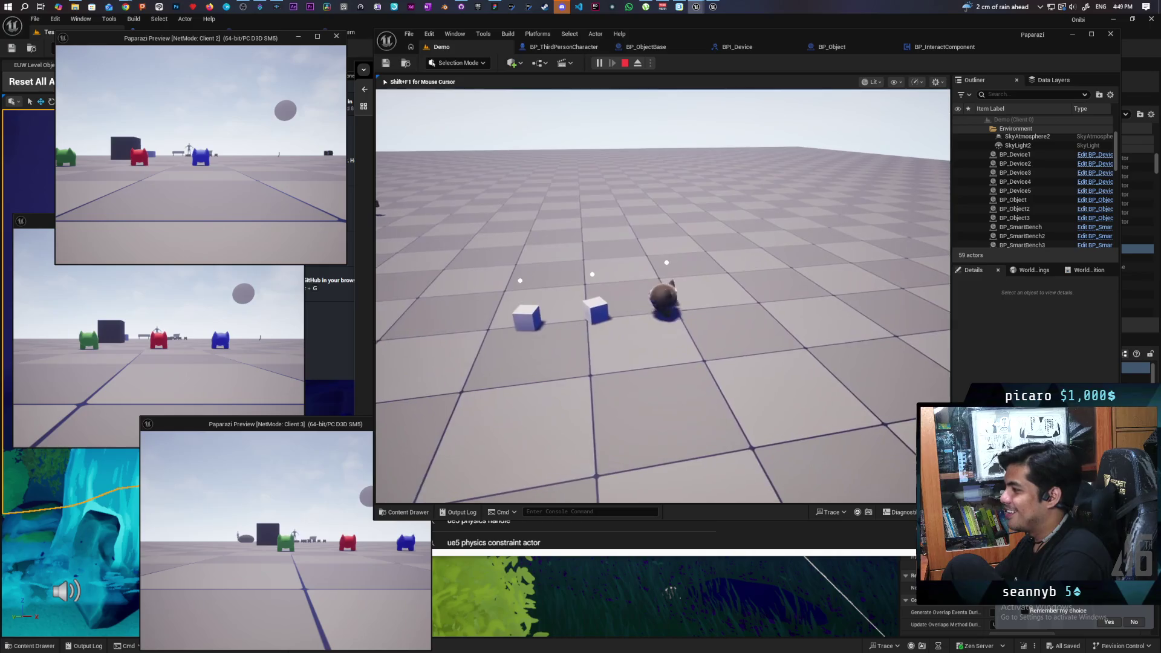
pyautogui.press('s')
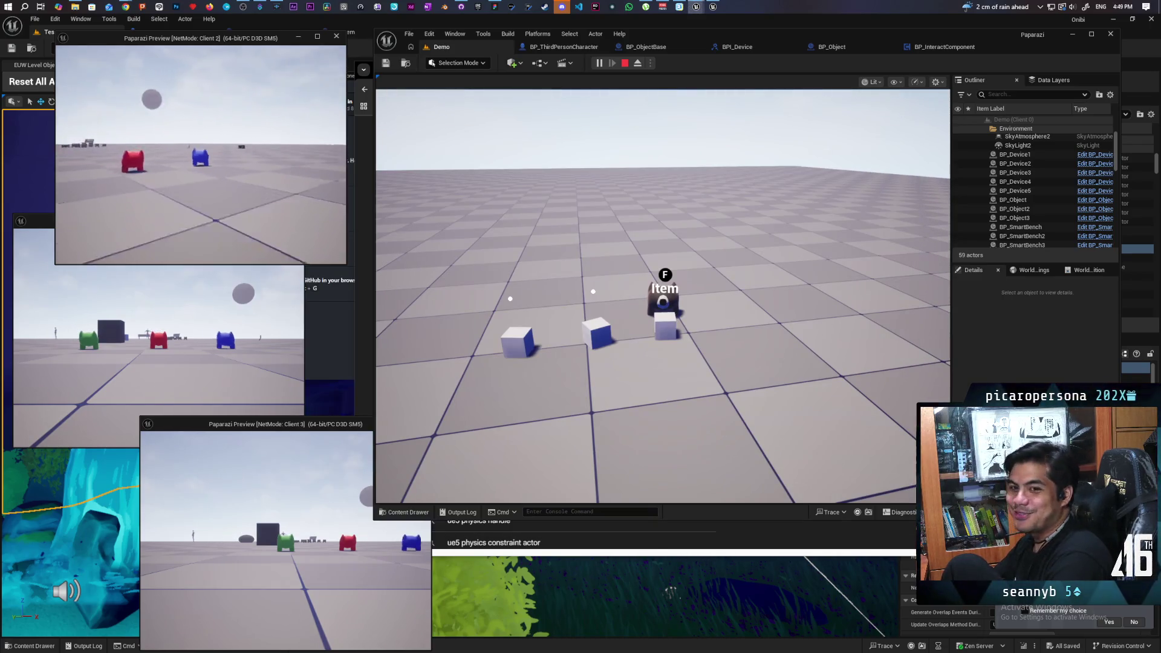
pyautogui.press('w')
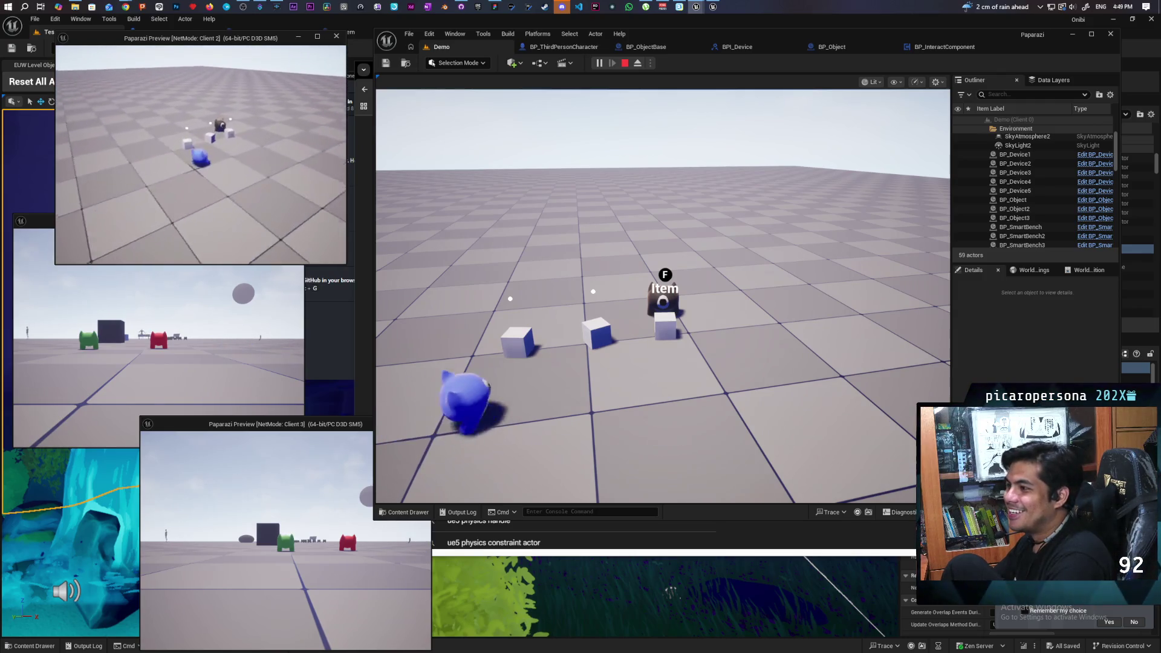
pyautogui.click(480, 200)
pyautogui.press('w')
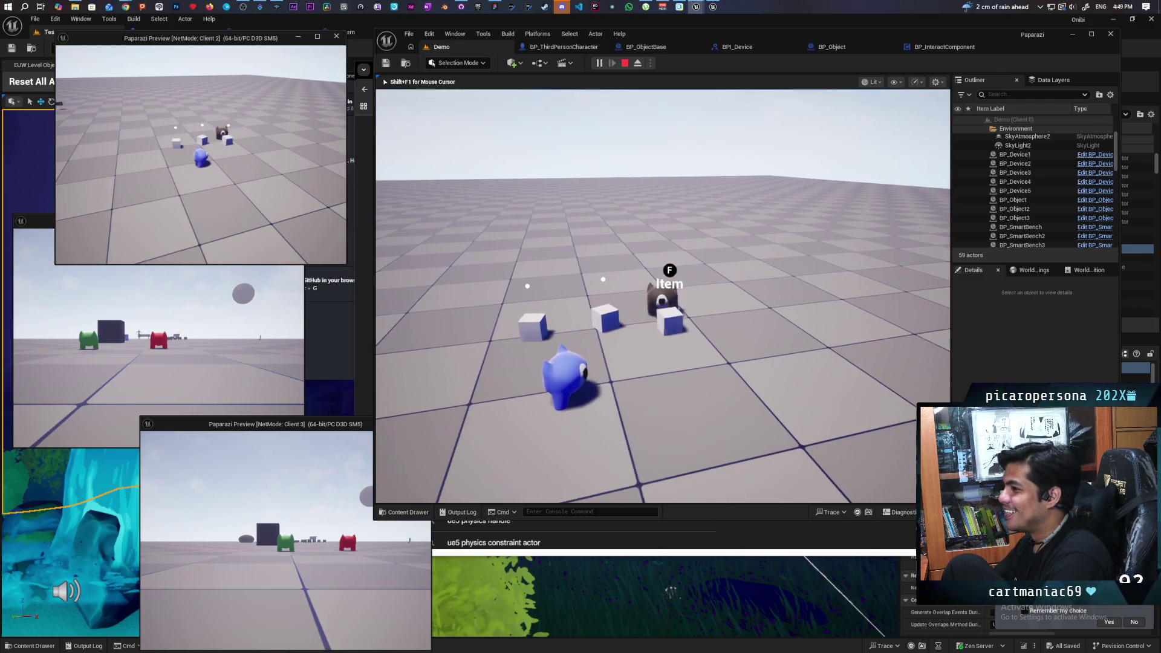
pyautogui.press('w')
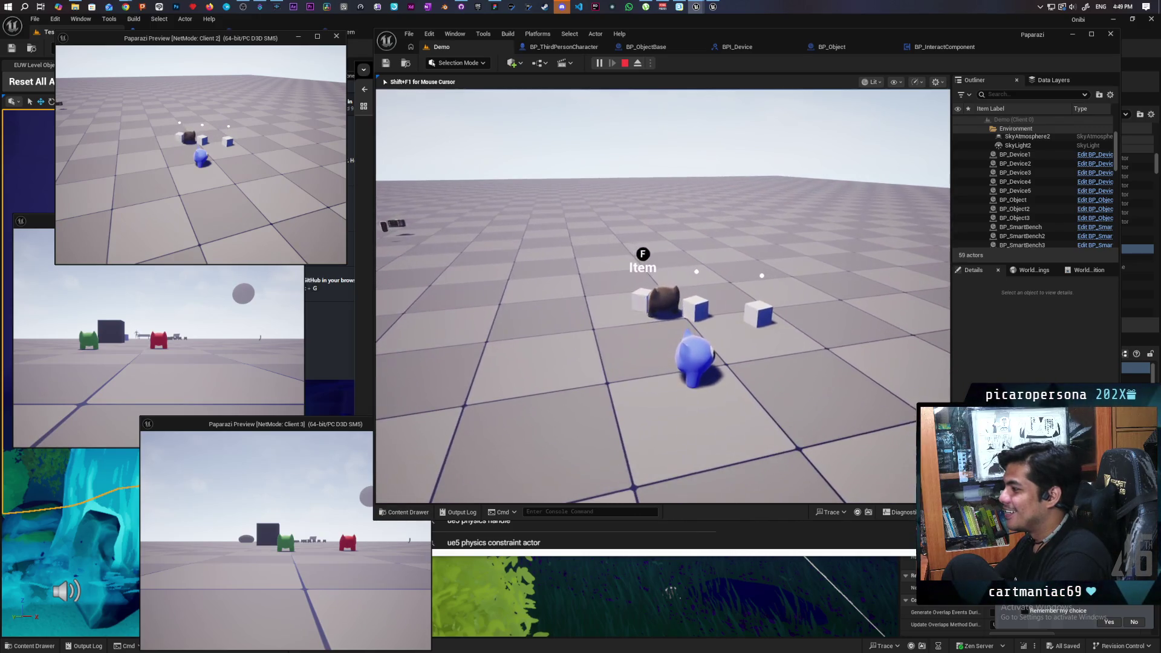
pyautogui.press('w')
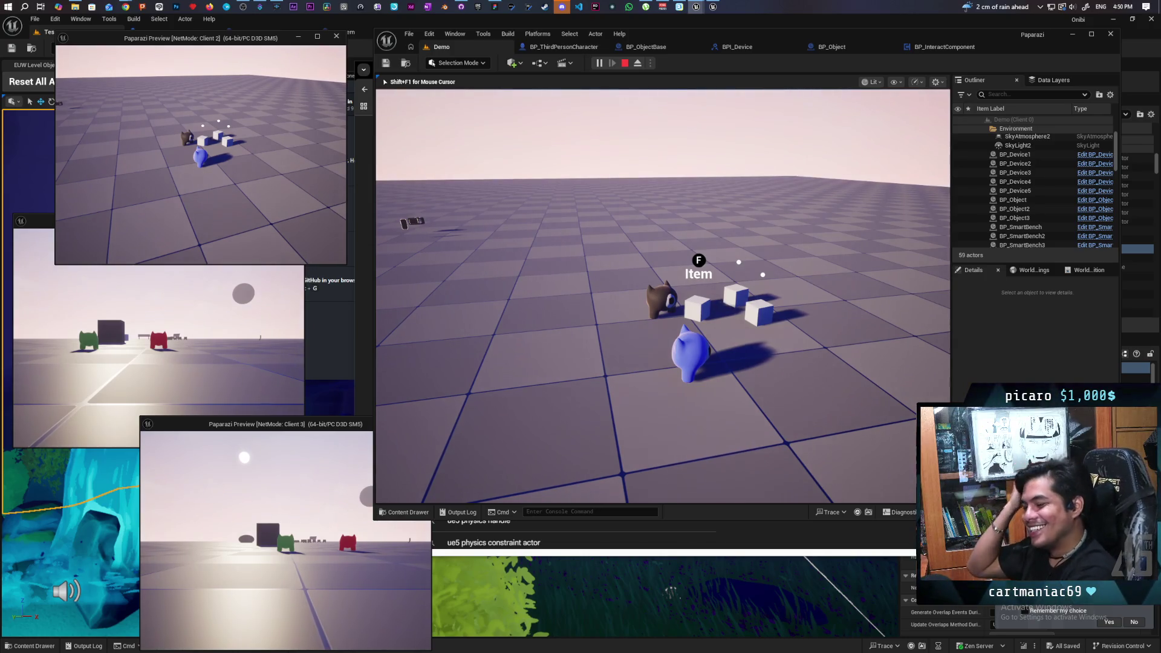
# Steer the blue cat around the item boxes, nudging one and interacting with a box using F
pyautogui.press('s')
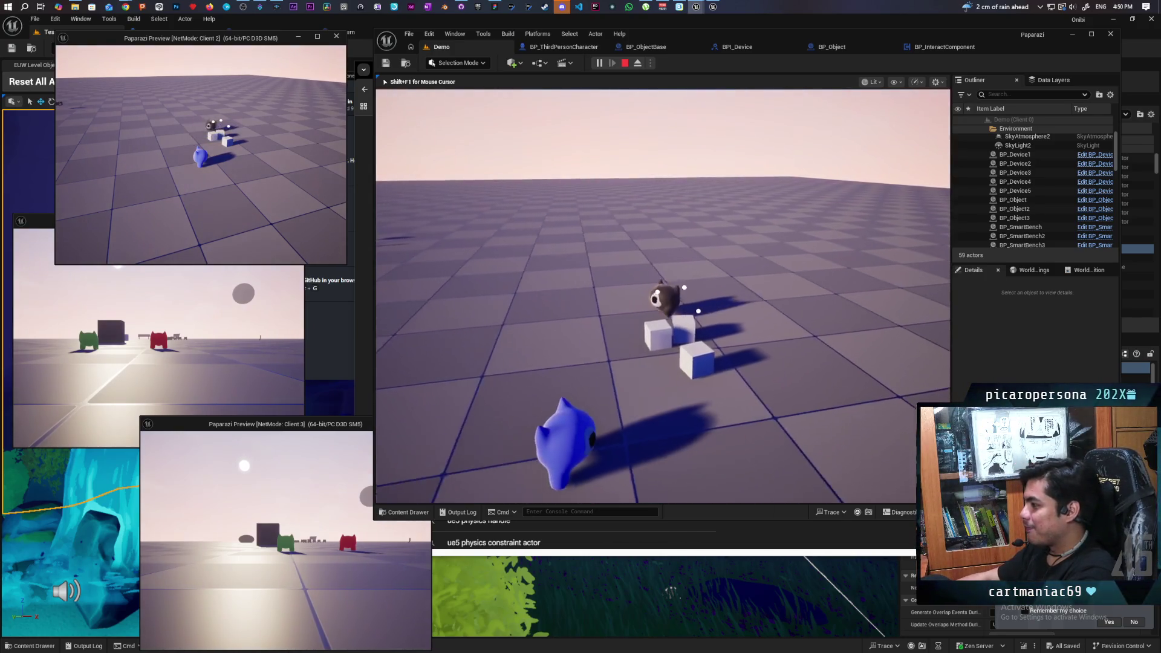
pyautogui.press('a')
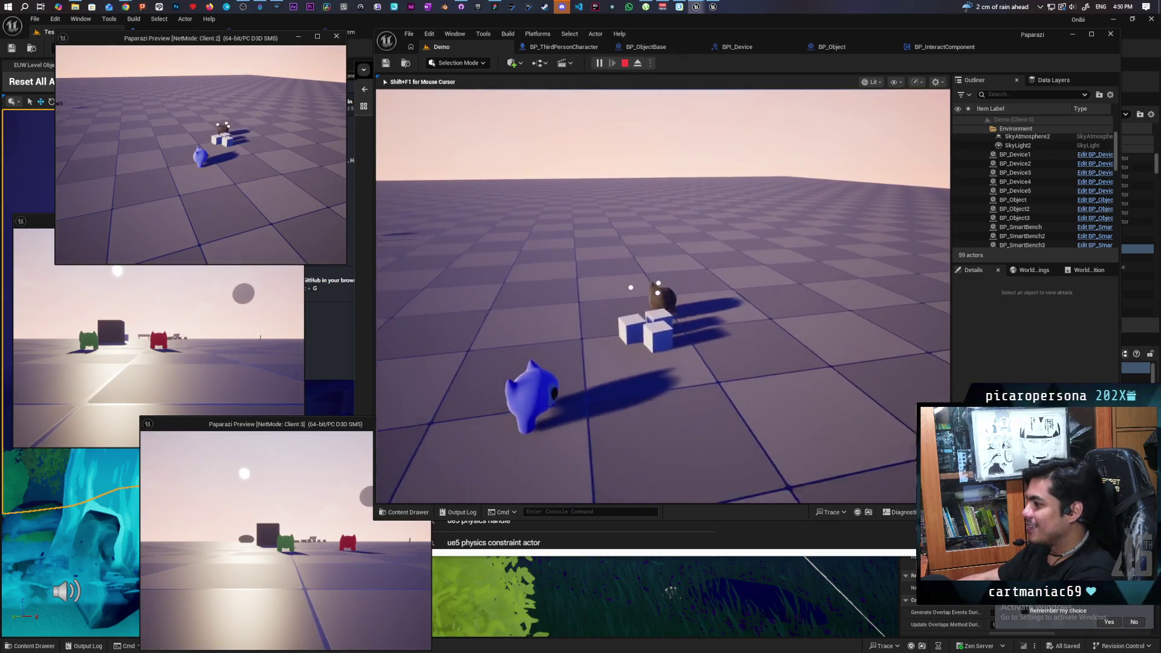
pyautogui.press('w')
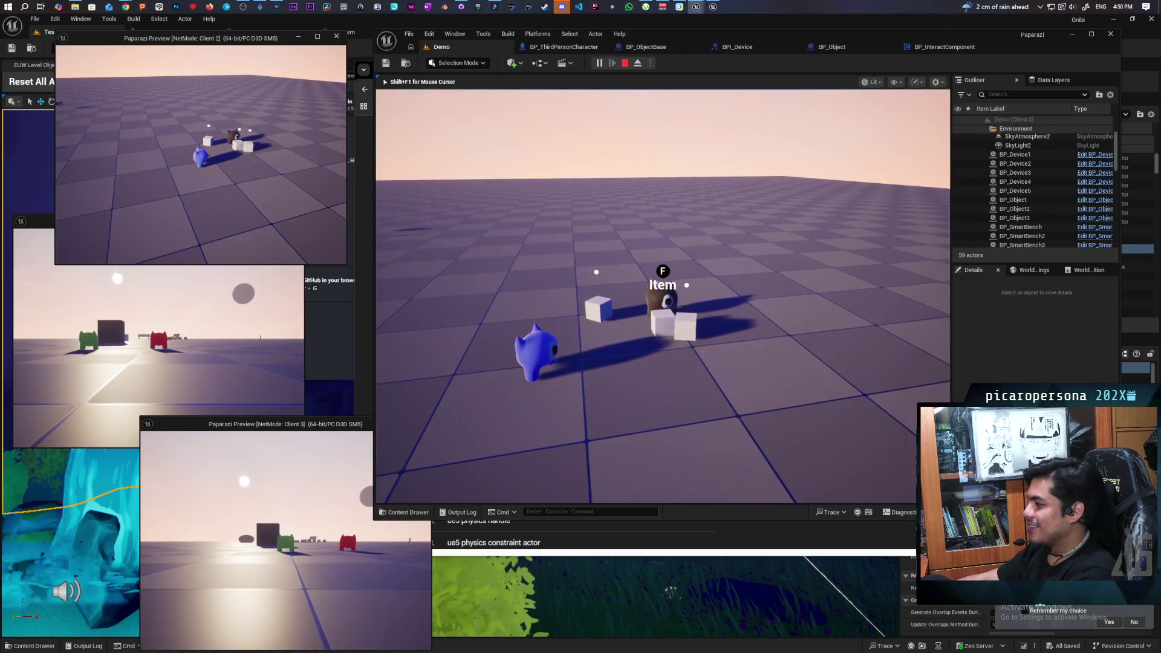
pyautogui.press('a')
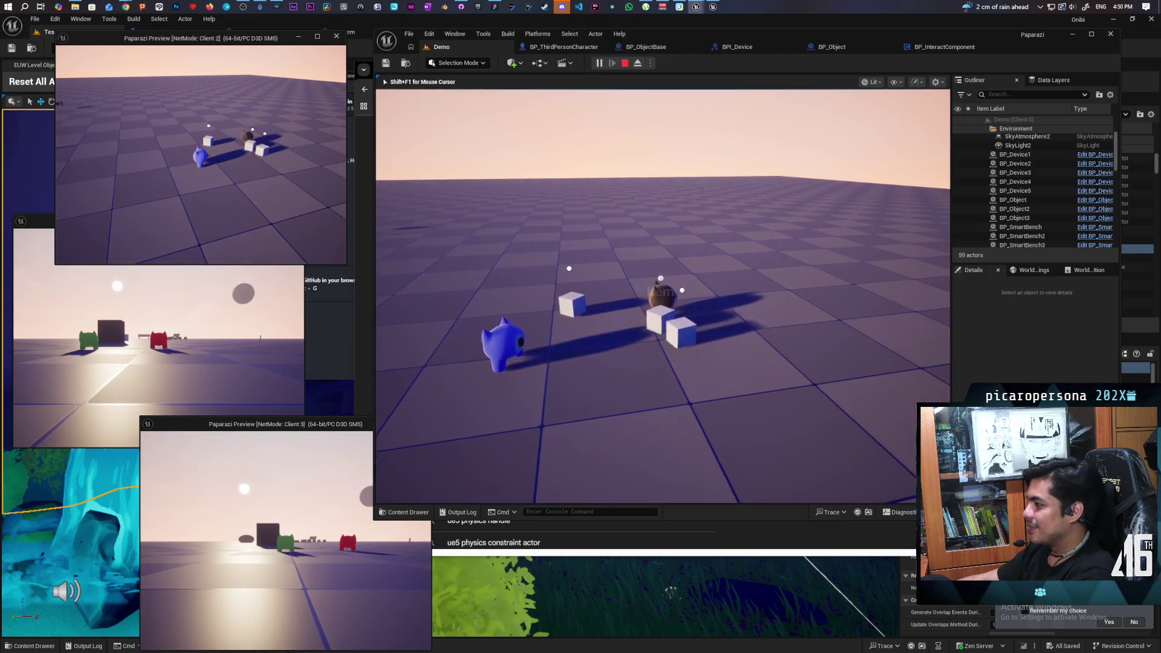
pyautogui.press('d')
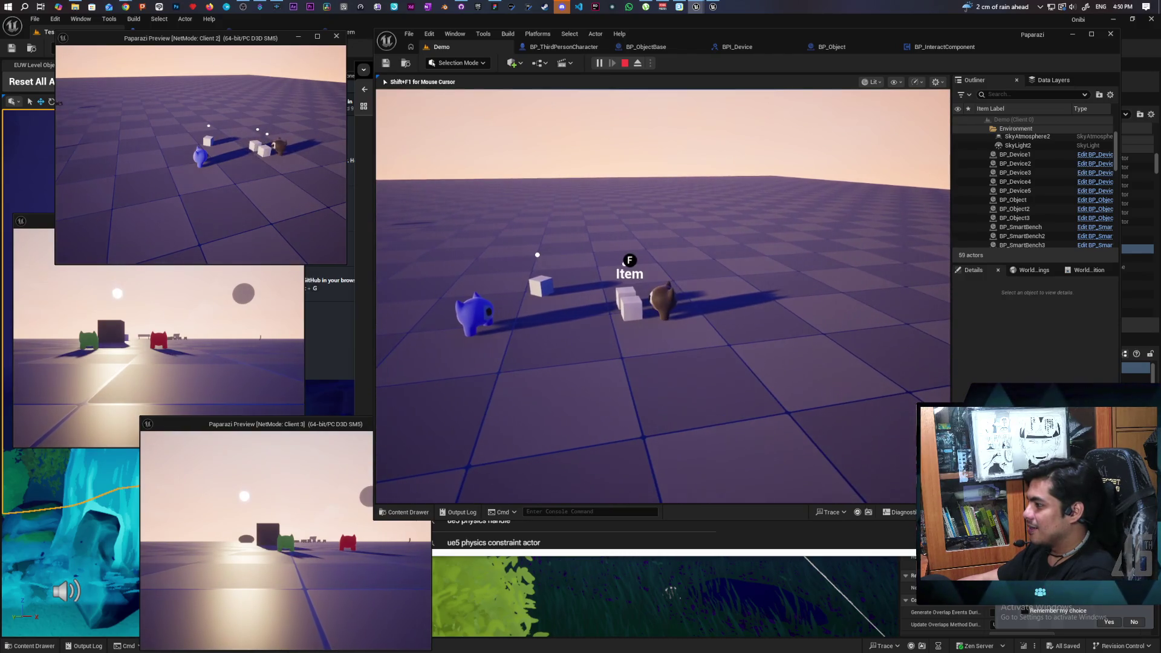
pyautogui.press('s')
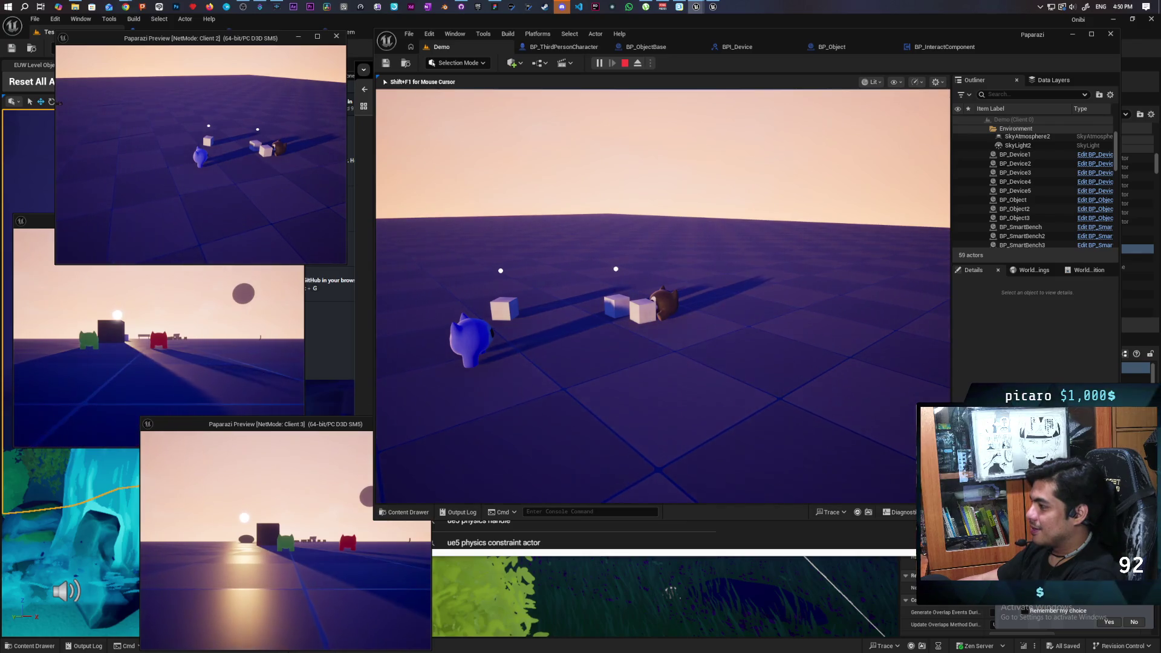
pyautogui.press('f')
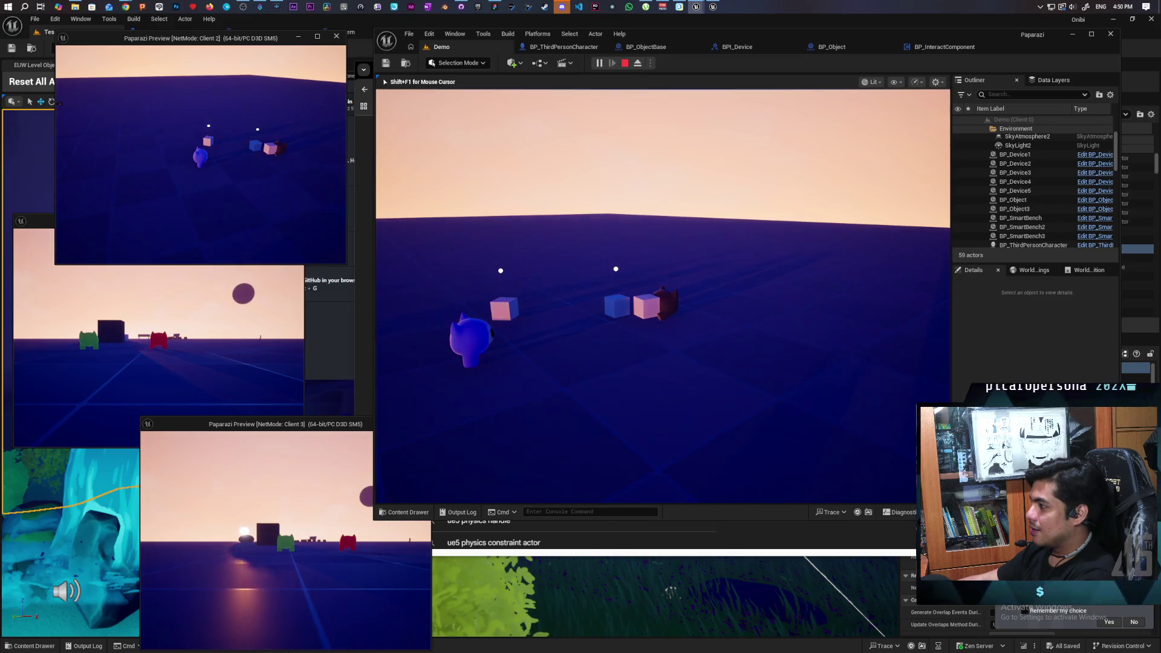
pyautogui.press('d')
pyautogui.press('a')
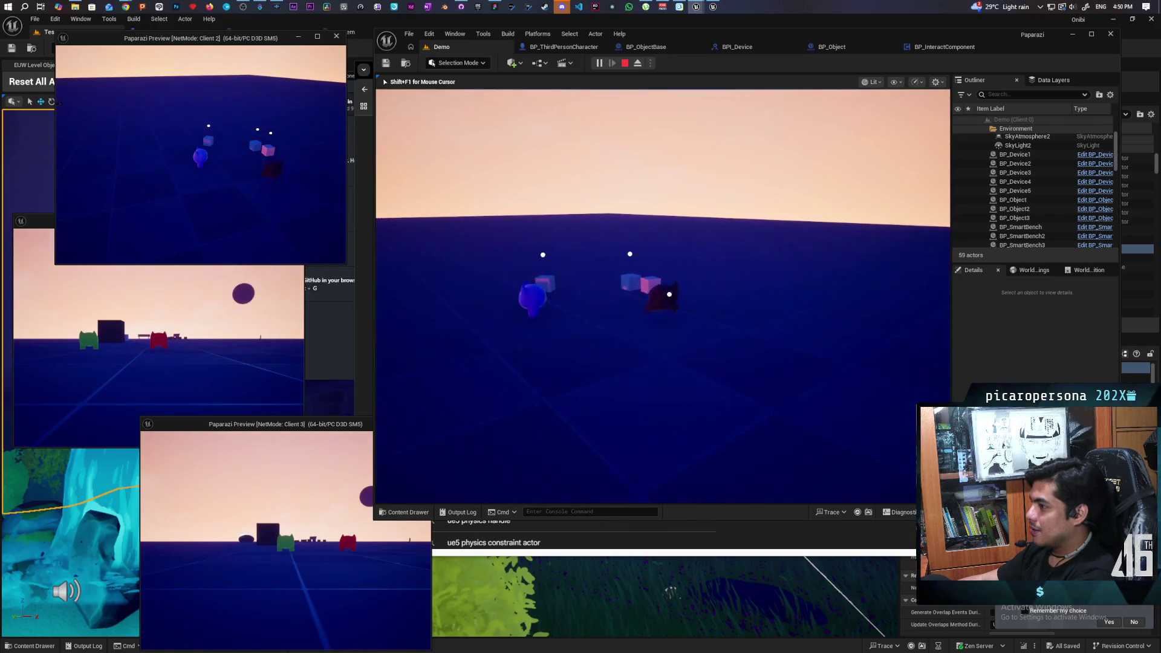
pyautogui.press('w')
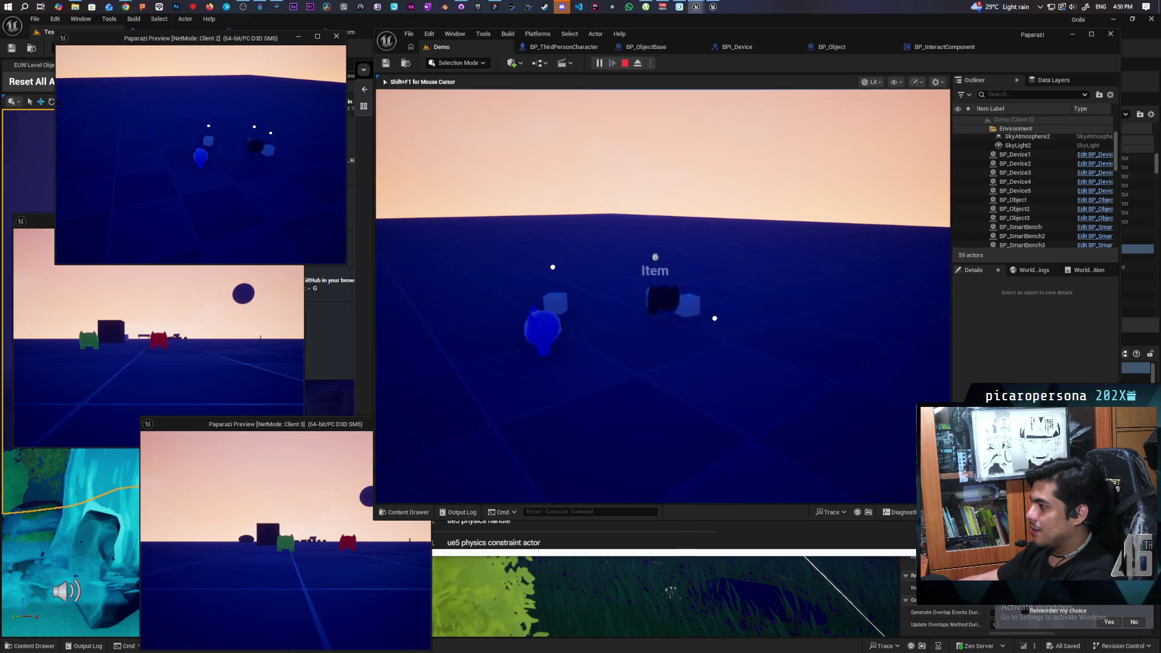
pyautogui.press('w')
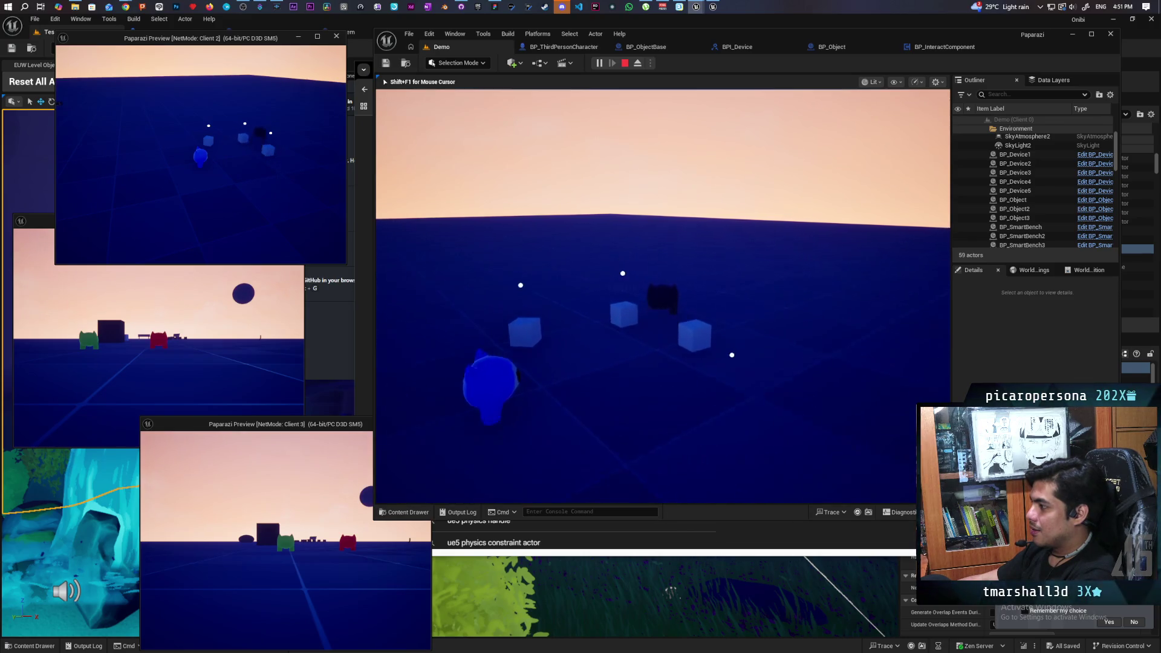
pyautogui.press('w')
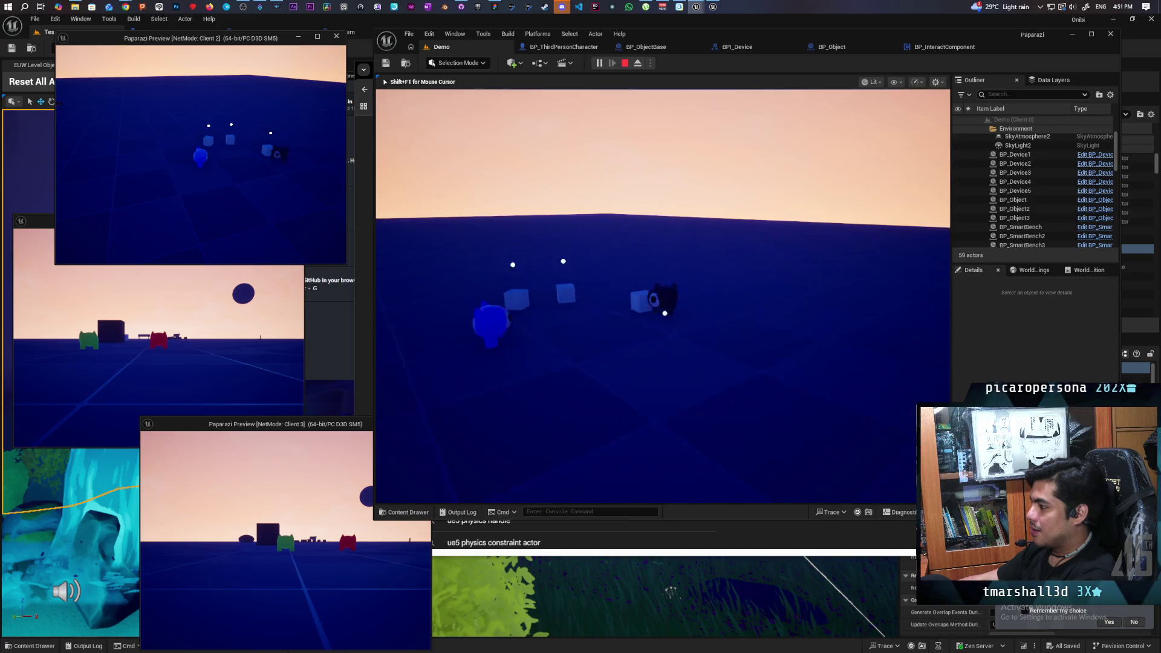
pyautogui.press('w')
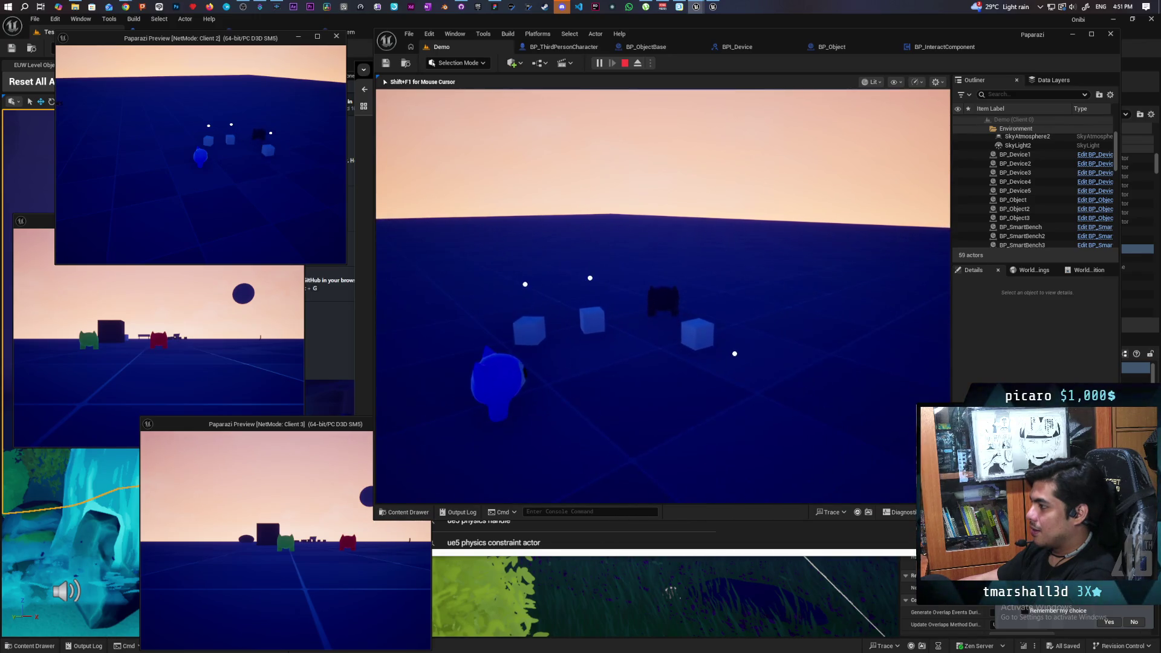
pyautogui.press('w')
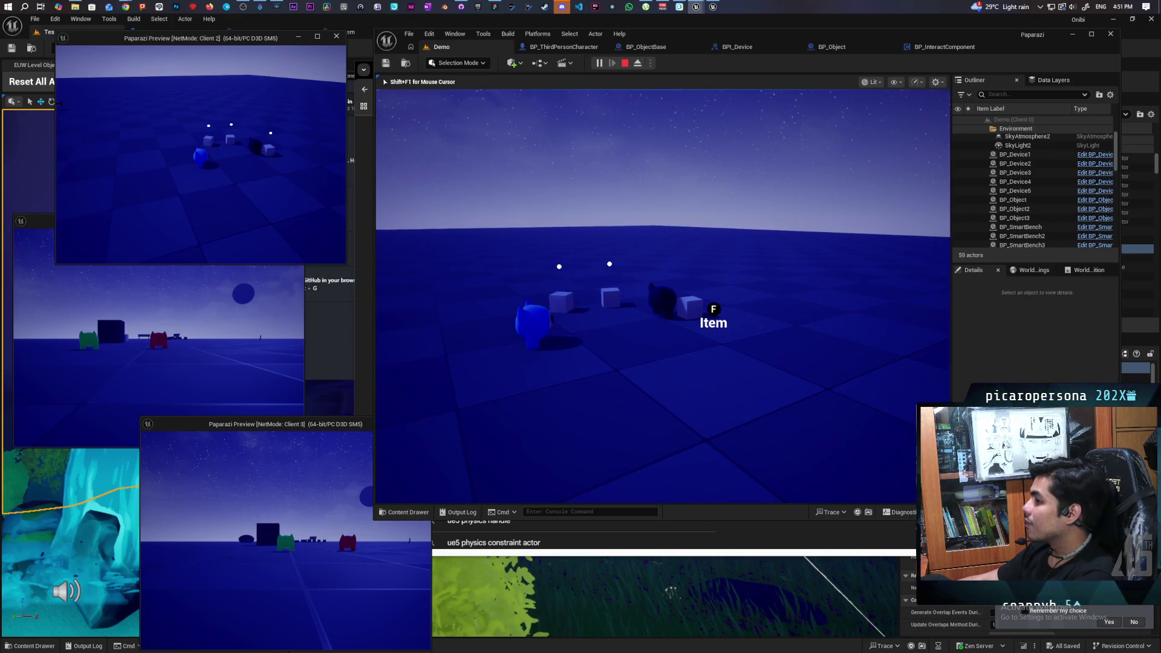
# Walk the cat back to the cubes, then regain editor control and stop the play session
pyautogui.press('a')
pyautogui.press('s')
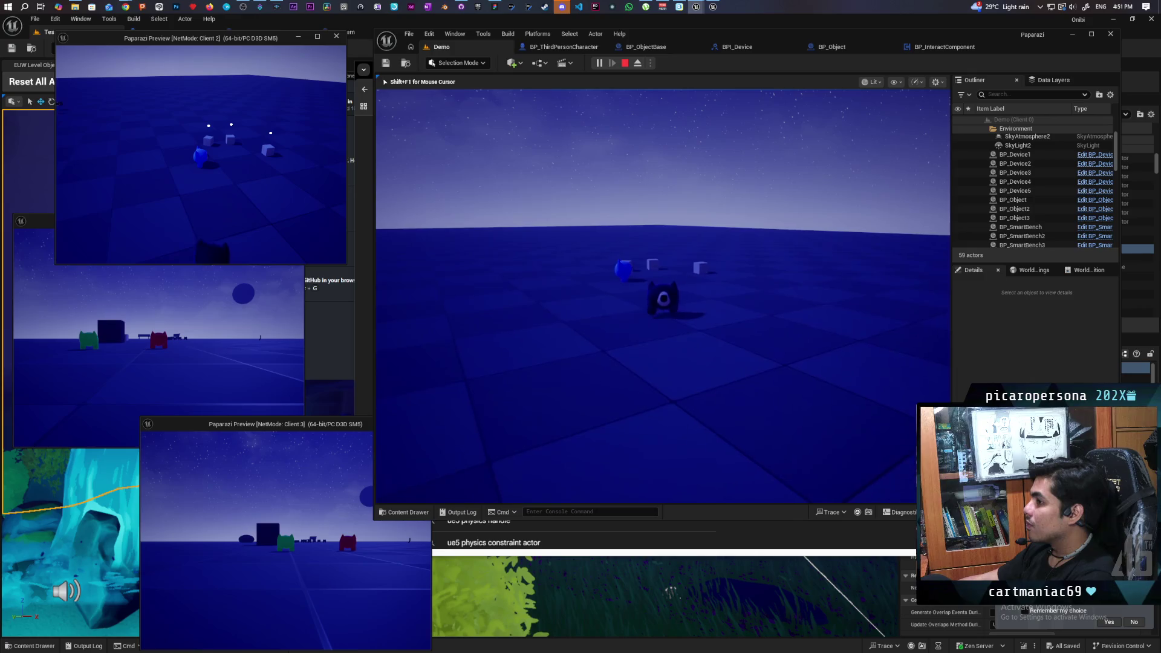
pyautogui.press('d')
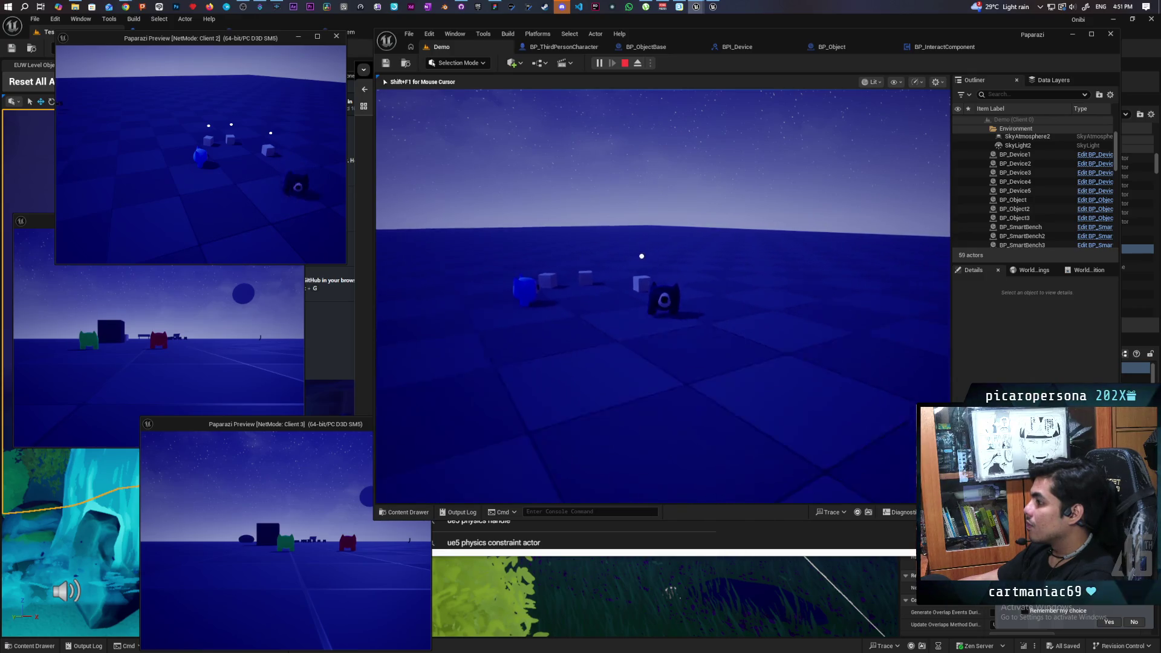
pyautogui.press('w')
pyautogui.hotkey('shift', 'F1')
pyautogui.click(625, 62)
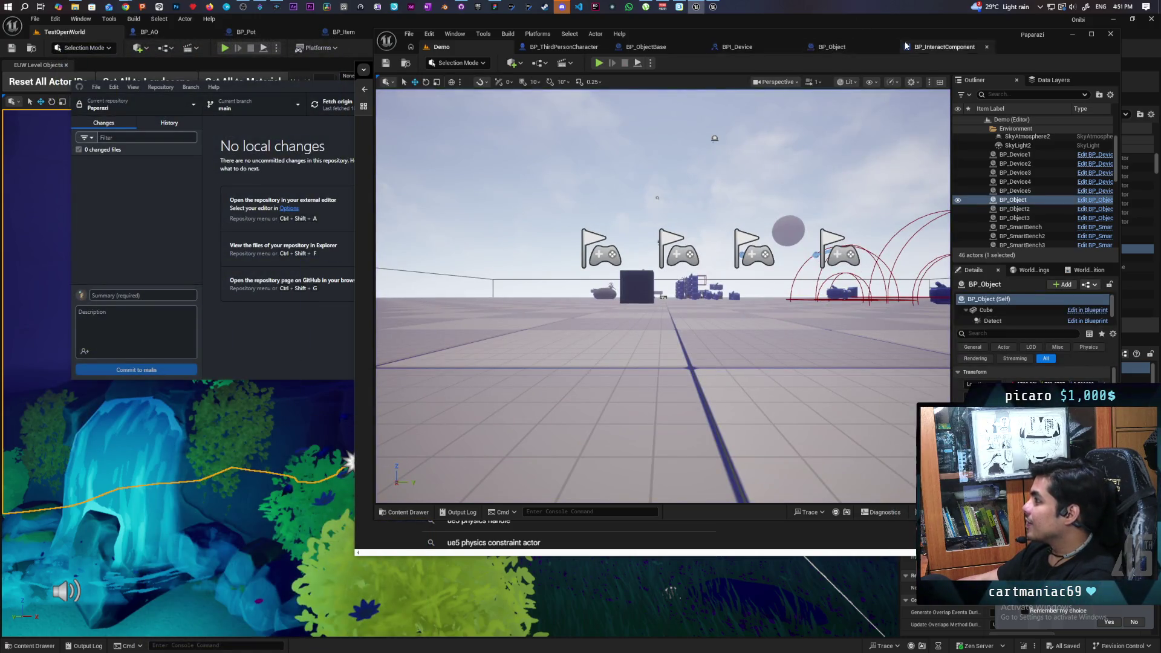
# In BP_ObjectBase's EventGraph, break the exec link from Set Visibility to Set Simulate Physics
pyautogui.click(659, 47)
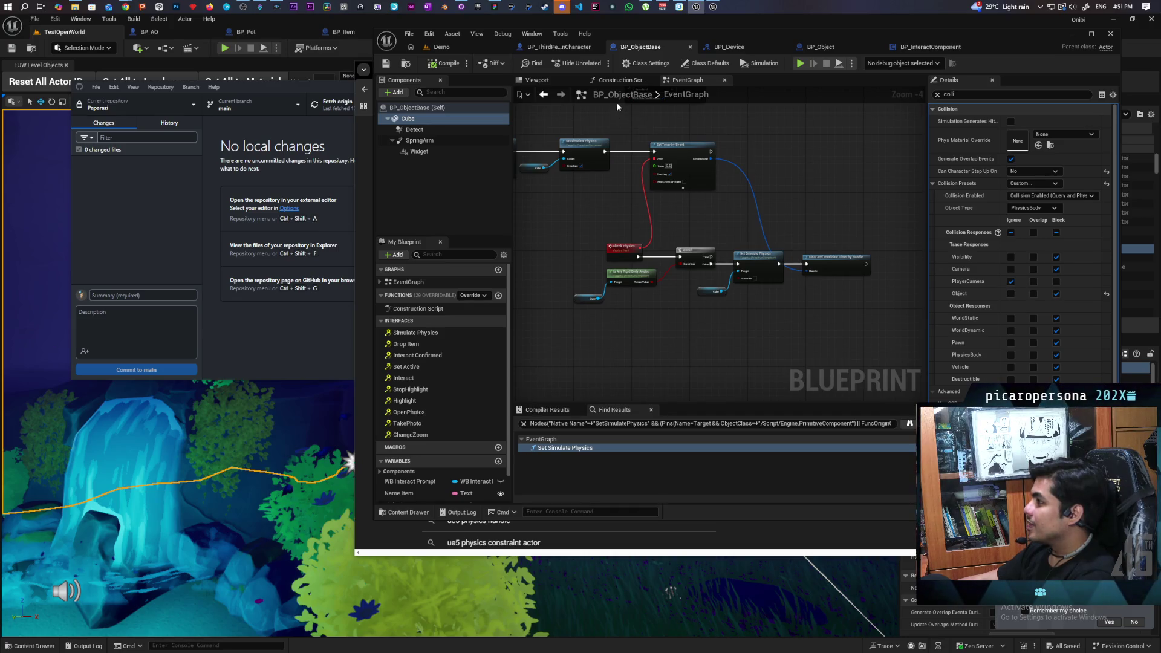
pyautogui.scroll(-3, 684, 158)
pyautogui.scroll(3, 674, 259)
pyautogui.scroll(1, 676, 267)
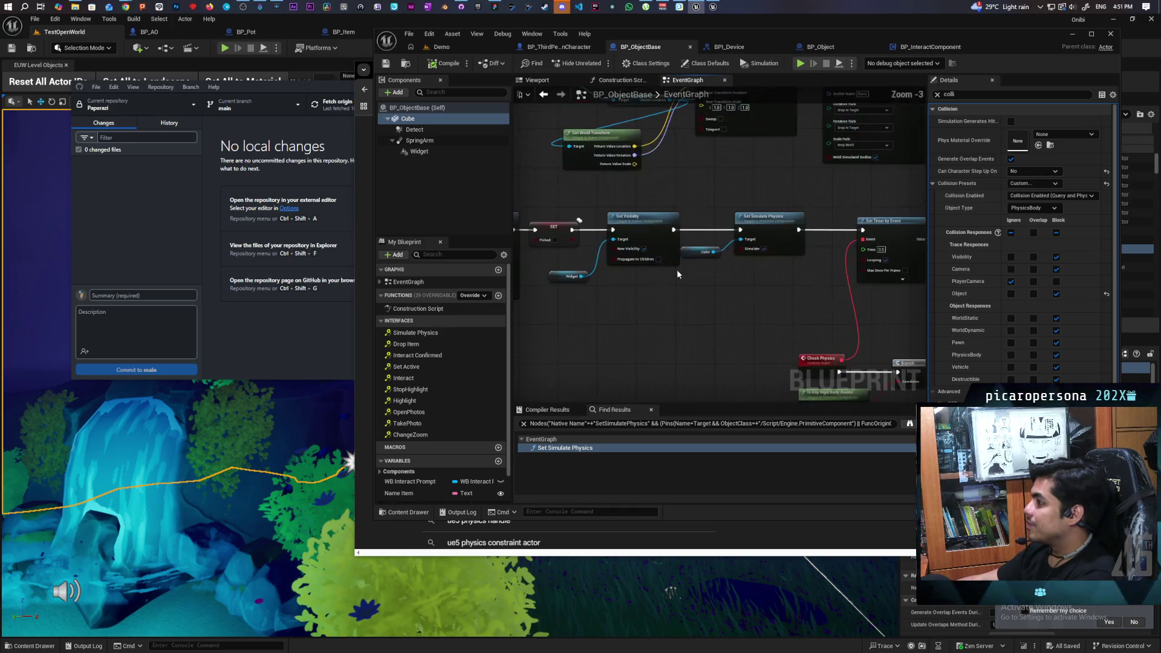
pyautogui.keyDown('alt'); pyautogui.click(711, 233); pyautogui.keyUp('alt')
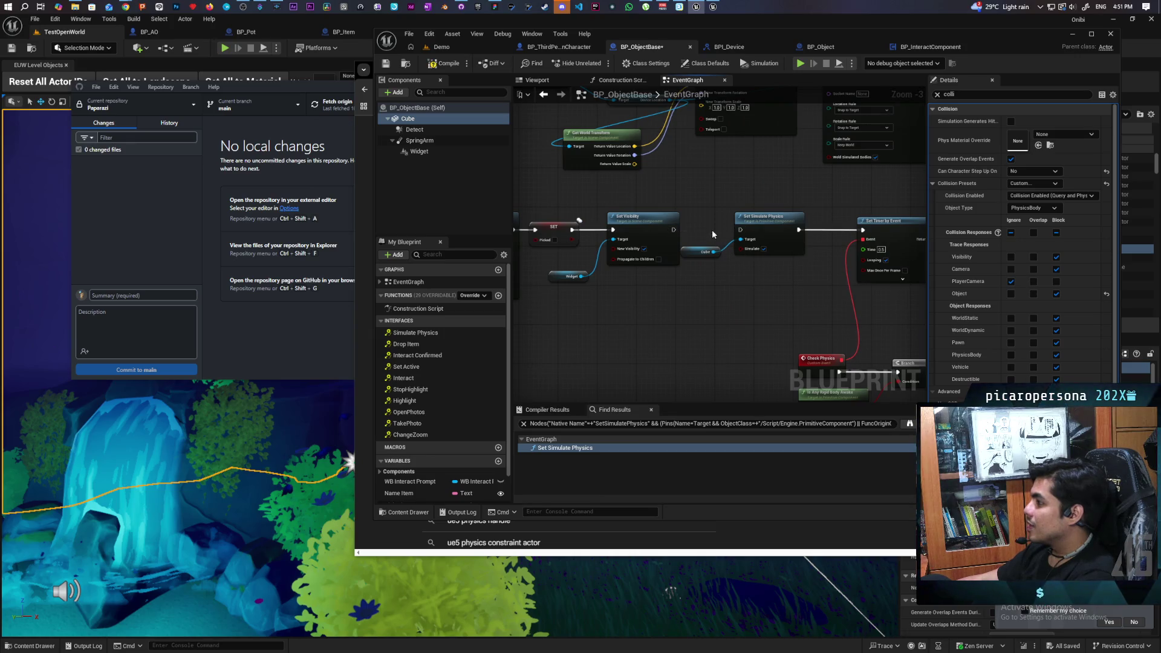
# Wire the Cast node's execution output into Attach Actor To Component
pyautogui.scroll(-2, 713, 196)
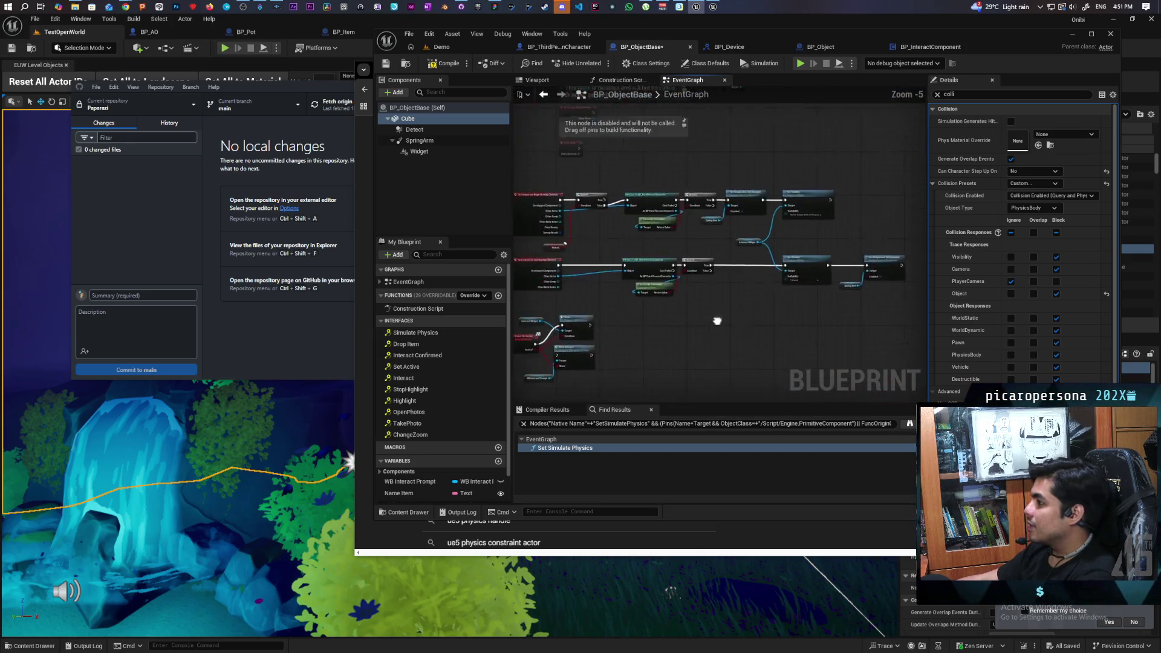
pyautogui.moveTo(715, 213); pyautogui.dragTo(753, 177)
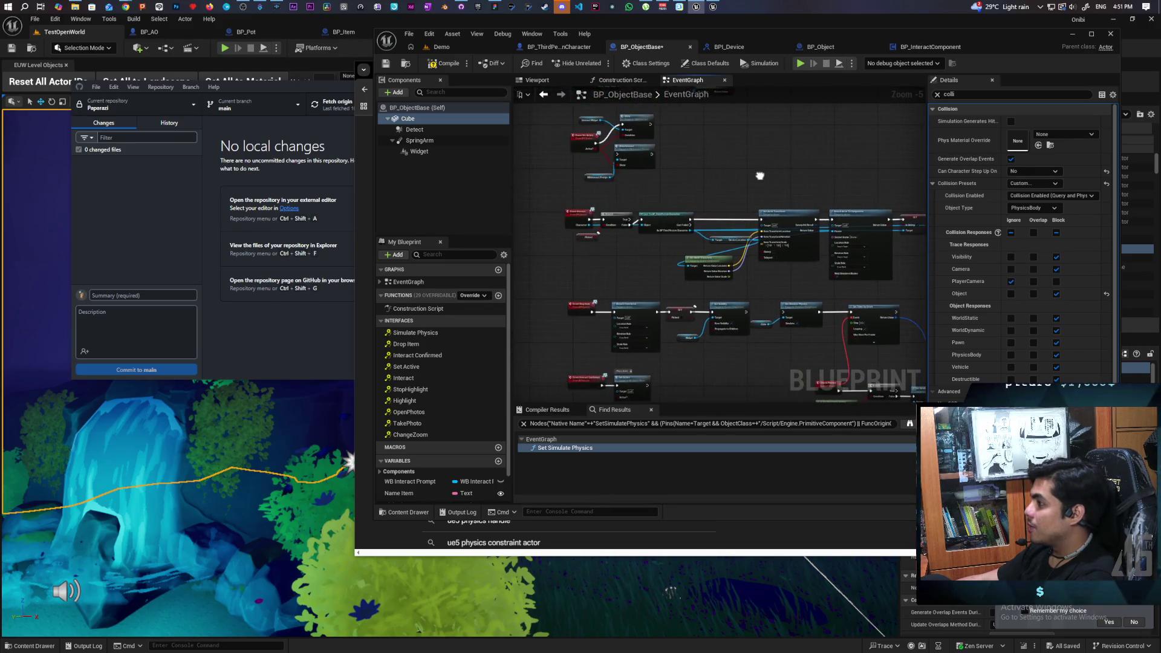
pyautogui.scroll(2, 656, 197)
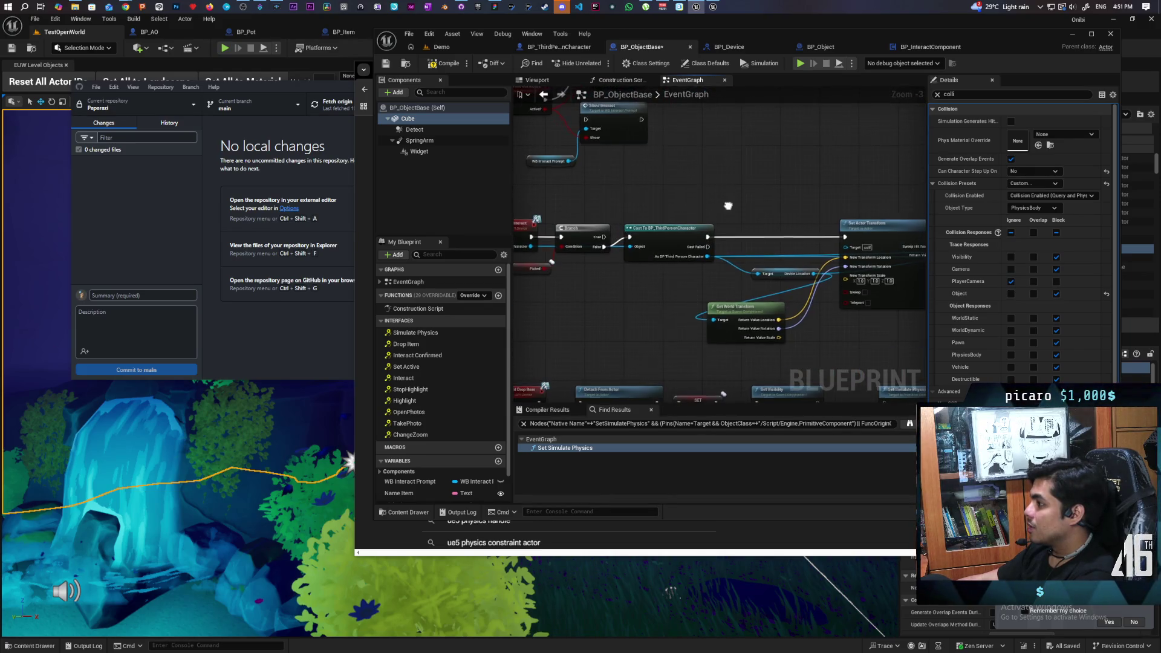
pyautogui.moveTo(622, 210); pyautogui.dragTo(706, 187)
pyautogui.moveTo(536, 209); pyautogui.dragTo(808, 210)
pyautogui.click(713, 260)
pyautogui.moveTo(713, 260)
pyautogui.mouseDown()
pyautogui.moveTo(561, 276)
pyautogui.moveTo(607, 245)
pyautogui.moveTo(743, 255)
pyautogui.moveTo(718, 202)
pyautogui.moveTo(780, 206)
pyautogui.mouseUp()
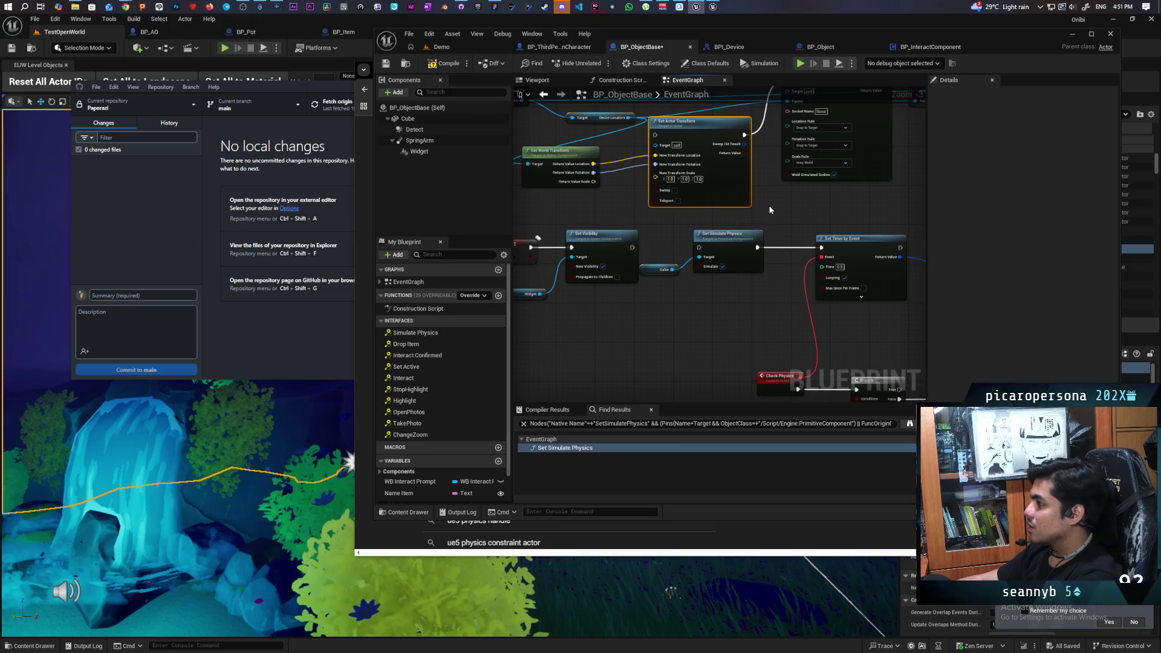
pyautogui.moveTo(777, 213); pyautogui.dragTo(787, 302)
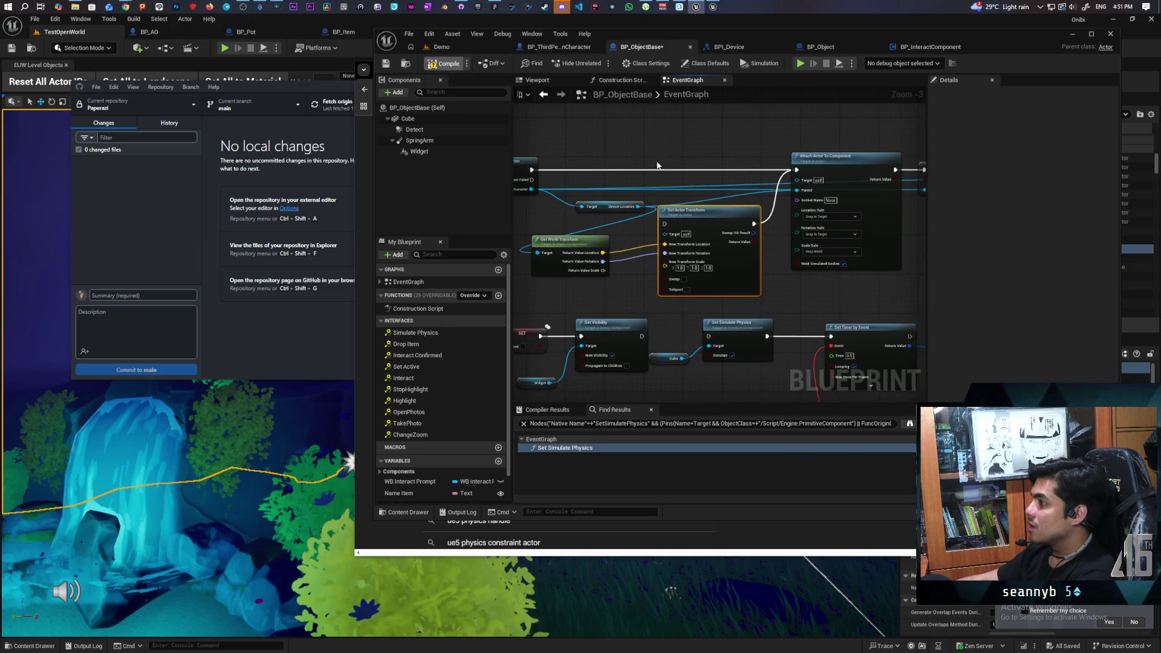
# Compile BP_ObjectBase and redraw the Check Physics delegate wire into Set Timer by Event's Event input
pyautogui.press('F7')
pyautogui.moveTo(793, 375)
pyautogui.mouseDown()
pyautogui.moveTo(778, 289)
pyautogui.moveTo(718, 228)
pyautogui.moveTo(723, 236)
pyautogui.mouseUp()
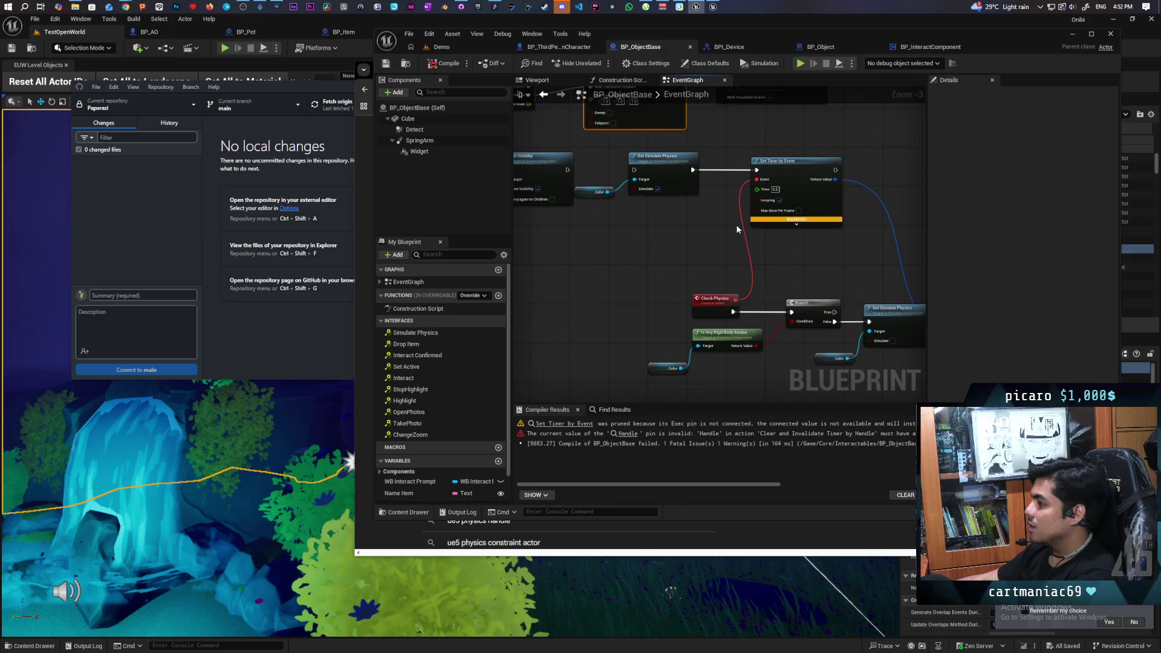
pyautogui.click(440, 67)
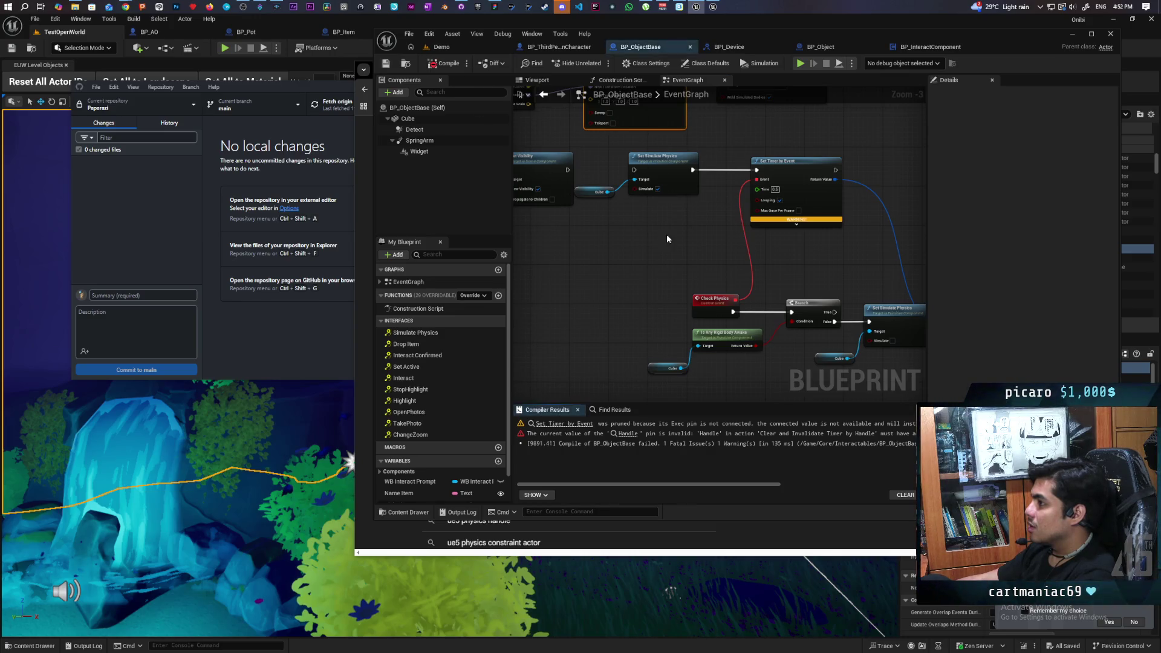
pyautogui.keyDown('alt'); pyautogui.click(751, 254); pyautogui.keyUp('alt')
pyautogui.click(442, 65)
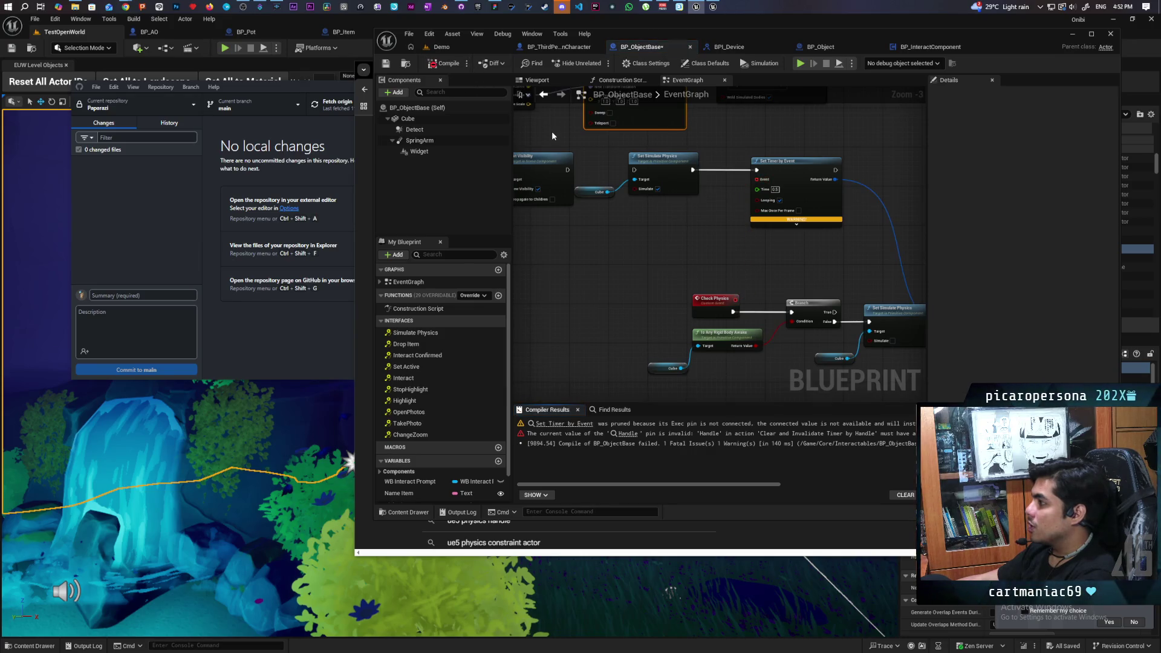
pyautogui.moveTo(735, 299); pyautogui.dragTo(758, 181)
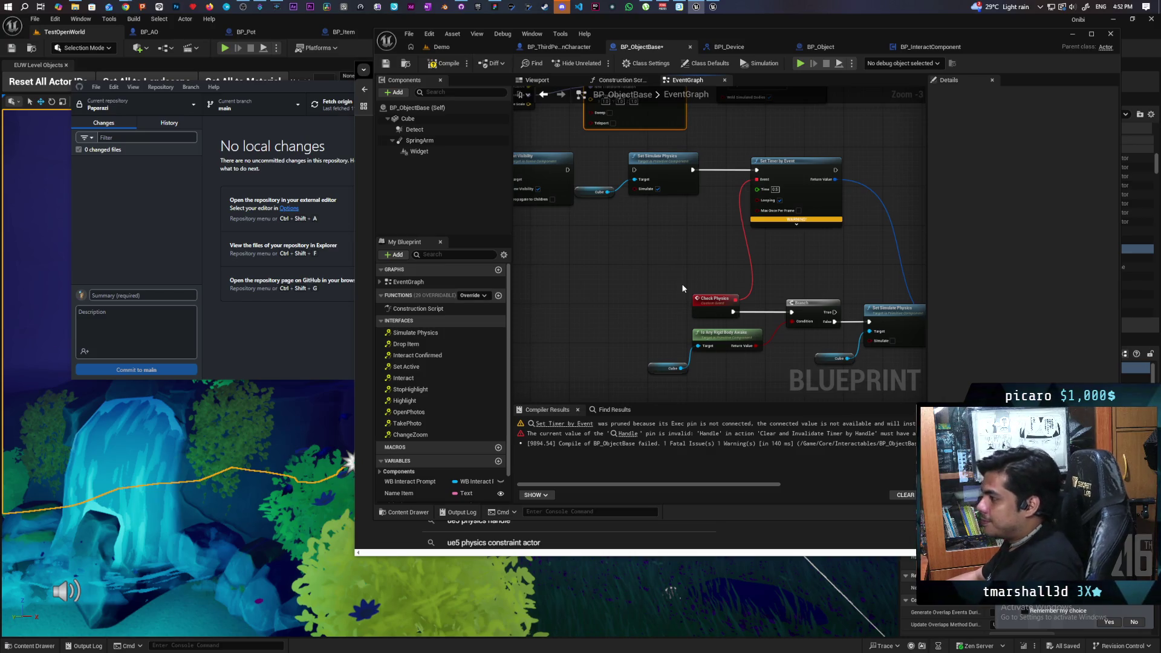
# Inspect the Set Timer by Event node's context options without changing anything
pyautogui.moveTo(601, 281); pyautogui.dragTo(644, 303)
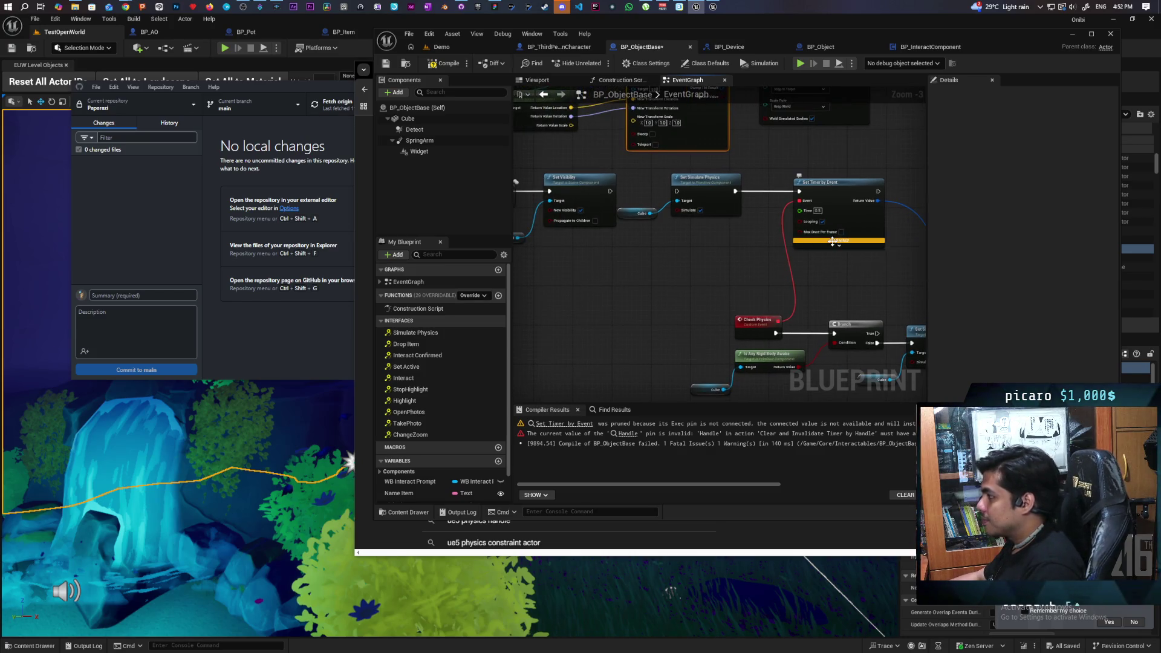
pyautogui.rightClick(845, 206)
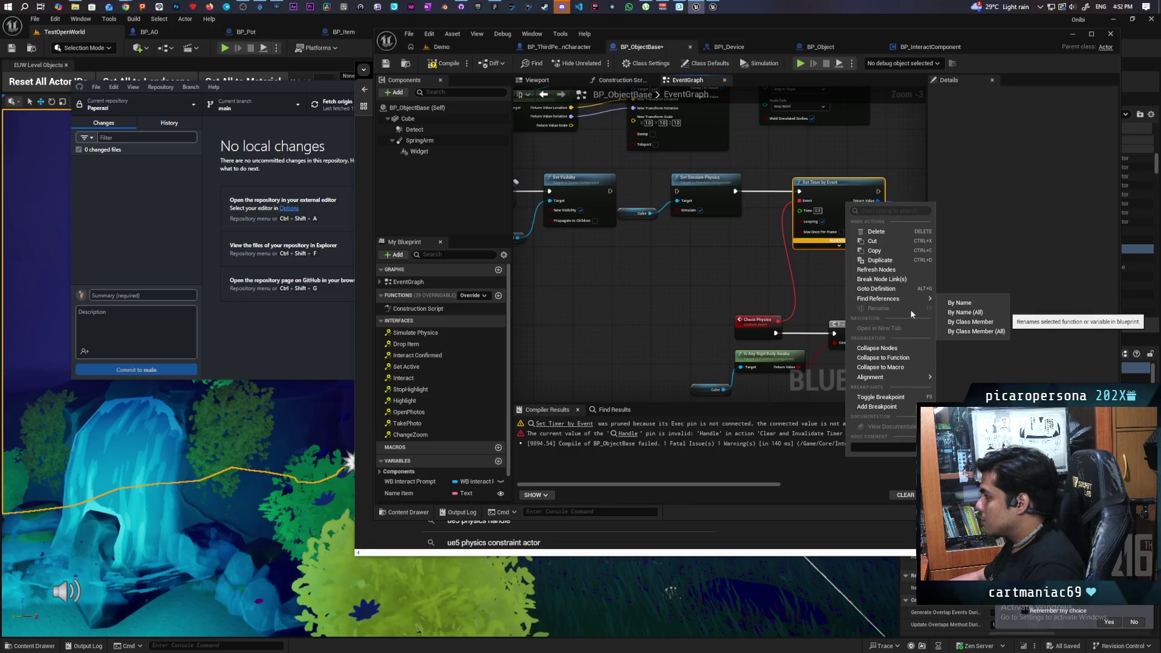
pyautogui.click(718, 267)
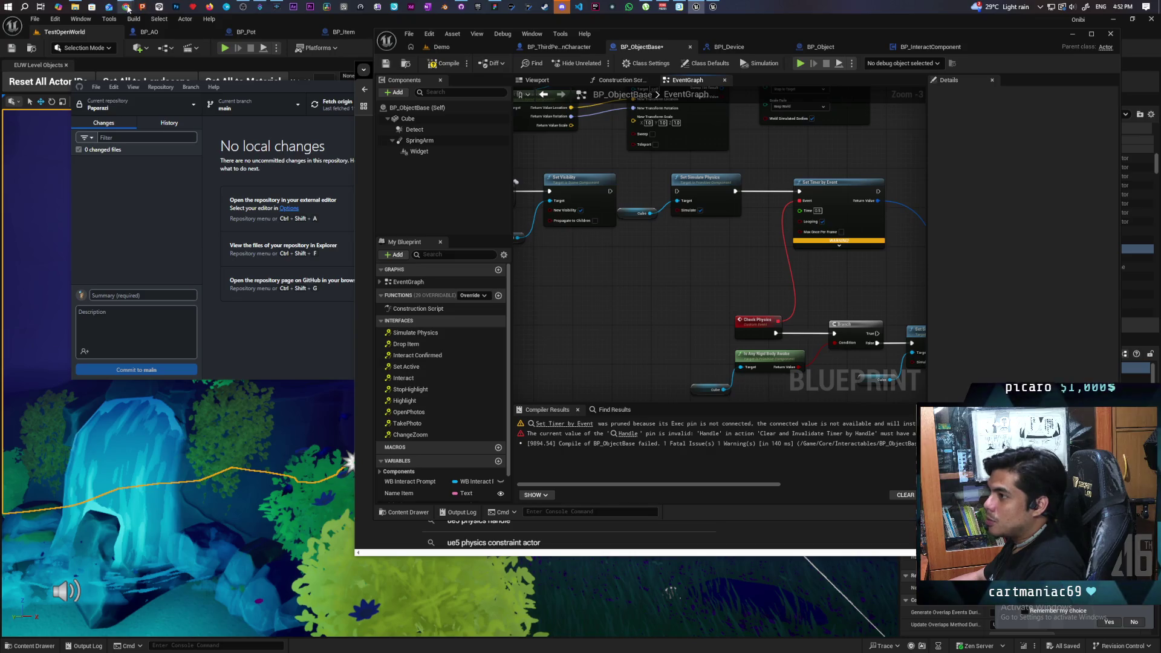
# In Chrome, search Google for 'shortcut to disable node in ue5'
pyautogui.moveTo(125, 7)
pyautogui.click(647, 48)
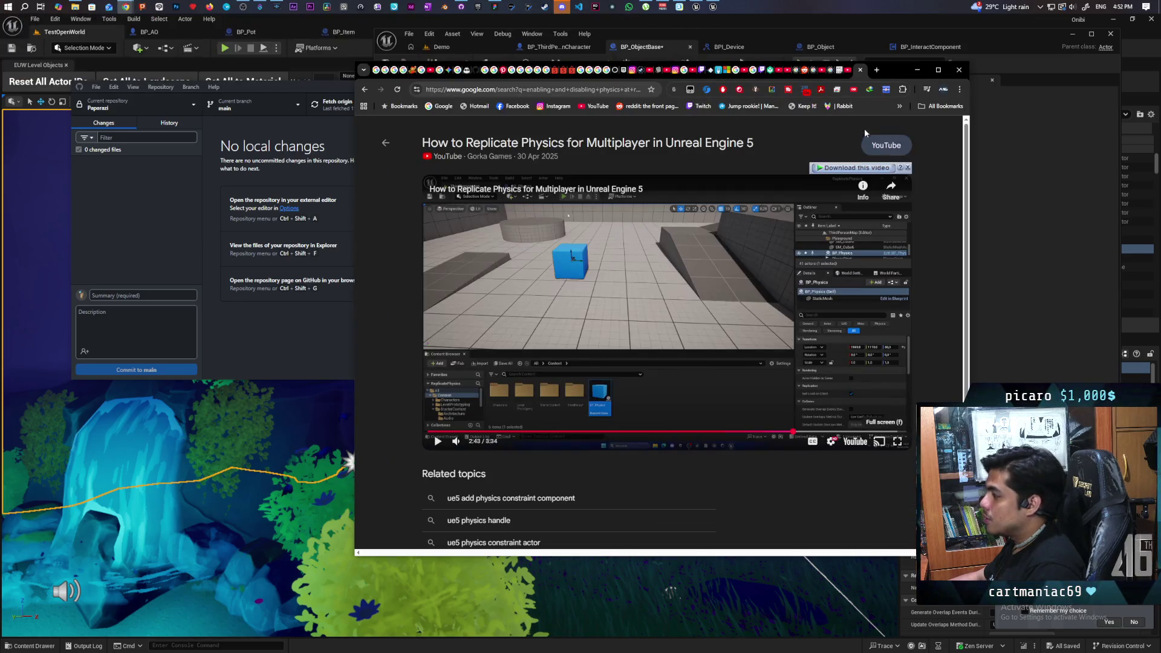
pyautogui.click(634, 88)
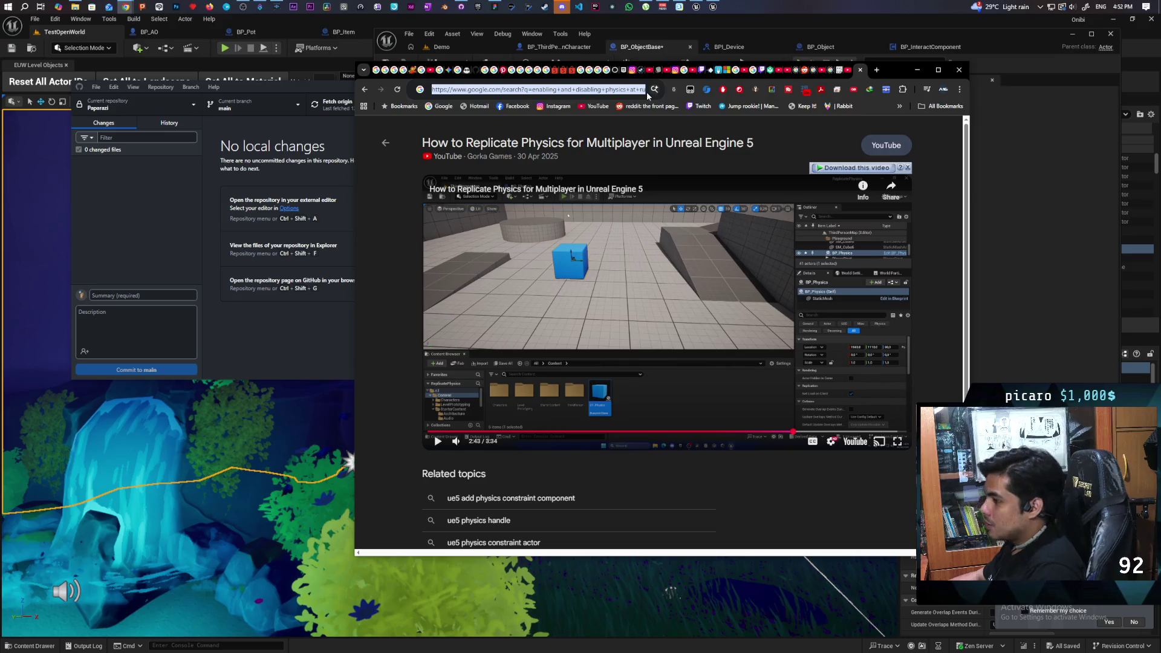
pyautogui.write('shortcut to ')
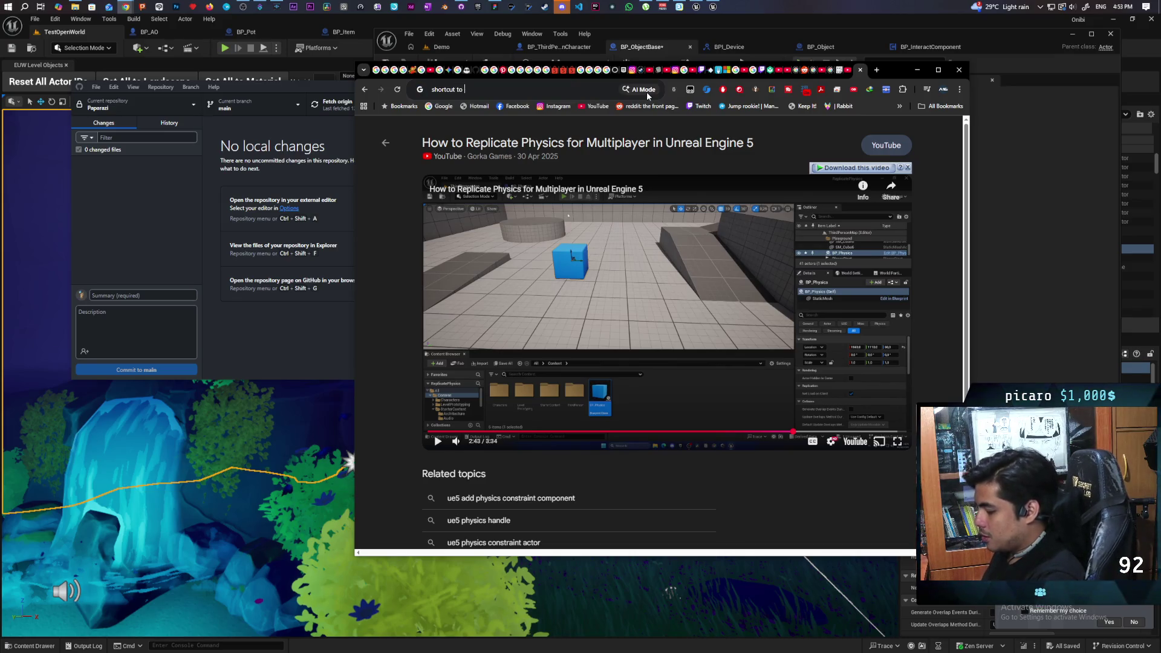
pyautogui.write('disable node in ue5')
pyautogui.press('Return')
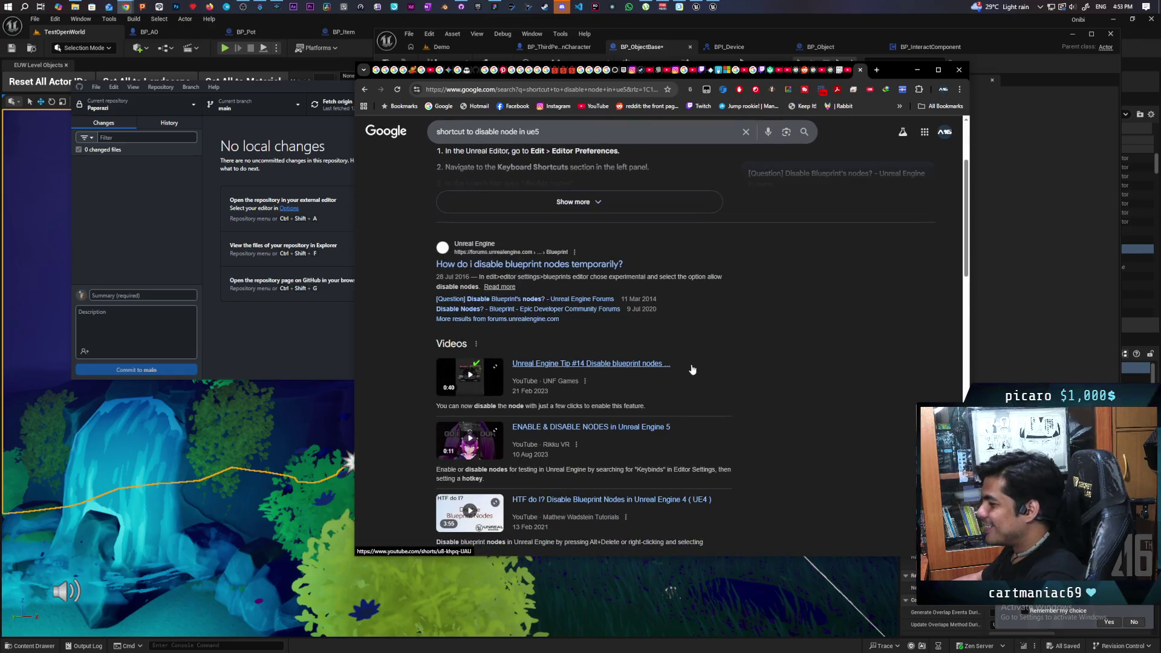
# Play the 'Disable Blueprint Nodes' video result fullscreen
pyautogui.scroll(-2, 720, 365)
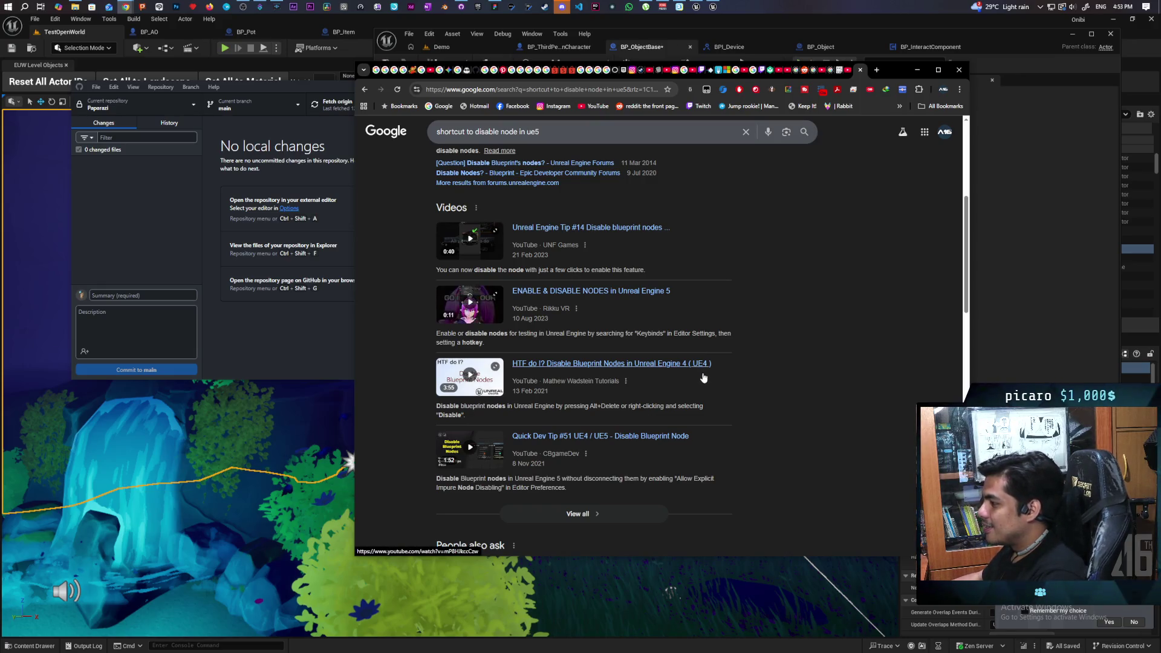
pyautogui.click(618, 366)
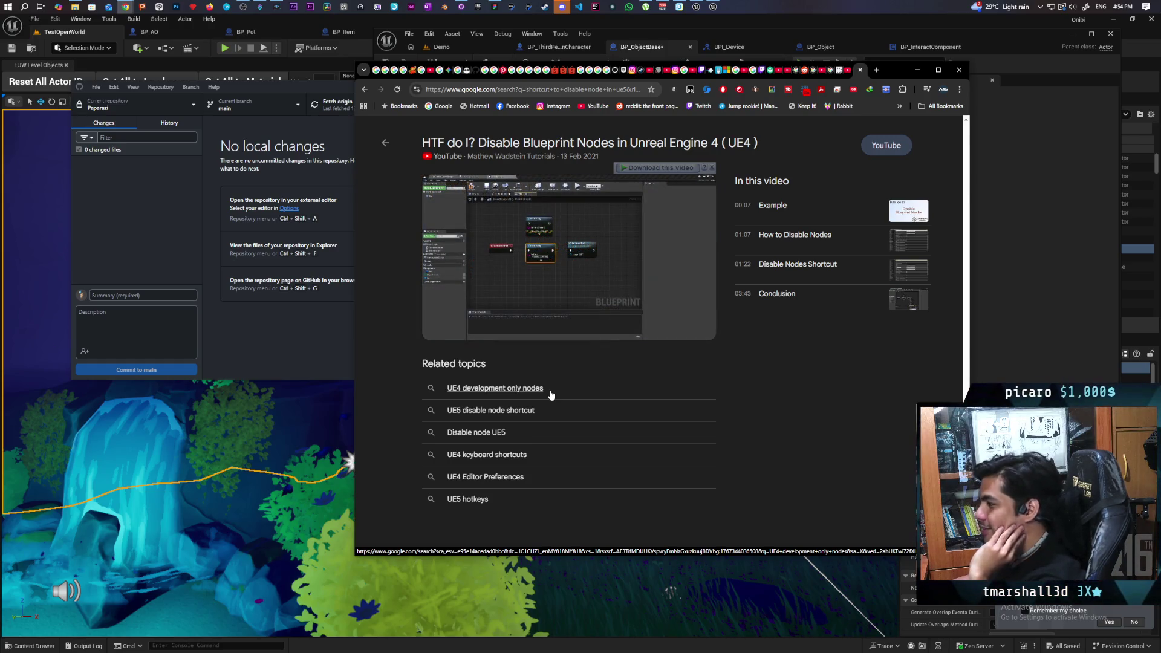
pyautogui.click(701, 332)
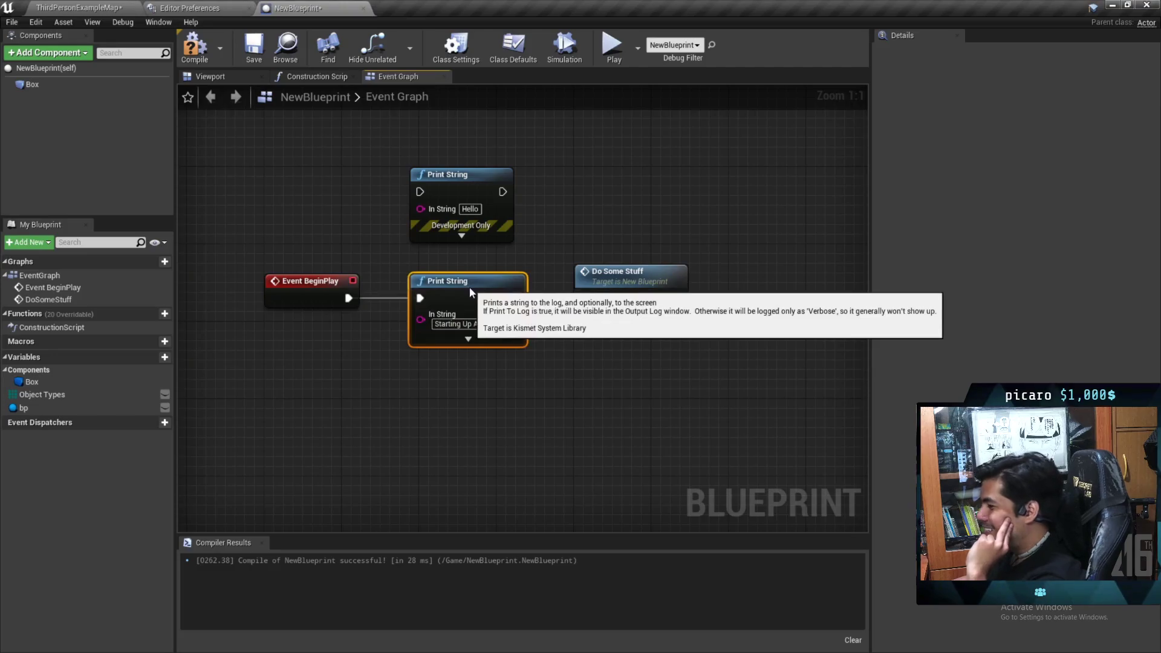
# Watch the disable-nodes tutorial fullscreen up to 1:51
pyautogui.moveTo(516, 342)
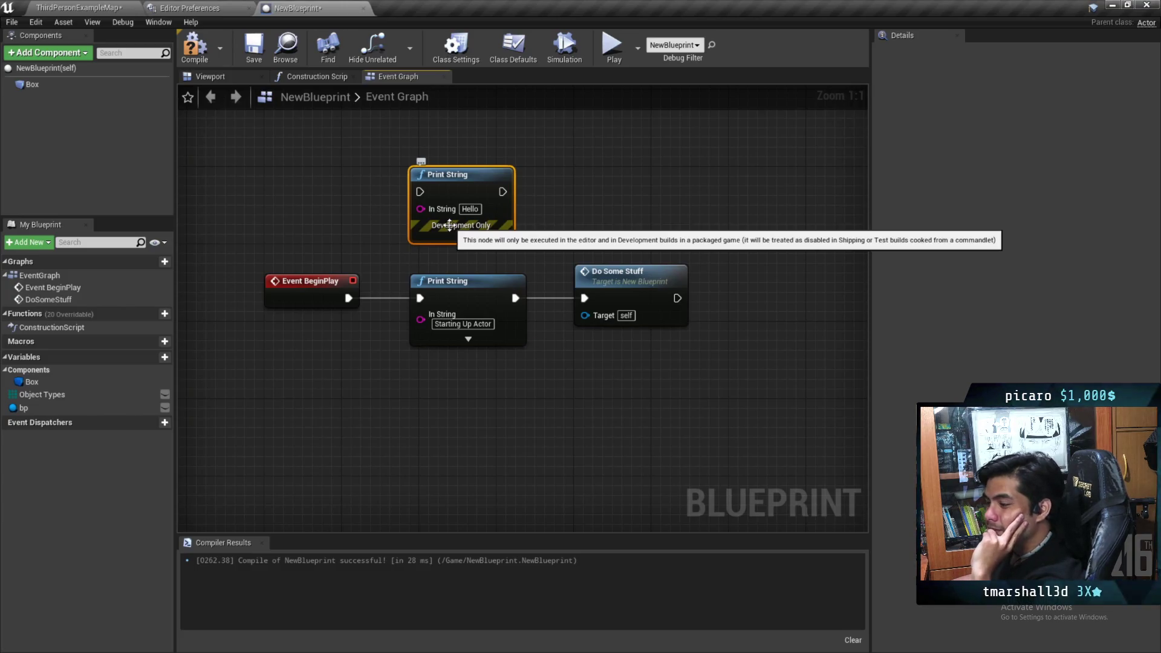
pyautogui.moveTo(509, 440)
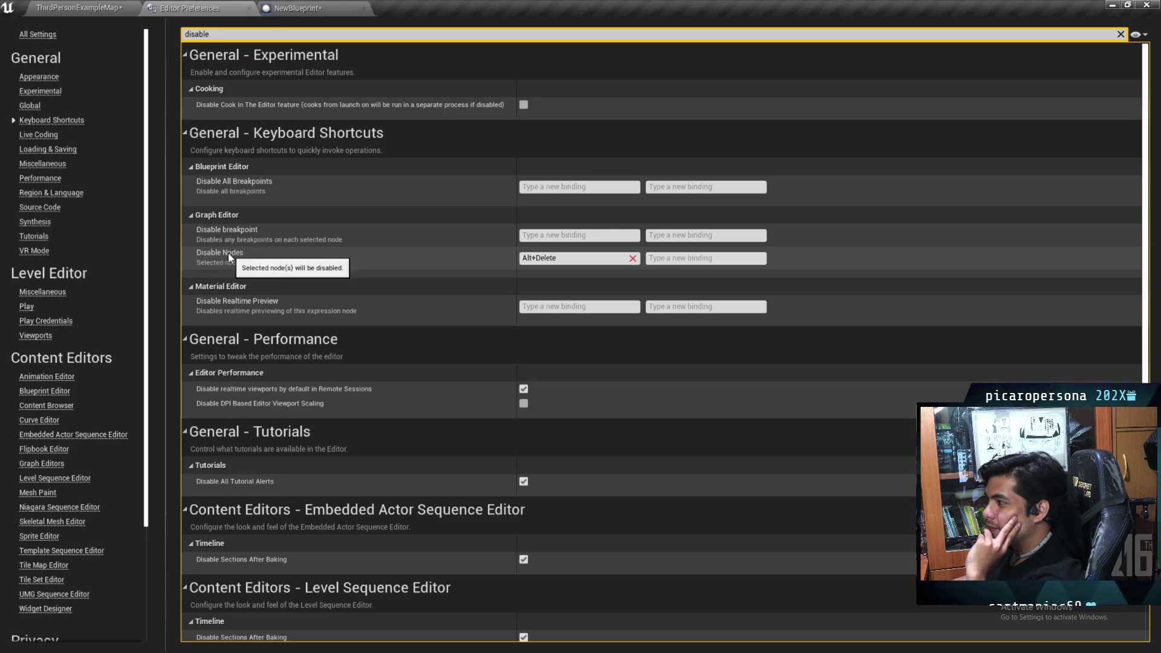
pyautogui.moveTo(445, 319)
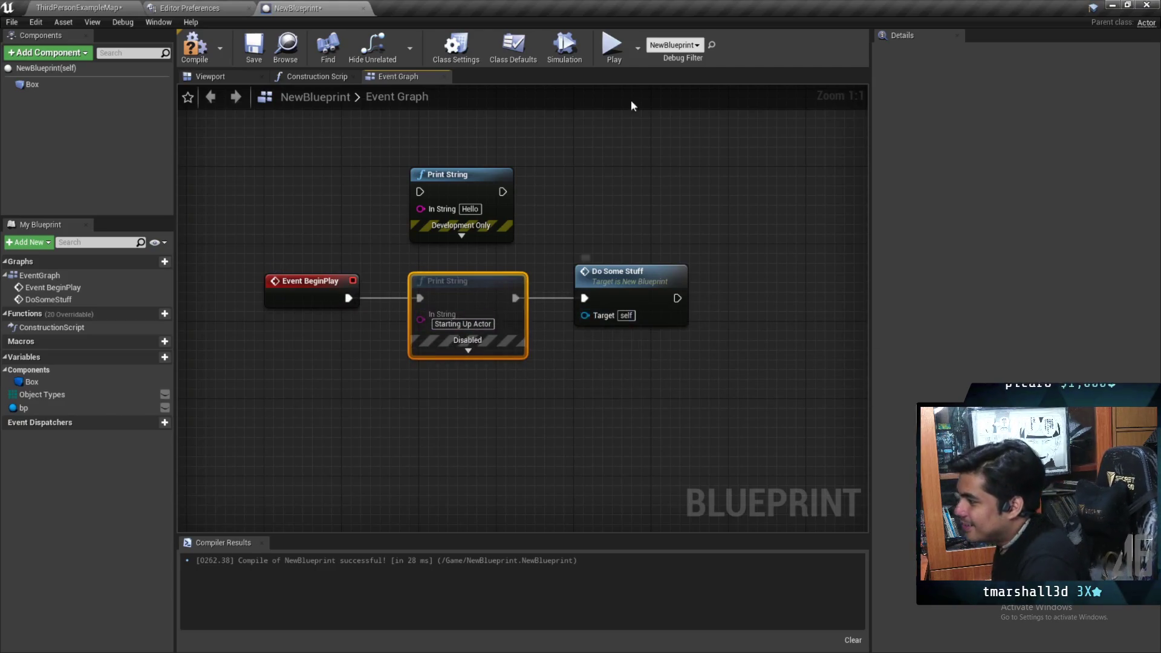
pyautogui.click(612, 46)
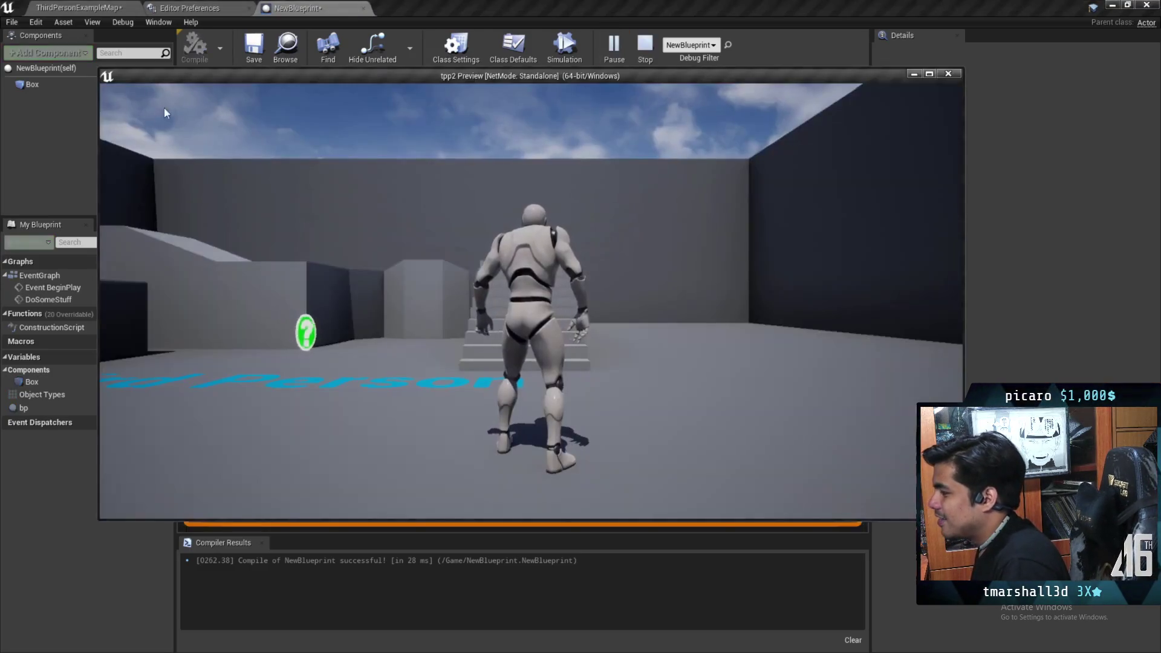
pyautogui.moveTo(568, 376)
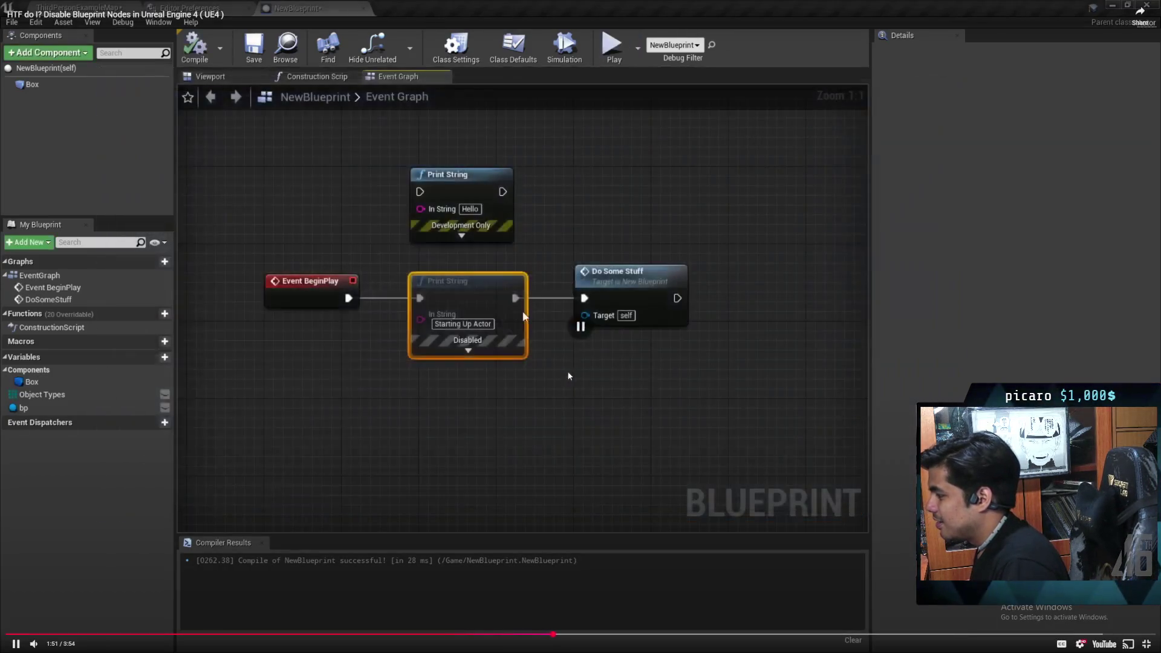
# Leave fullscreen, return to Unreal, and recompile BP_ObjectBase
pyautogui.click(1147, 643)
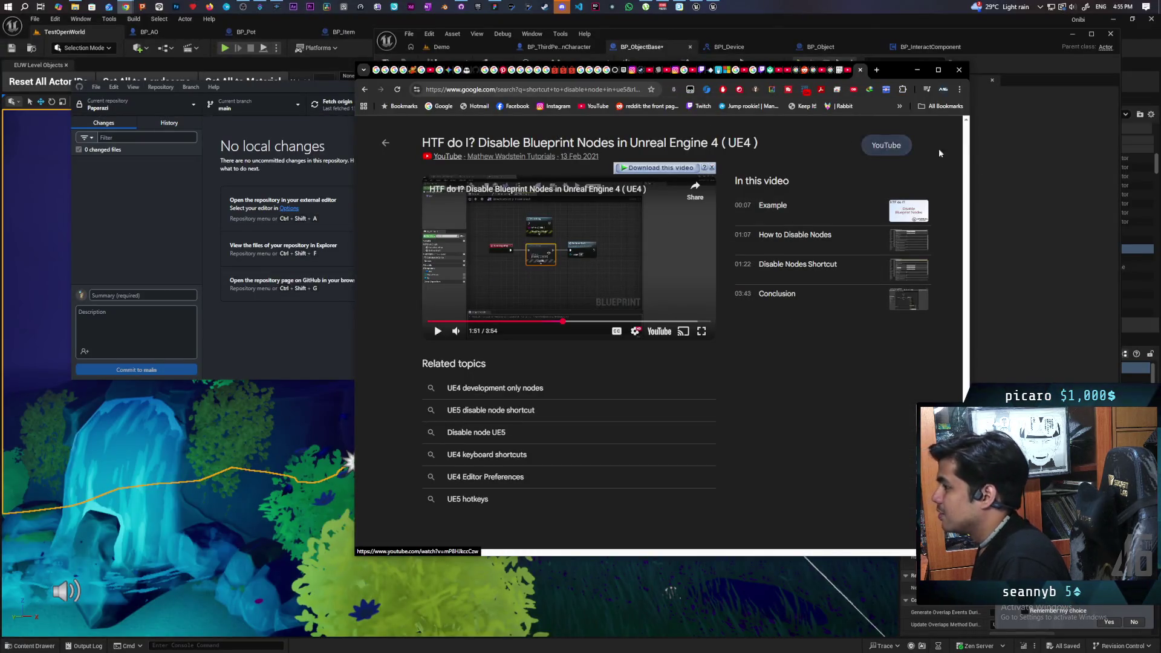
pyautogui.click(1036, 156)
pyautogui.click(444, 63)
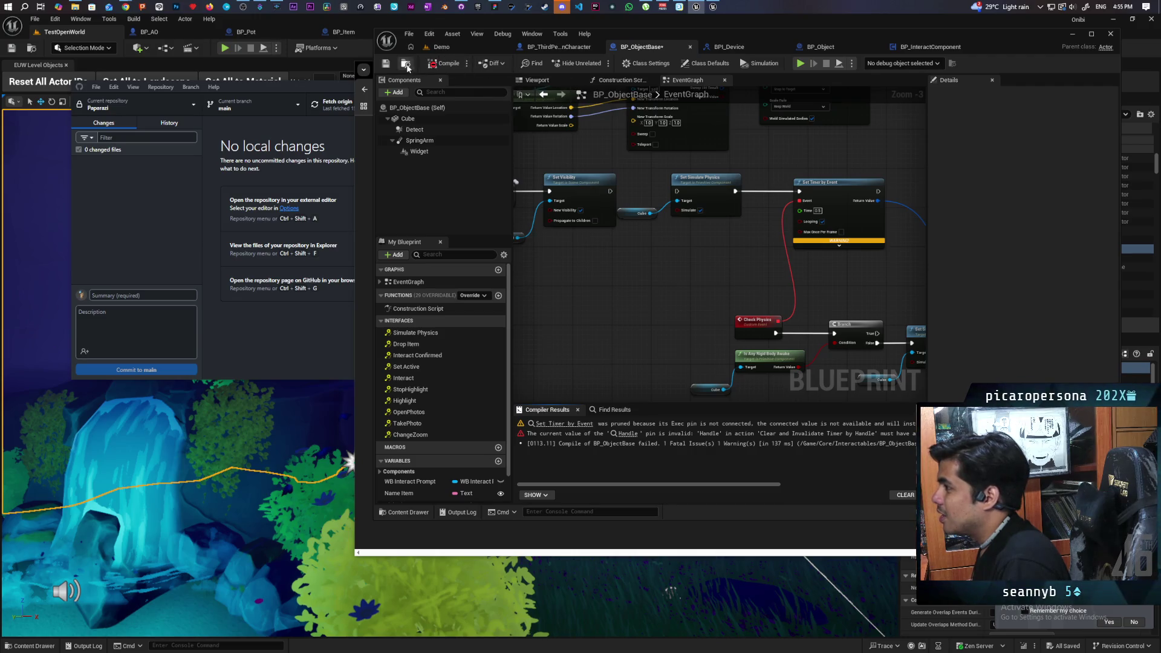
# Open Editor Preferences and search for 'short' to list shortcut settings
pyautogui.click(429, 33)
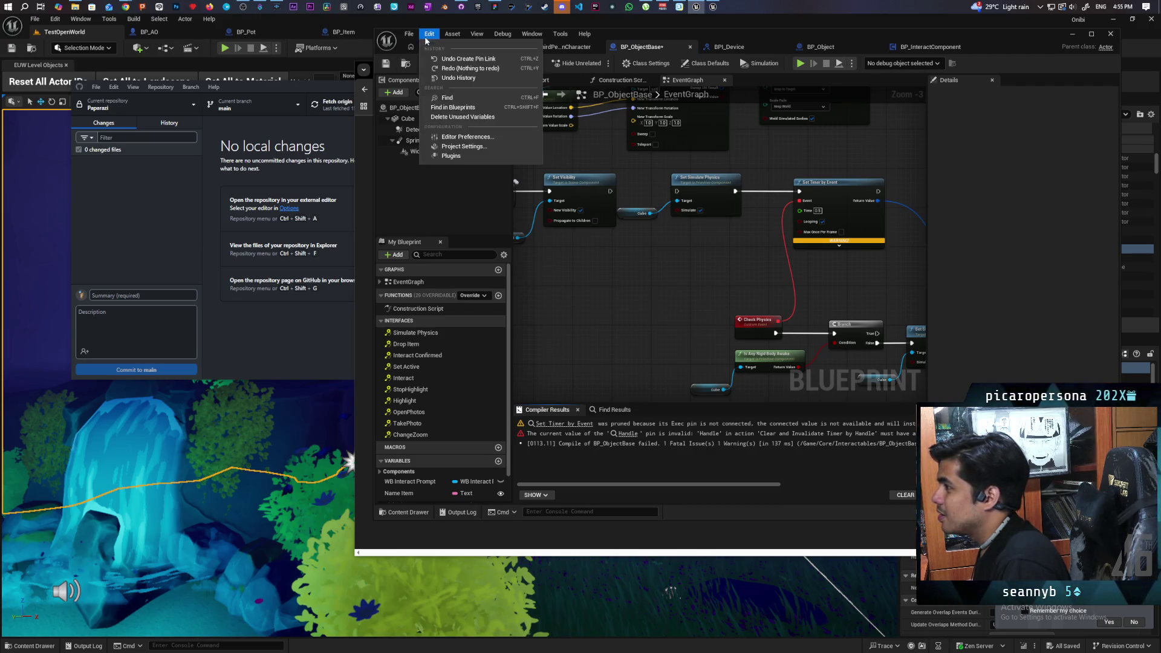
pyautogui.click(469, 137)
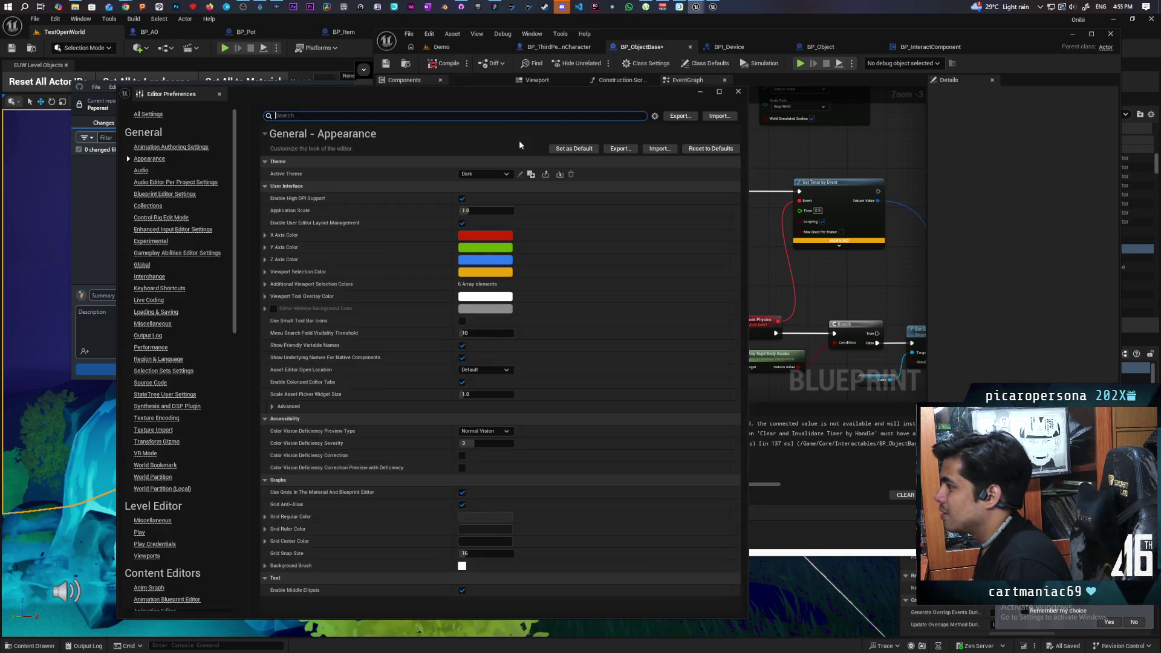
pyautogui.write('short')
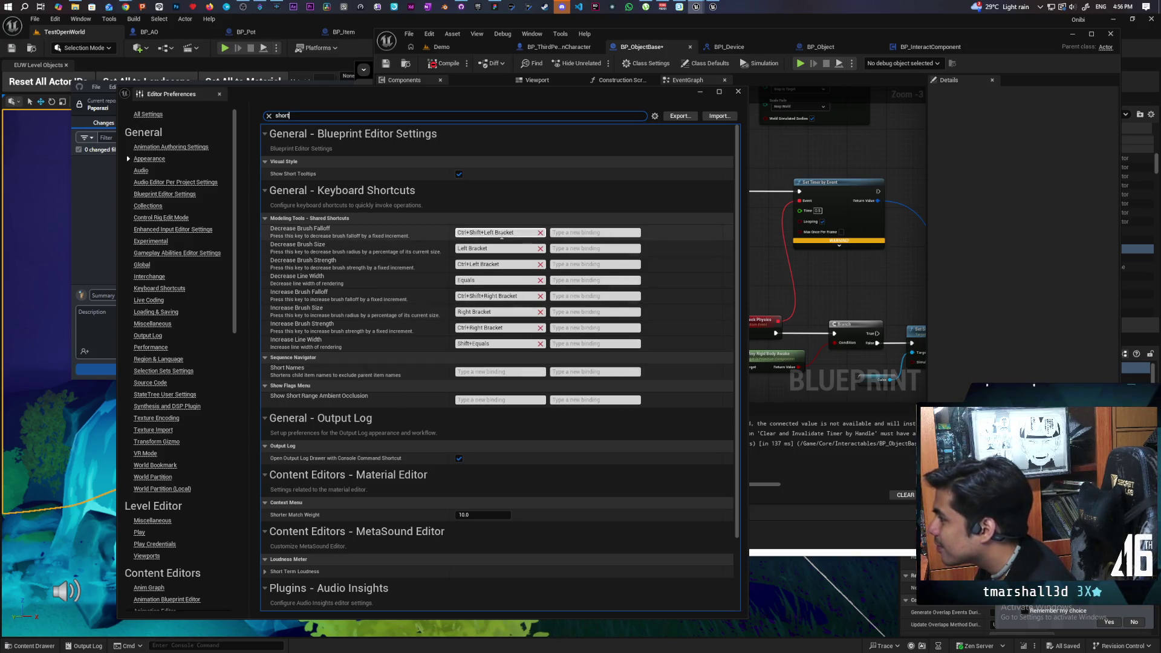
# Collapse and re-expand Modeling Tools - Shared Shortcuts, then bring the Chrome tutorial back
pyautogui.click(264, 218)
pyautogui.click(265, 217)
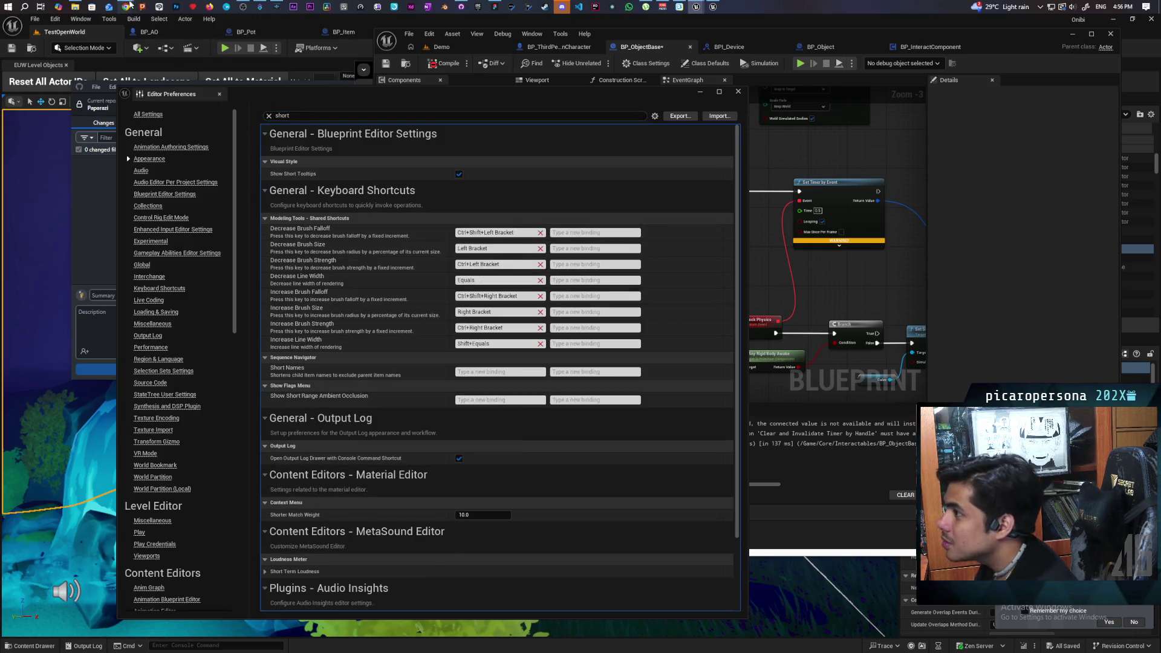
pyautogui.moveTo(127, 6)
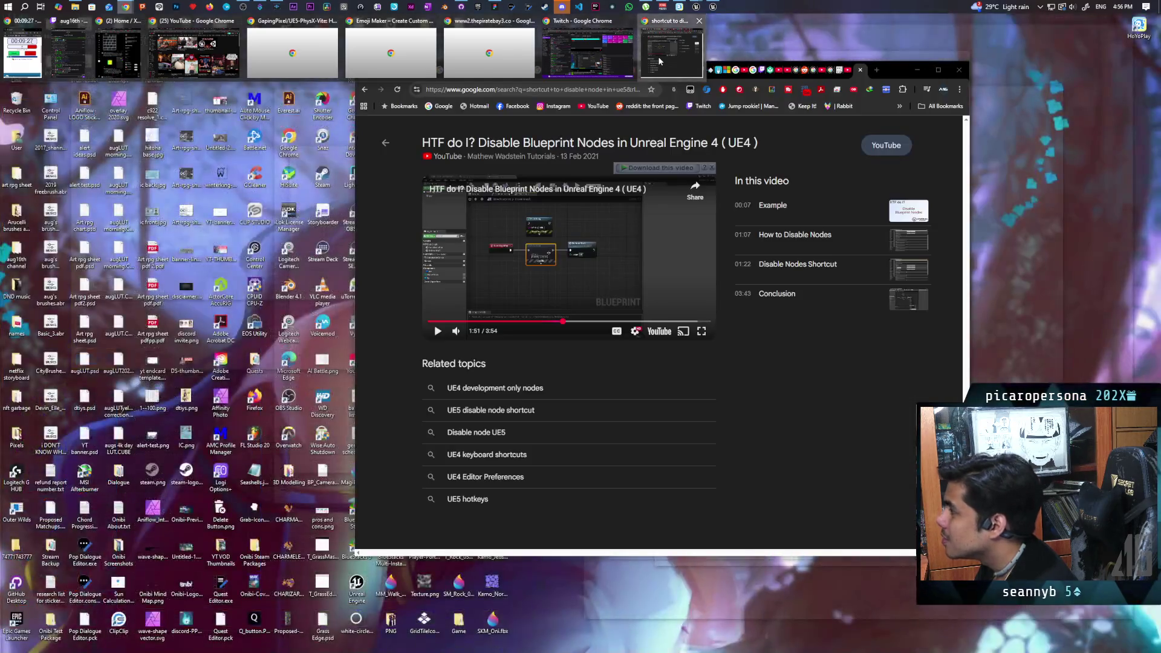
pyautogui.click(671, 47)
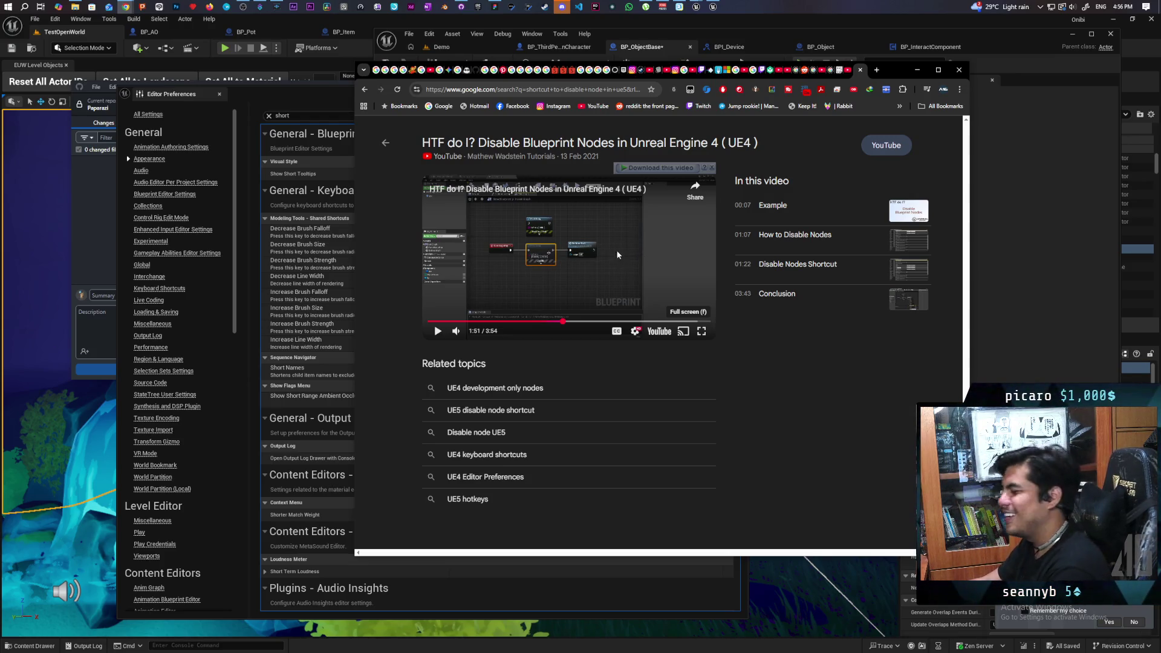
# Maximize Chrome, watch the tutorial fullscreen to 2:15 on the Enable/Disable Nodes bindings, then return to Unreal
pyautogui.doubleClick(887, 69)
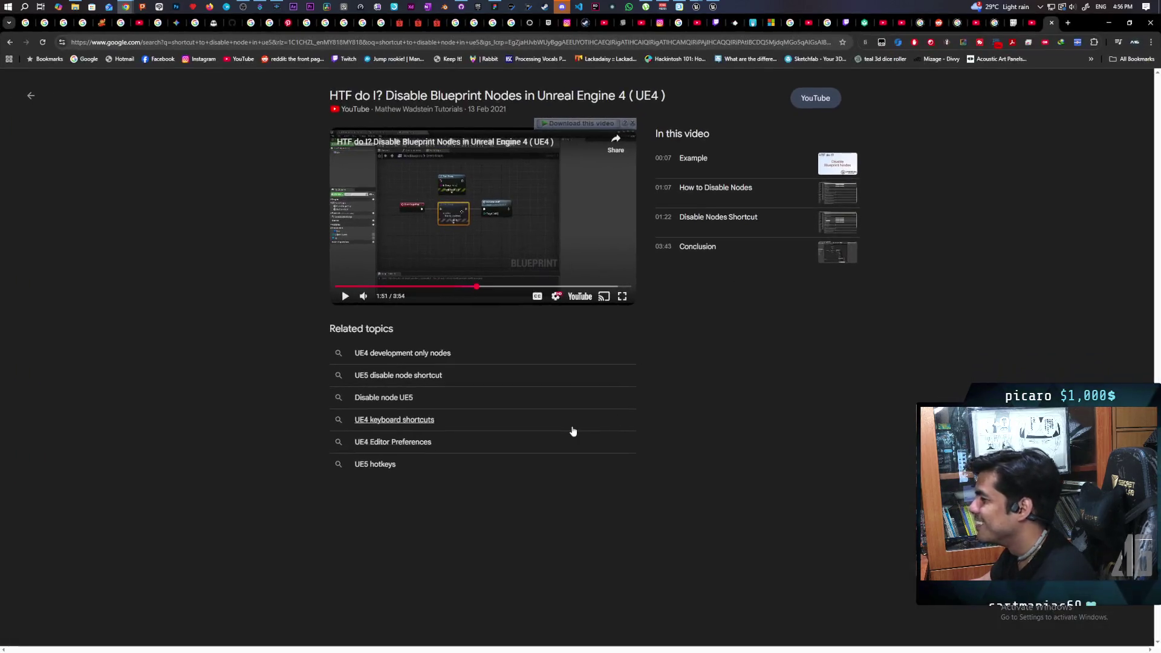
pyautogui.click(623, 298)
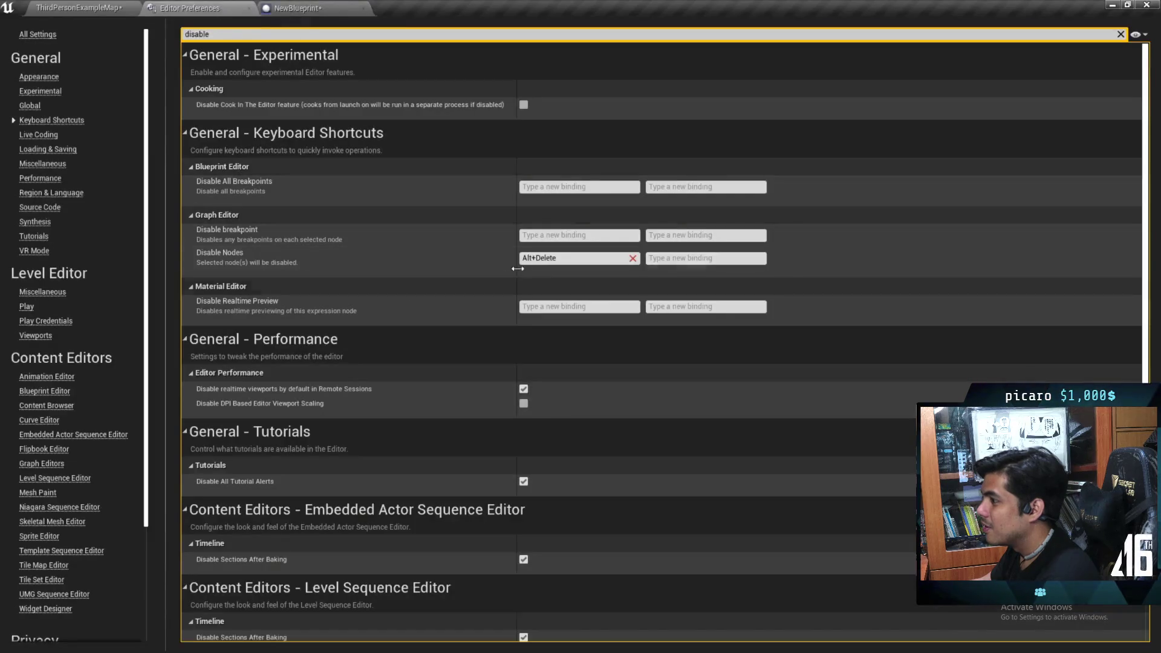
pyautogui.moveTo(404, 421)
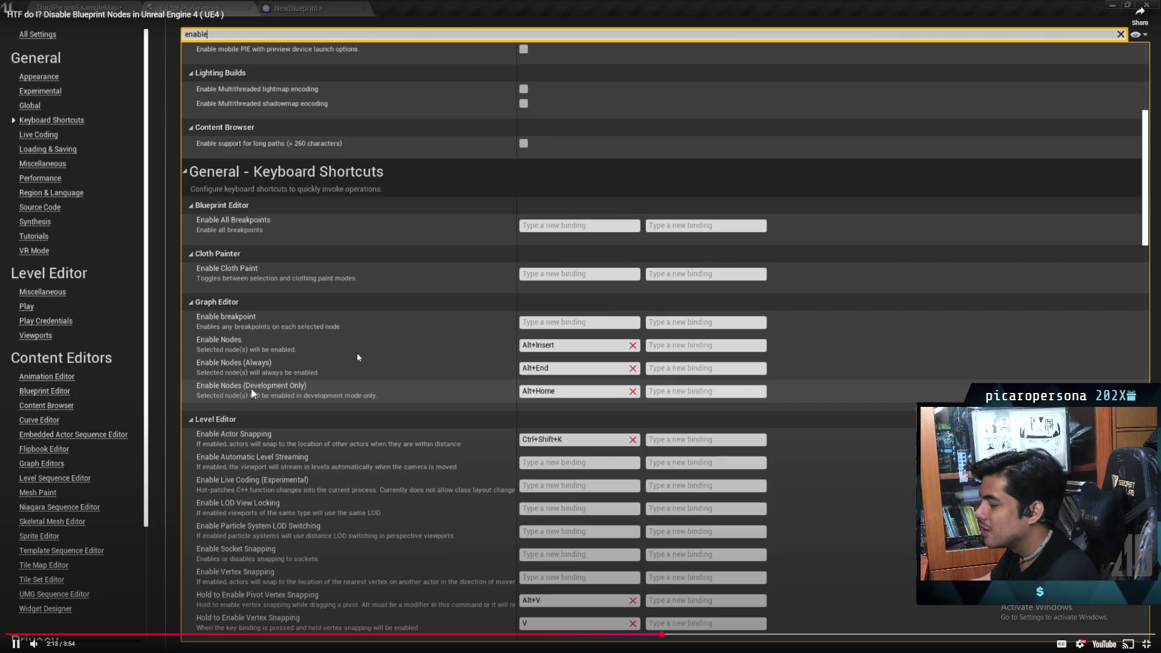
pyautogui.press('space')
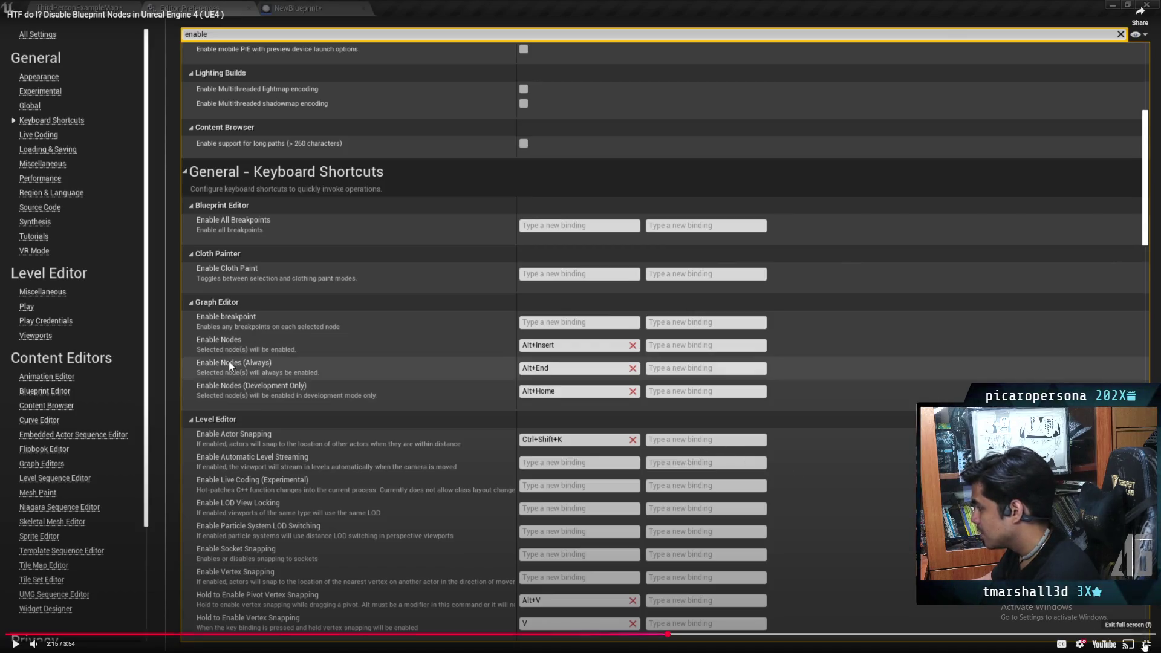
pyautogui.press('Escape')
pyautogui.click(712, 7)
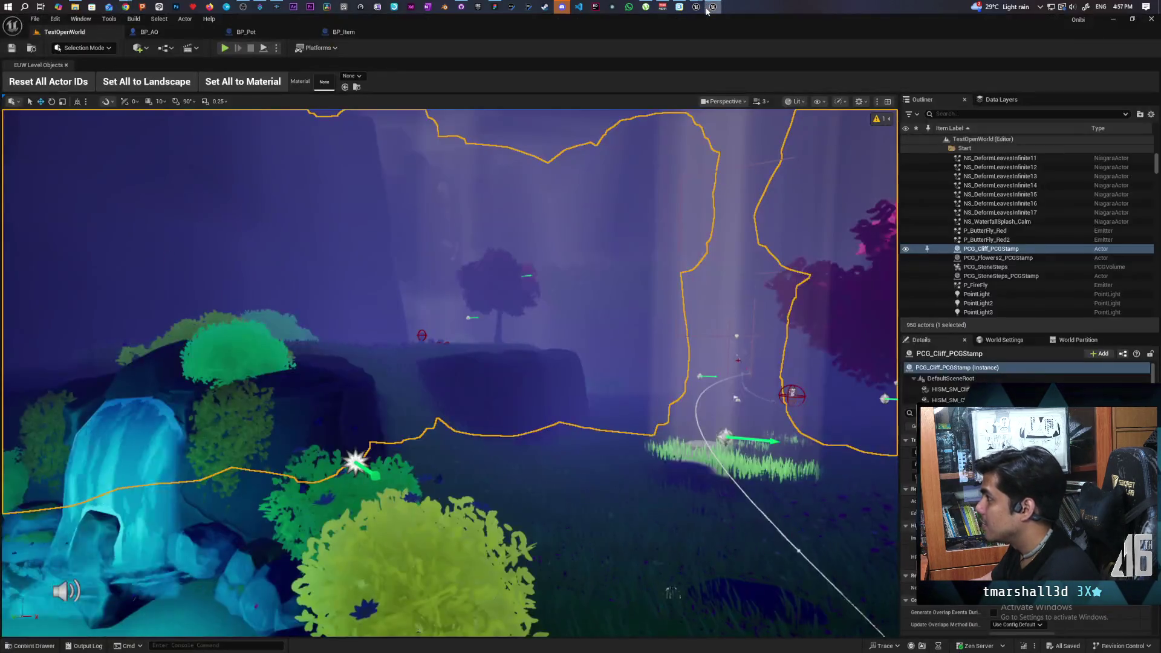
# Minimize Editor Preferences and select the Set Timer by Event node in the graph
pyautogui.moveTo(701, 8)
pyautogui.click(734, 51)
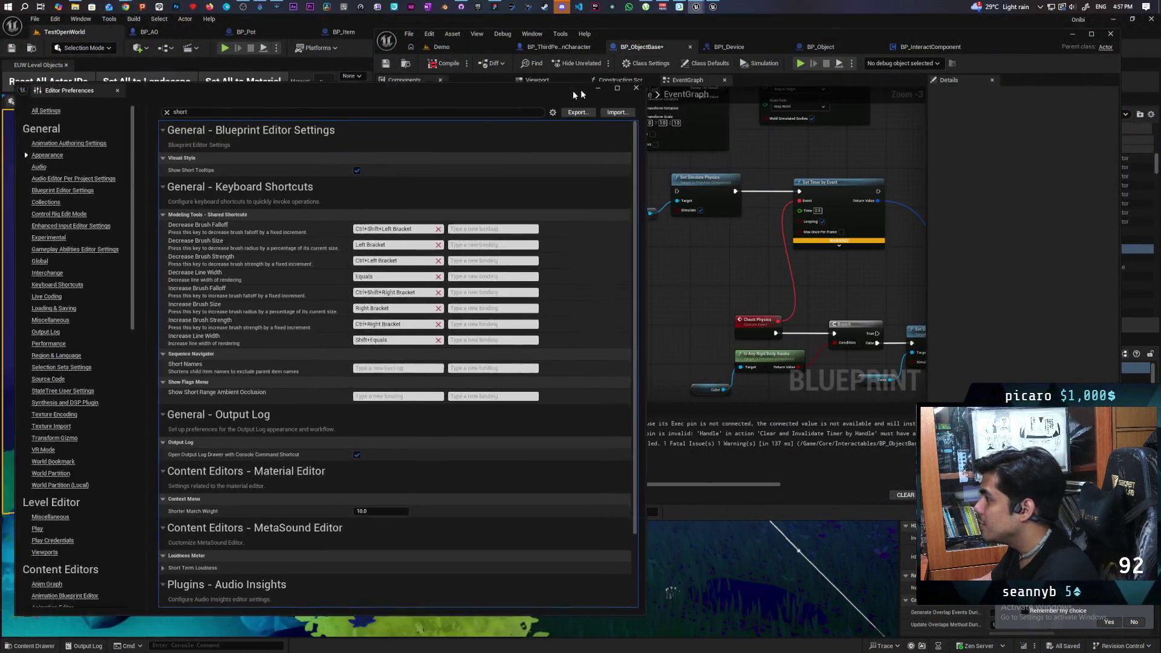
pyautogui.click(568, 91)
pyautogui.click(755, 237)
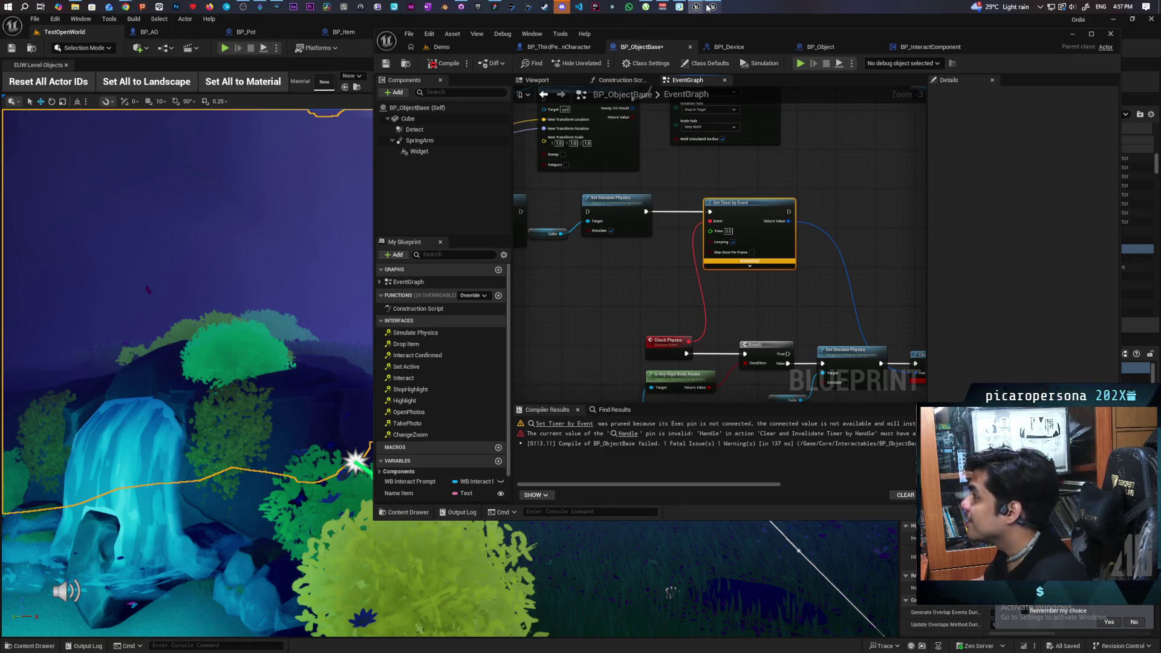
# Filter Editor Preferences for 'disable' and bind a keyboard shortcut to Graph Editor's Disable Nodes
pyautogui.moveTo(701, 8)
pyautogui.click(745, 45)
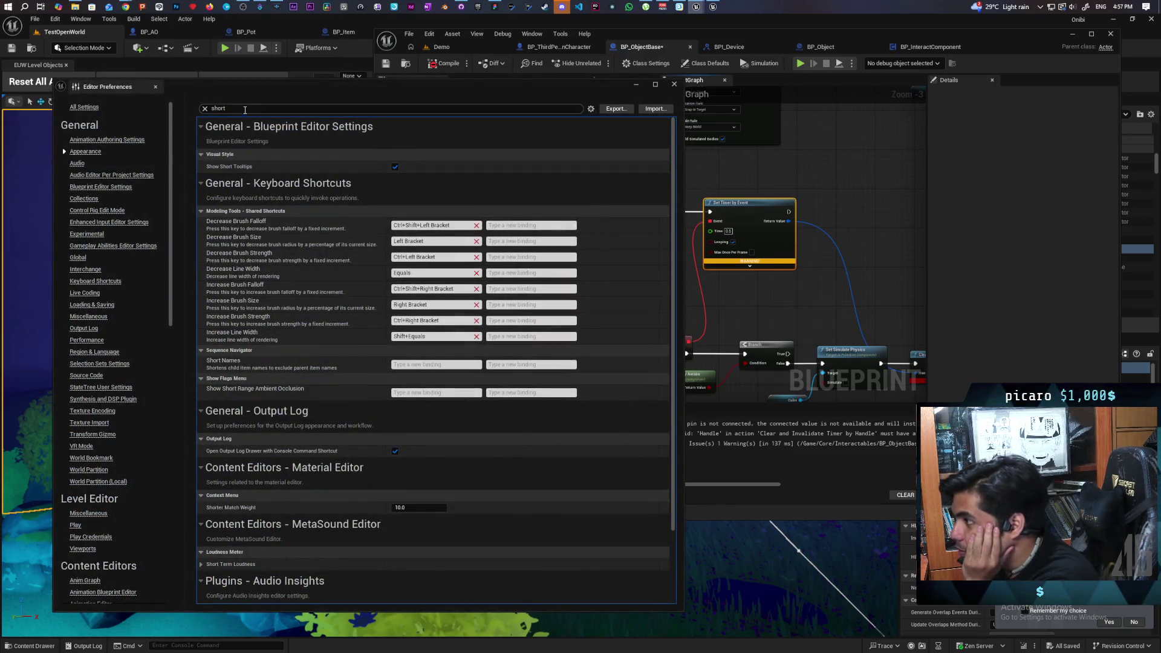
pyautogui.press('BackSpace')
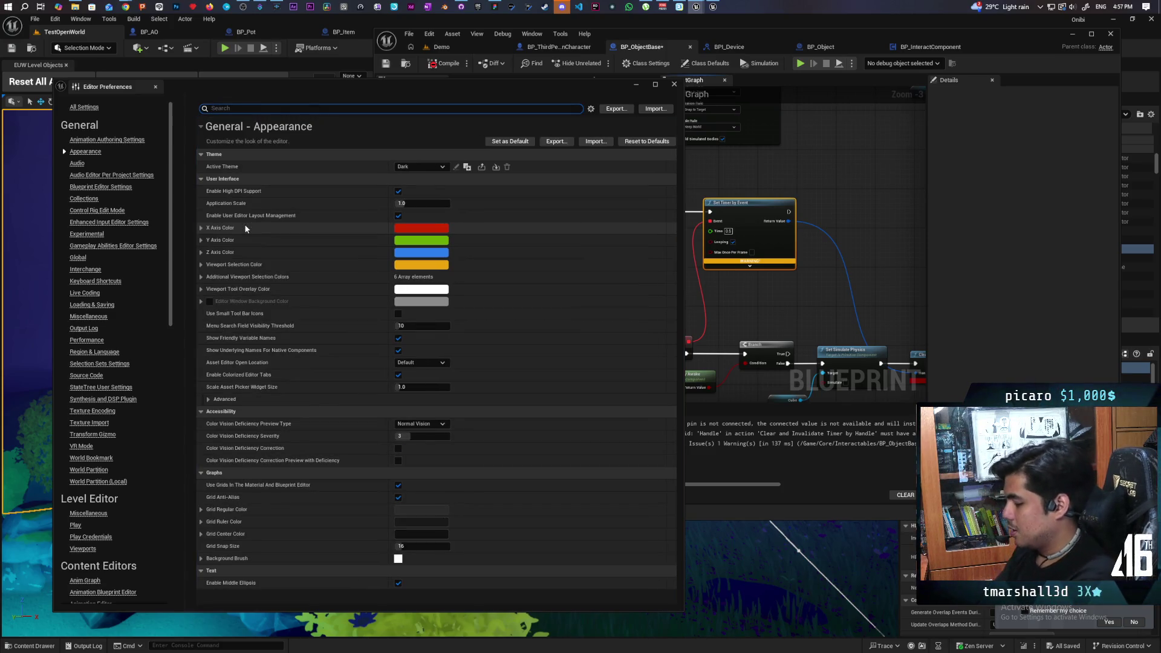
pyautogui.write('disable')
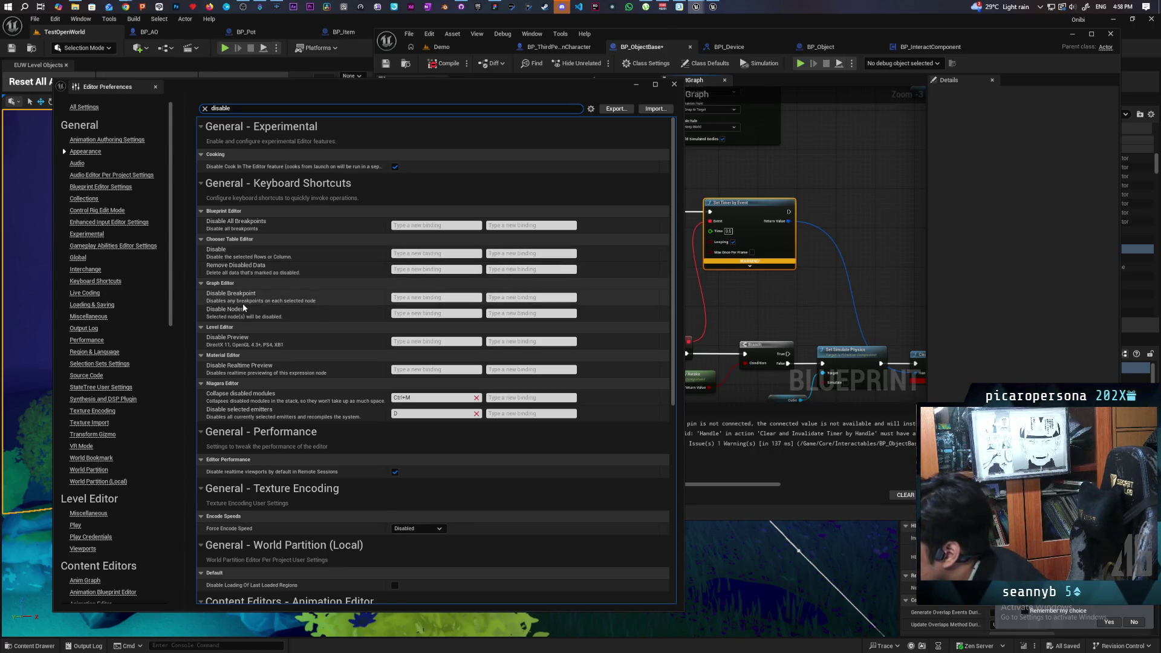
pyautogui.click(417, 313)
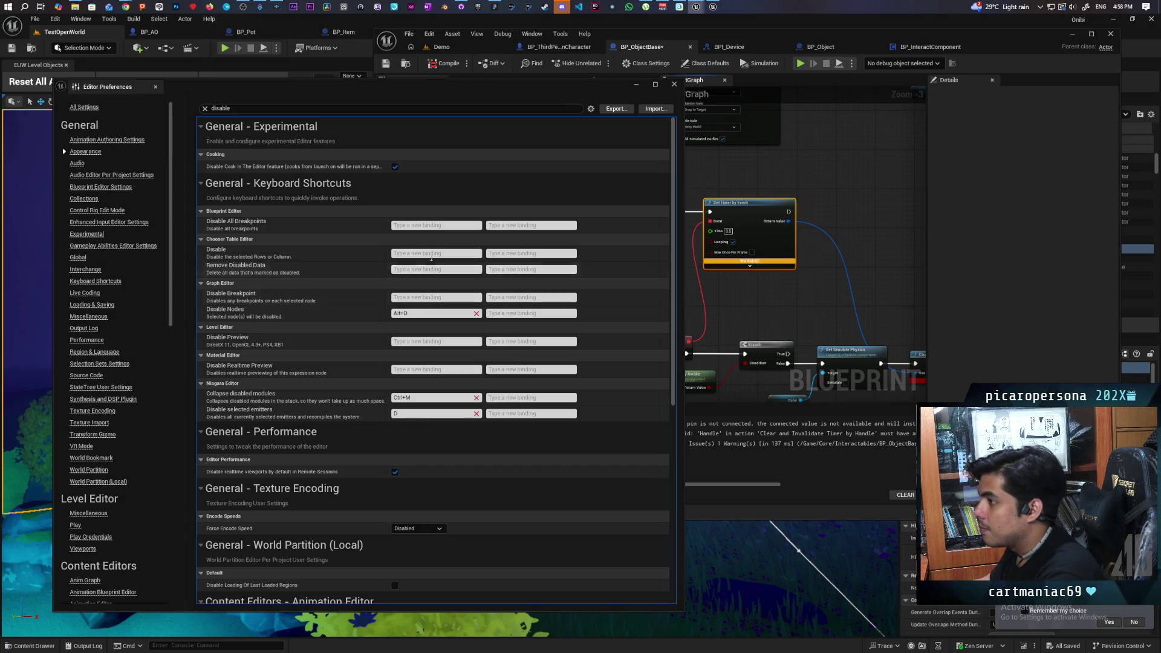
# Search 'enable', bind a keyboard shortcut to Enable Nodes, and close Editor Preferences
pyautogui.write('enable')
pyautogui.scroll(-5, 375, 292)
pyautogui.scroll(-4, 364, 289)
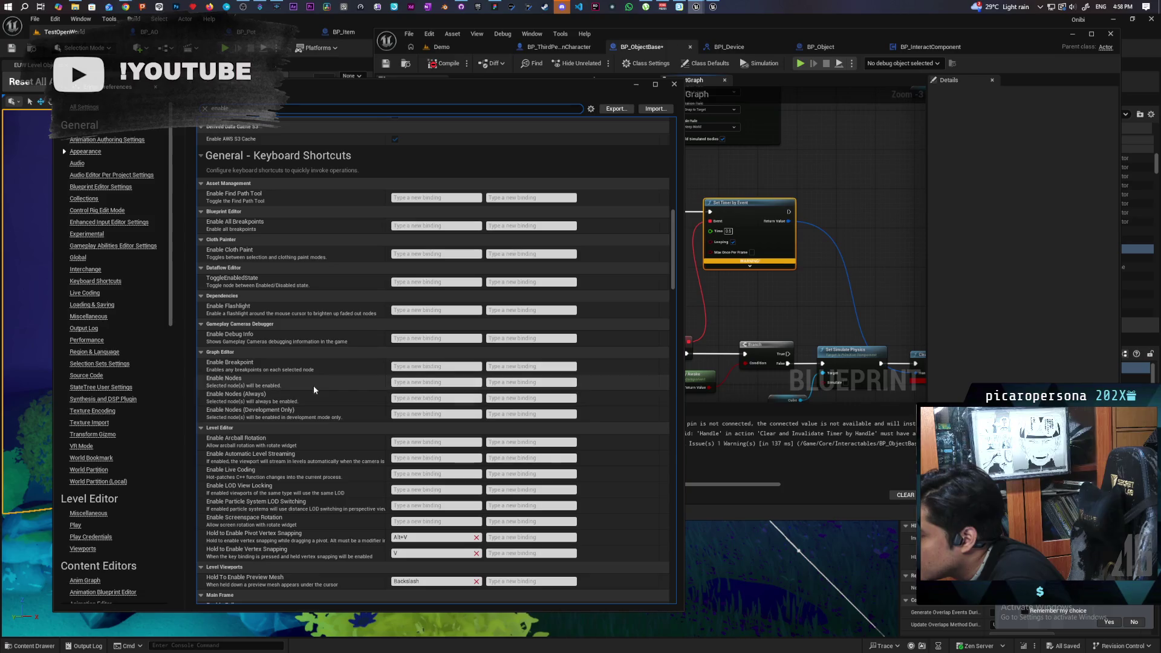
pyautogui.click(404, 382)
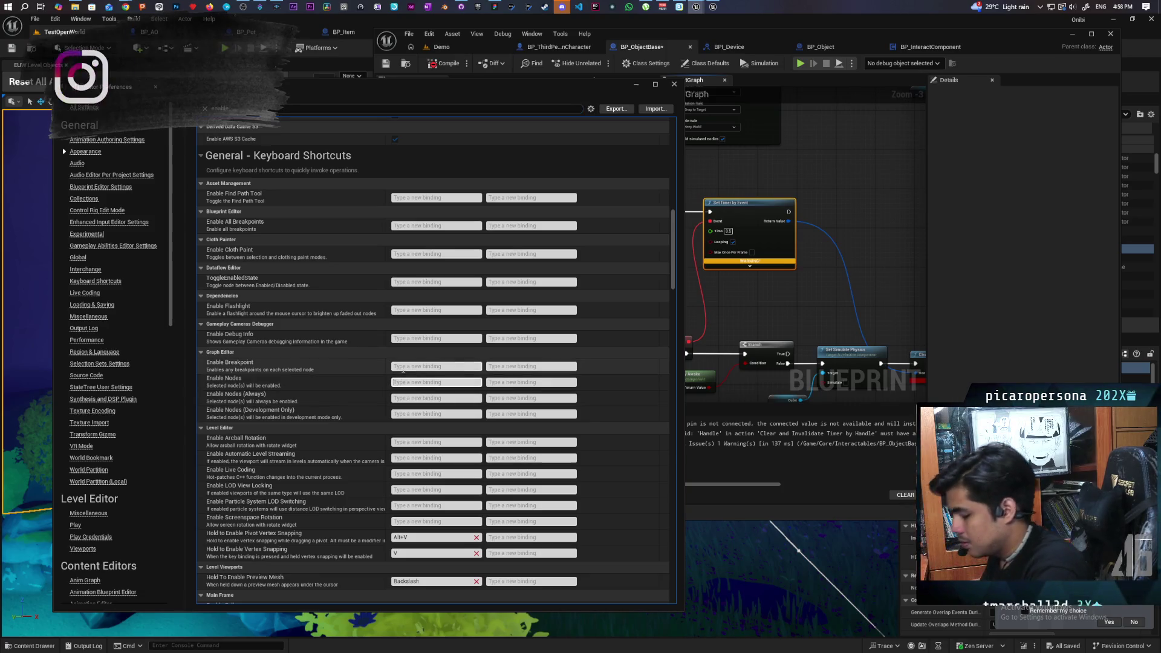
pyautogui.hotkey('alt', 'd')
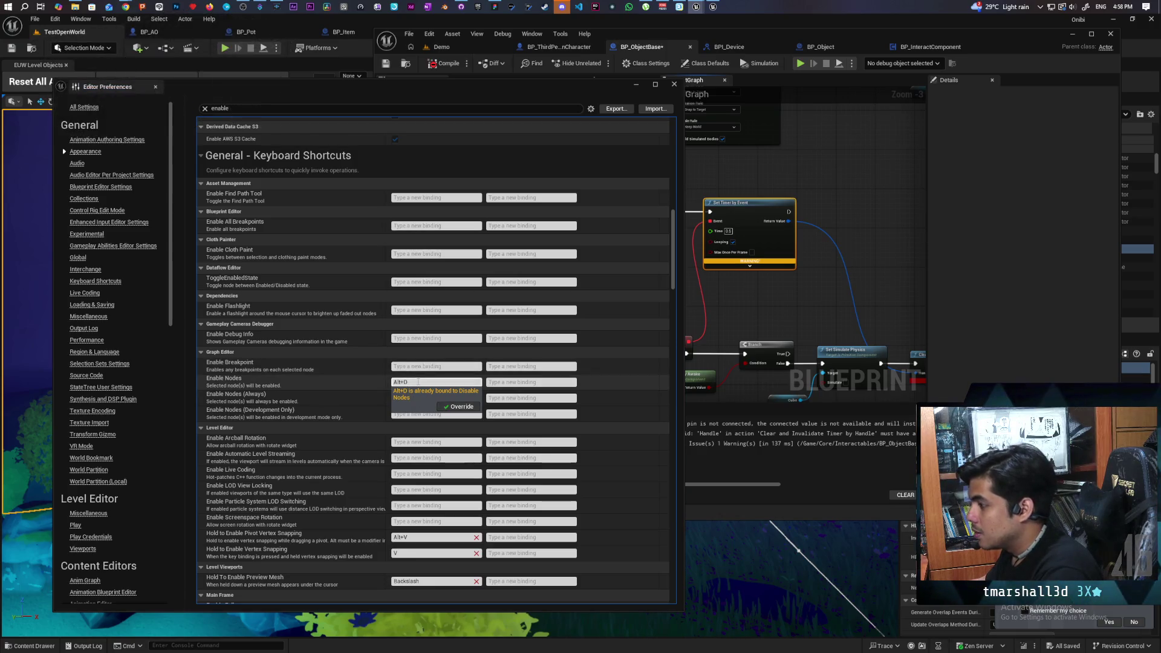
pyautogui.press('alt')
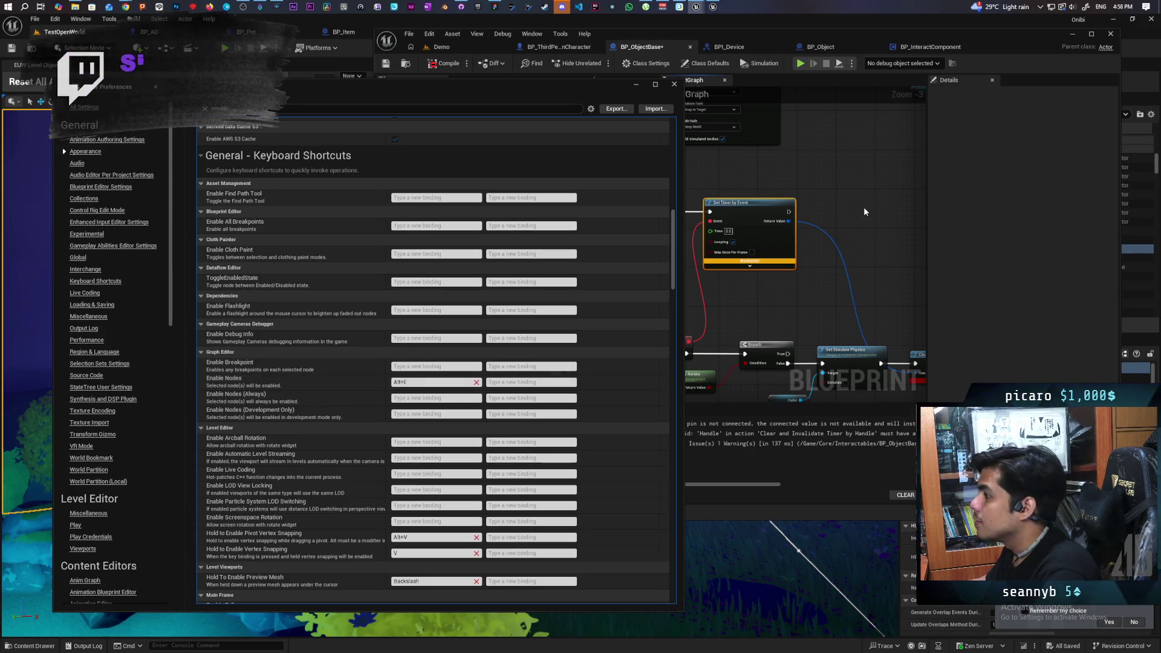
pyautogui.click(674, 84)
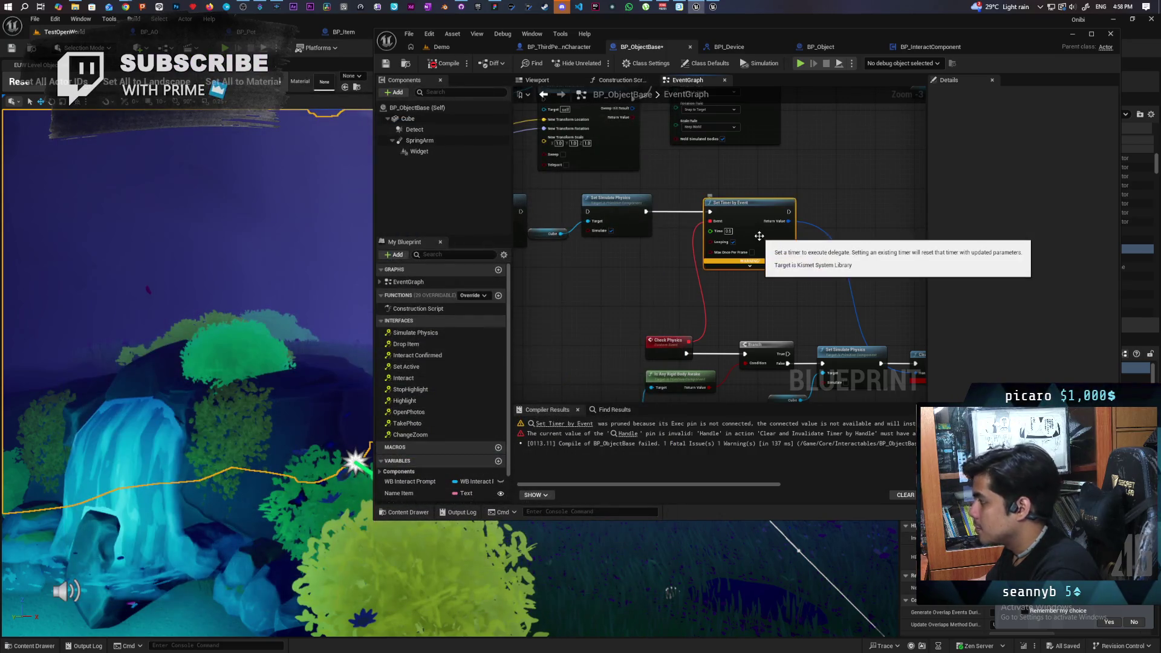
# Disable Set Timer by Event with Alt+D, rewire the exec line into Set Simulate Physics, and recompile
pyautogui.hotkey('alt', 'd')
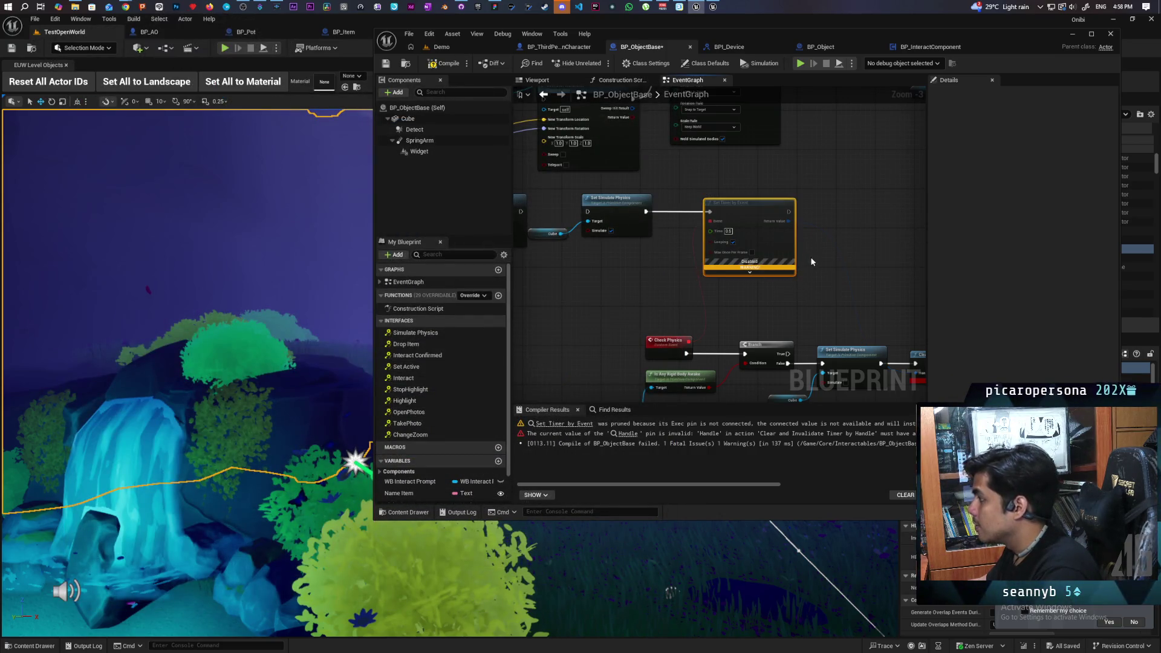
pyautogui.press('F7')
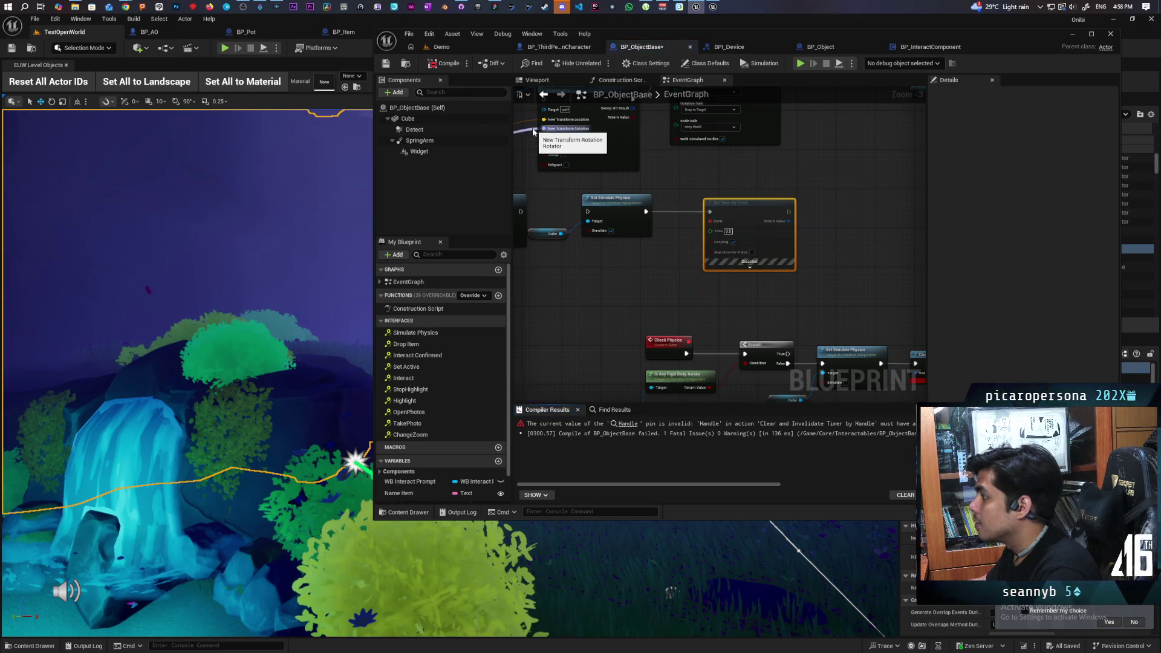
pyautogui.click(445, 63)
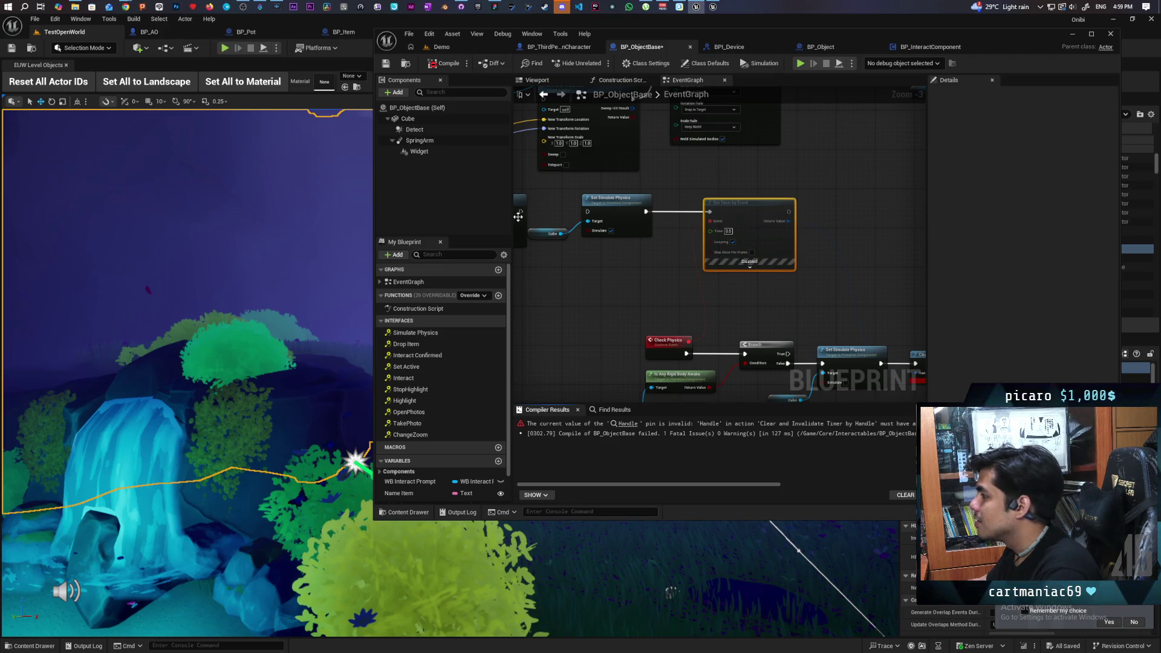
pyautogui.moveTo(519, 212); pyautogui.dragTo(599, 211)
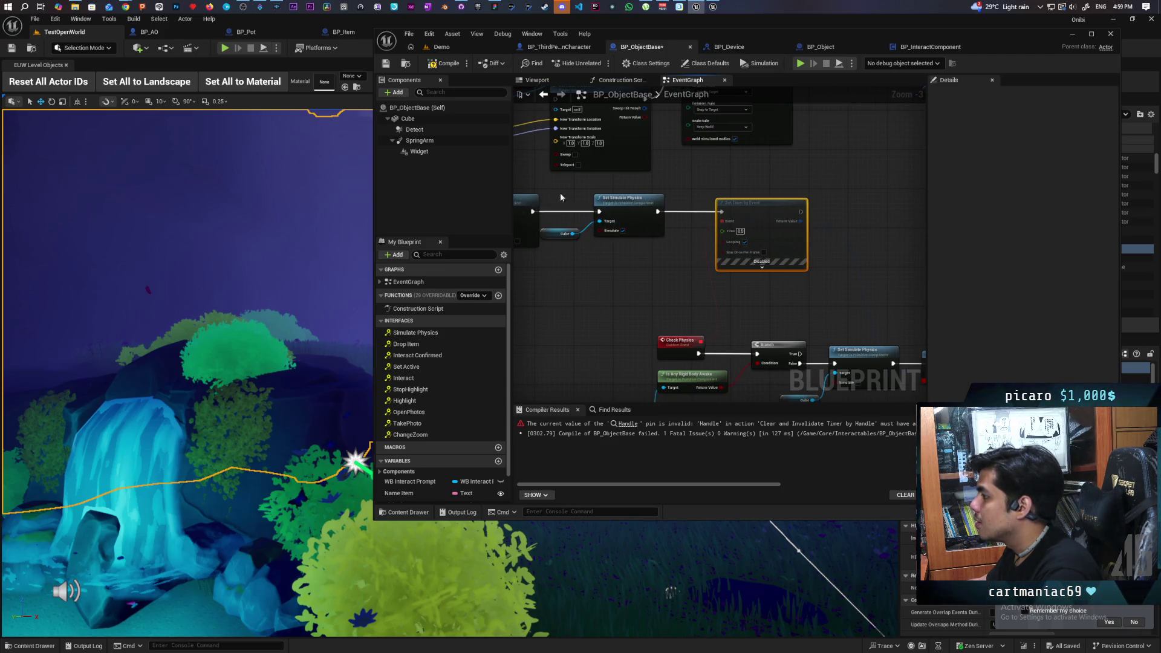
pyautogui.click(447, 64)
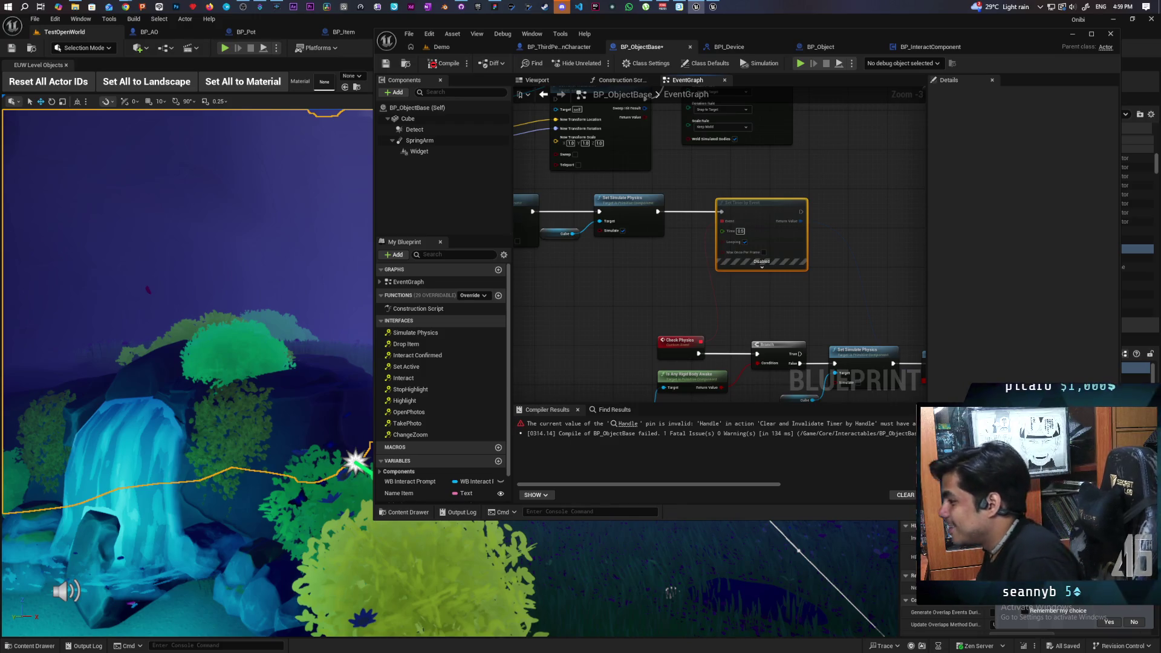
# Wire the timer's return value into the Handle input and select Clear and Invalidate Timer by Handle
pyautogui.moveTo(772, 316)
pyautogui.mouseDown()
pyautogui.moveTo(650, 270)
pyautogui.moveTo(719, 258)
pyautogui.moveTo(700, 257)
pyautogui.mouseUp()
pyautogui.moveTo(720, 162); pyautogui.dragTo(846, 315)
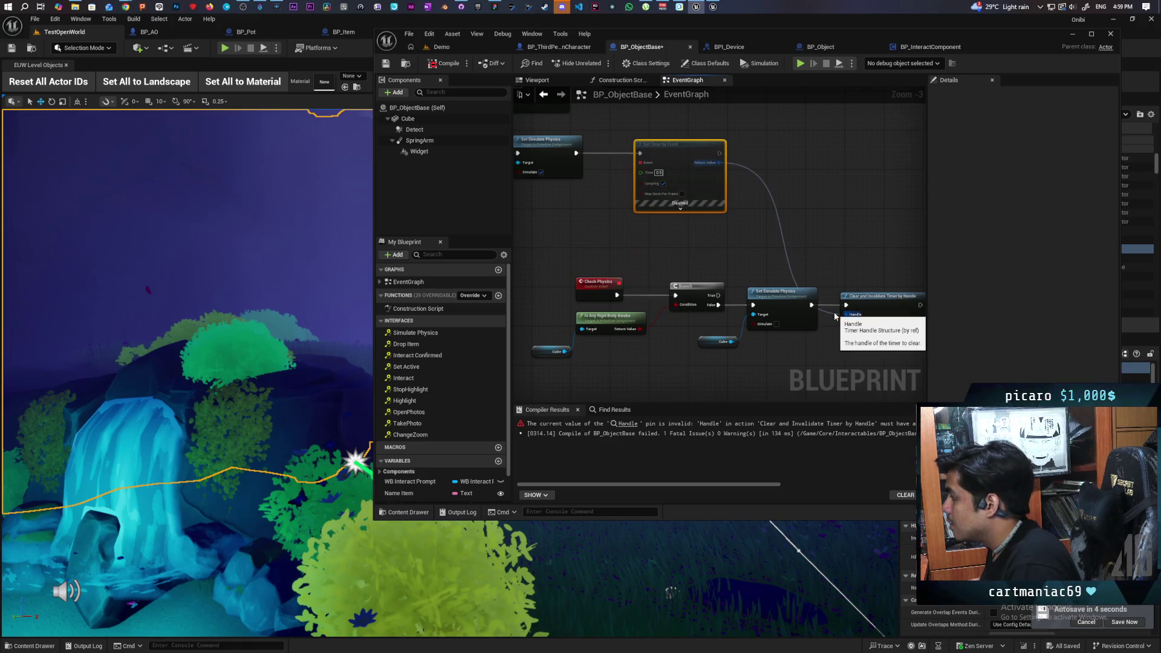
pyautogui.click(882, 310)
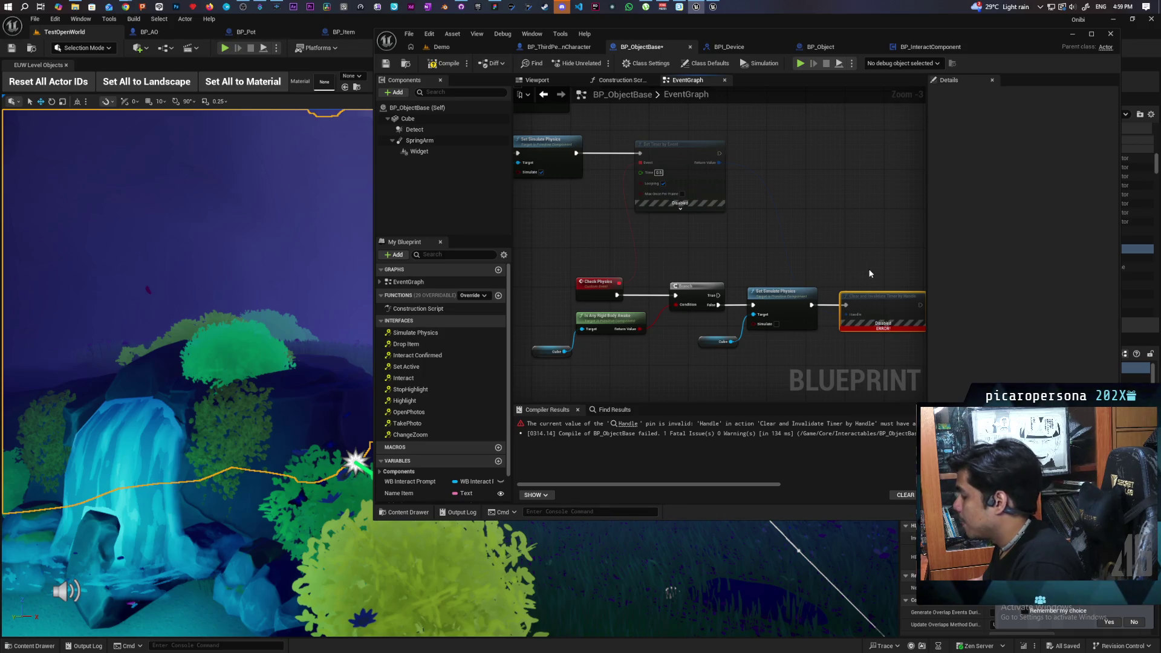
pyautogui.moveTo(696, 8)
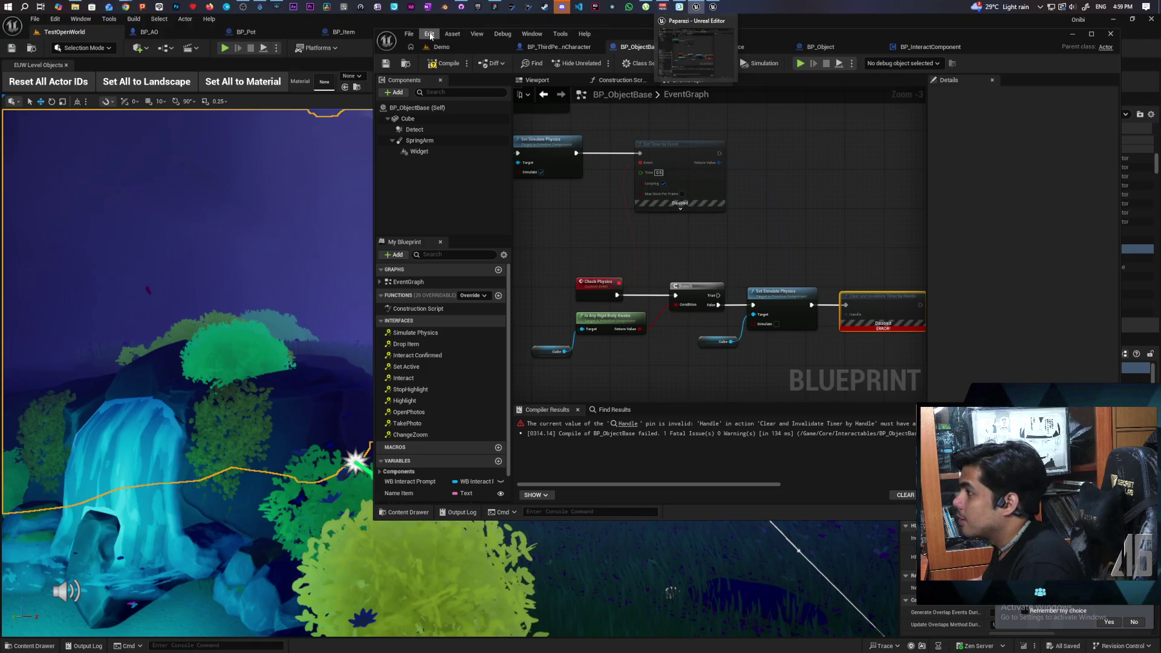
pyautogui.click(429, 33)
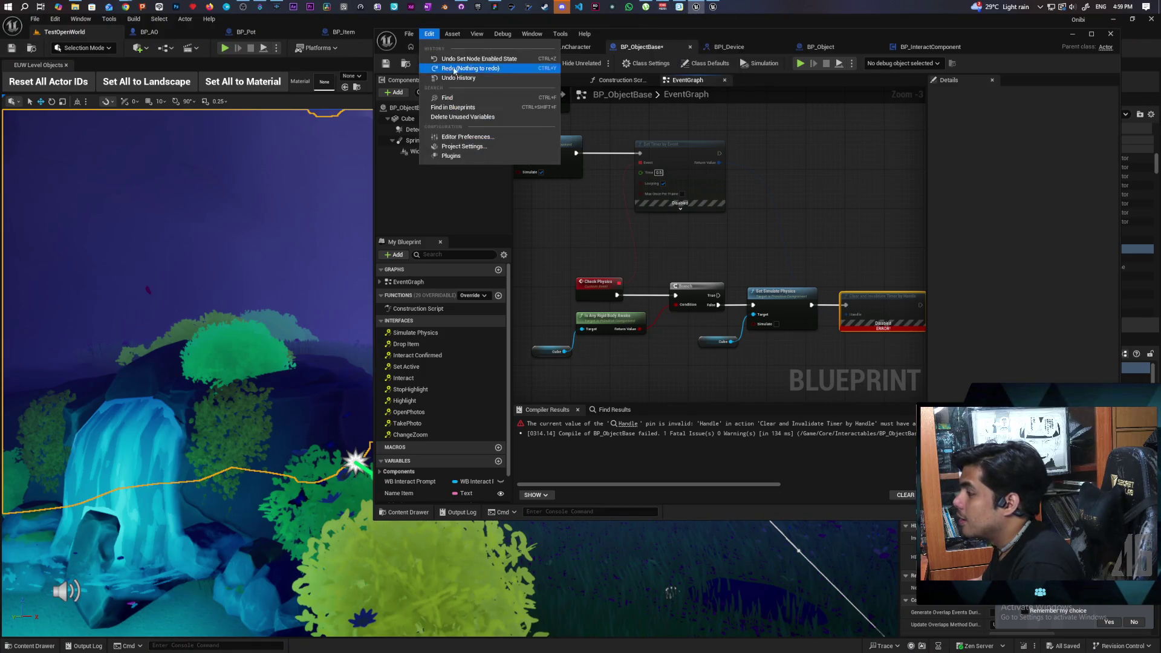
# Open Editor Preferences filtered for 'enable' and scroll to the Graph Editor keyboard shortcuts
pyautogui.click(469, 138)
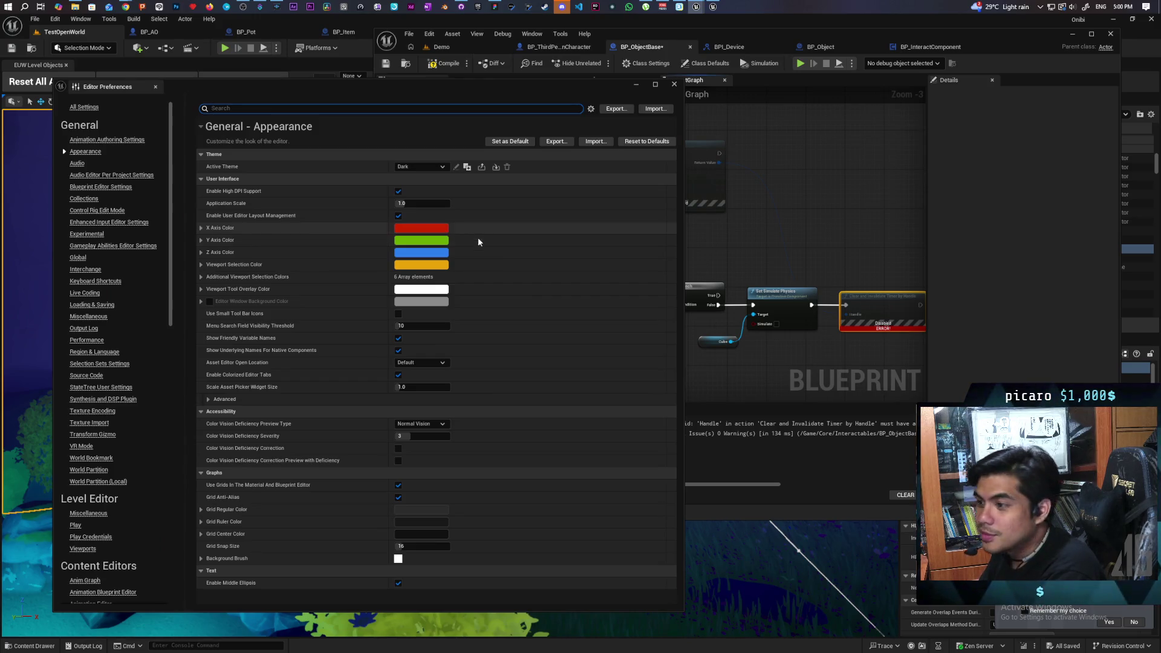
pyautogui.write('enable')
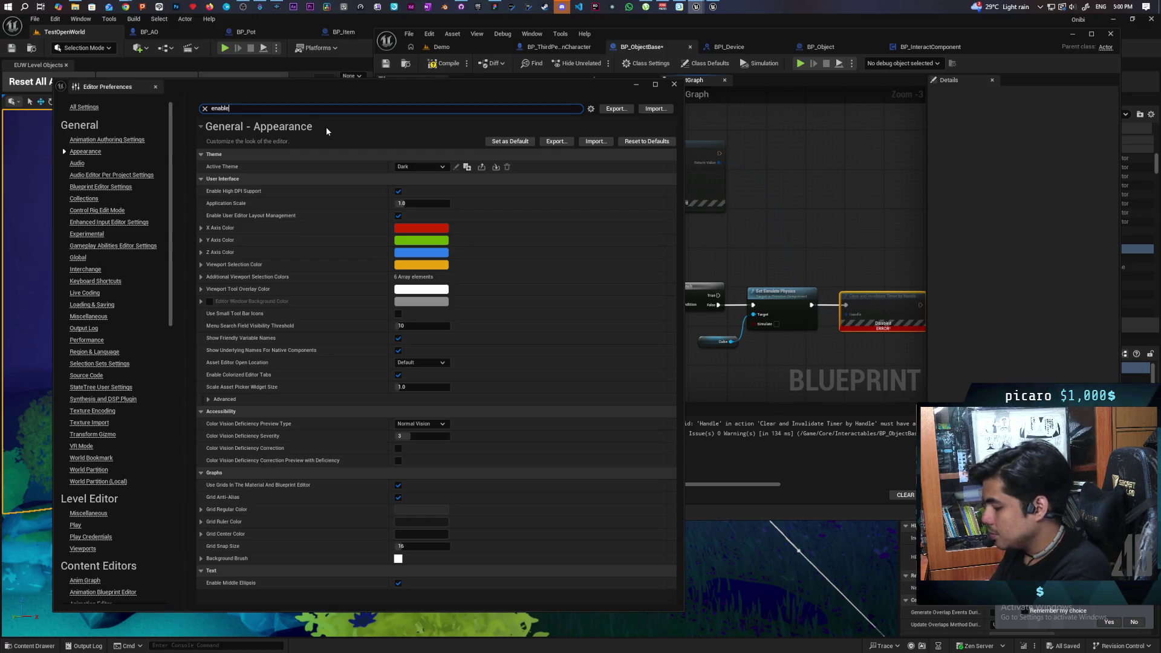
pyautogui.scroll(-15, 354, 306)
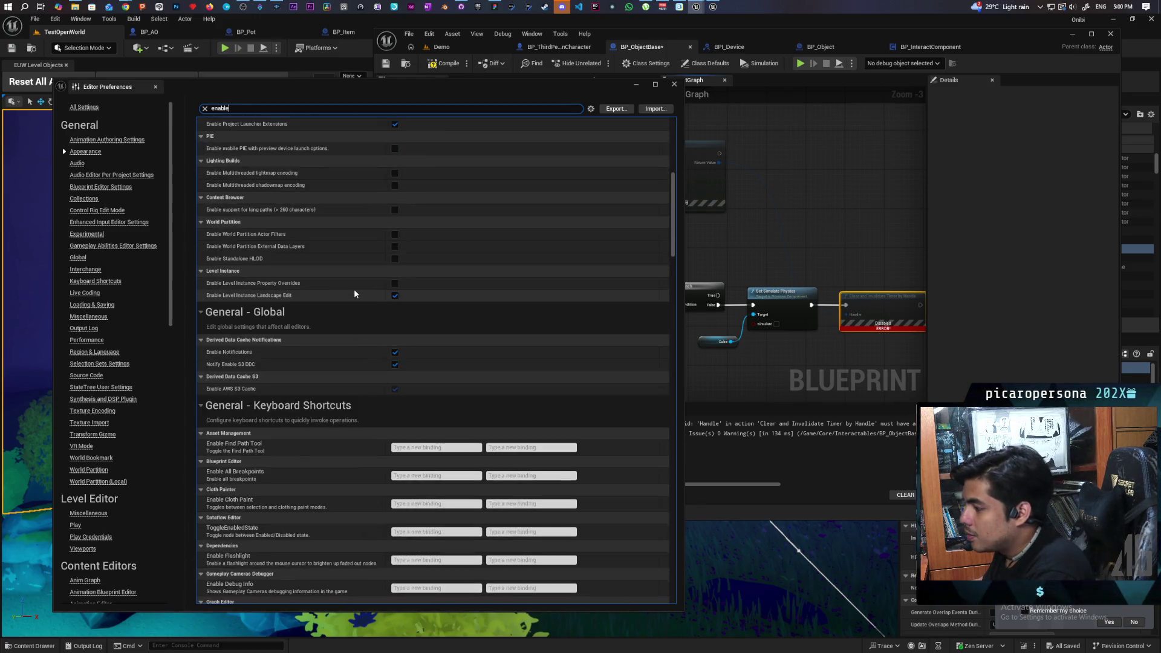
pyautogui.scroll(-2, 350, 285)
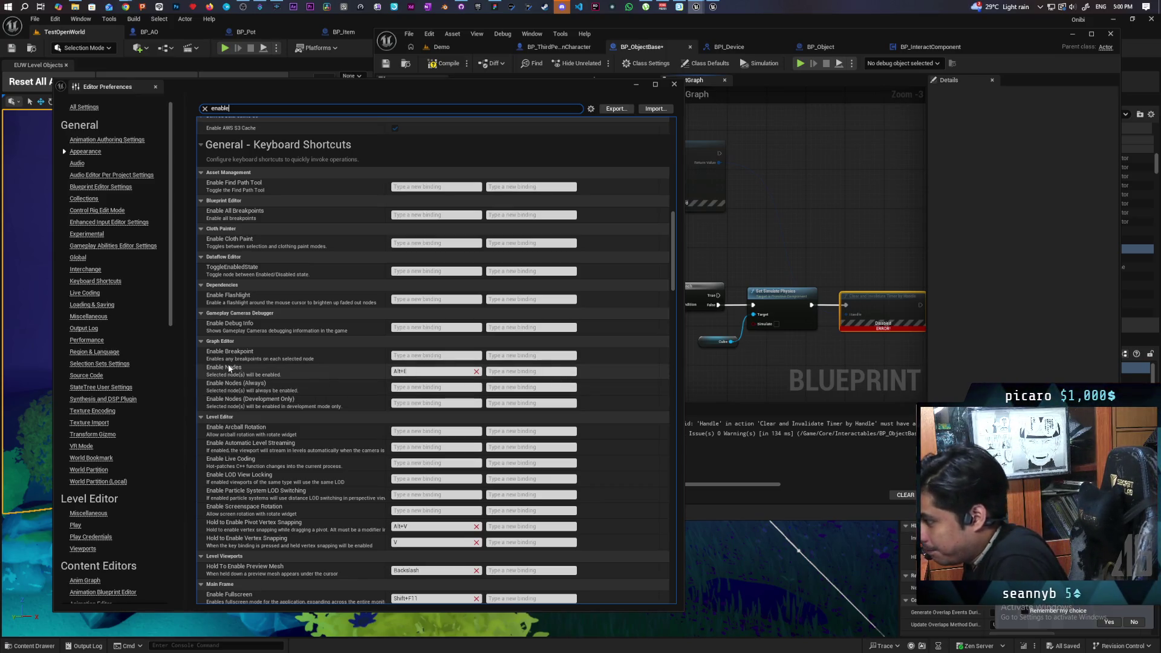
# Watch the YouTube tutorial full screen, pausing on its node shortcut settings
pyautogui.moveTo(125, 7)
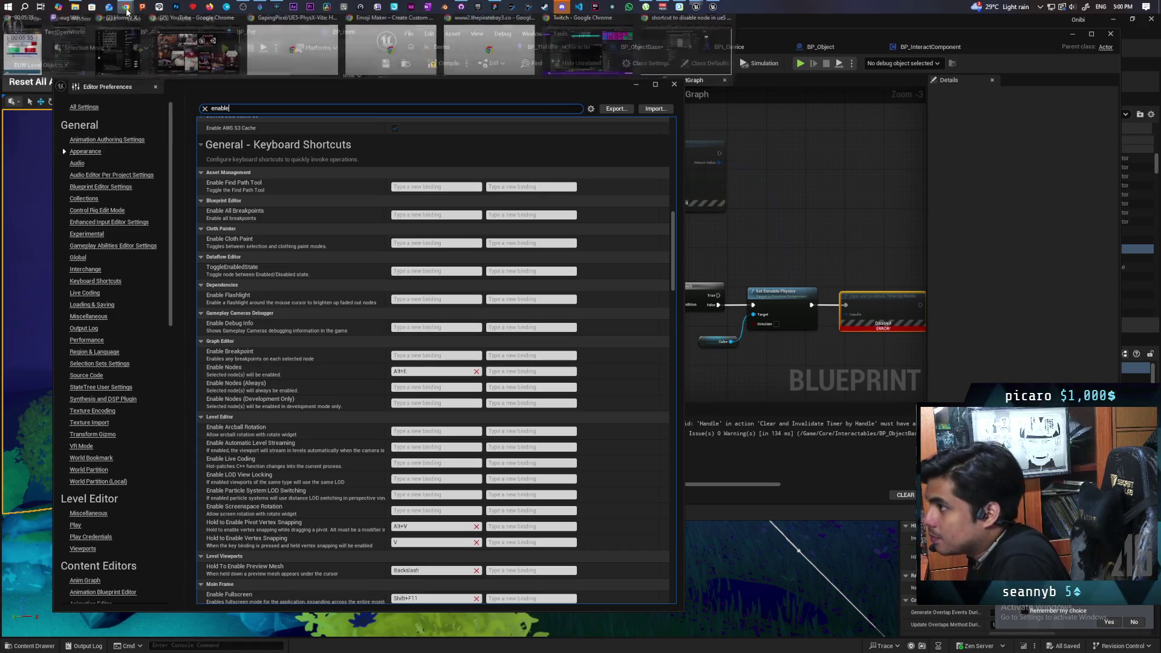
pyautogui.click(695, 65)
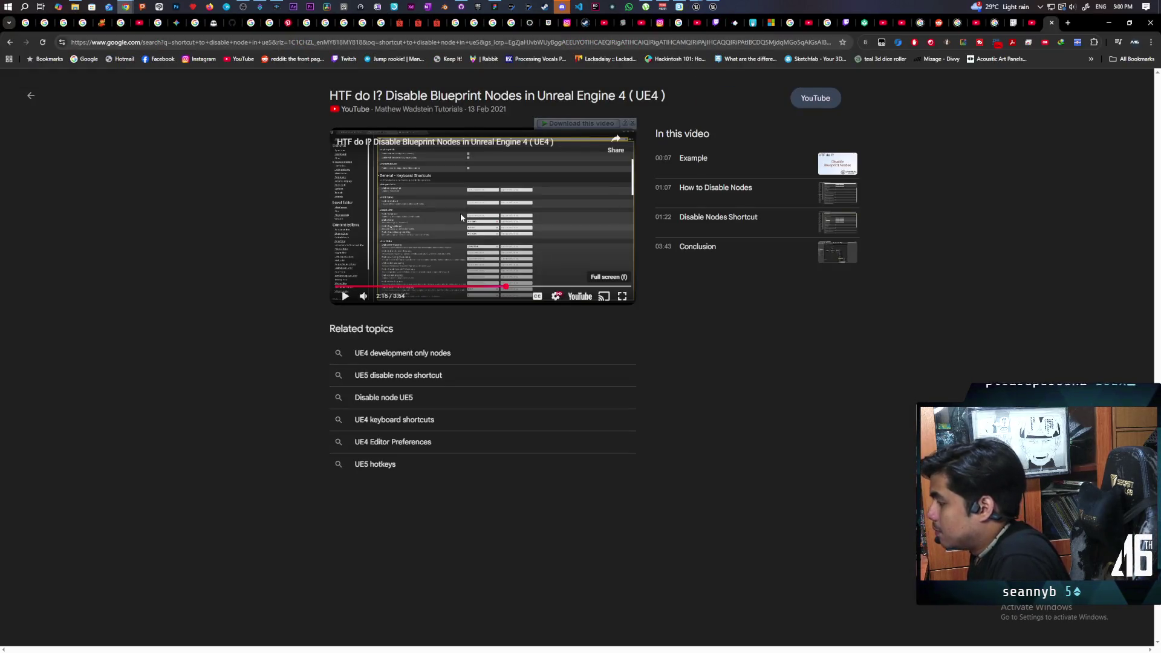
pyautogui.click(623, 301)
pyautogui.click(562, 375)
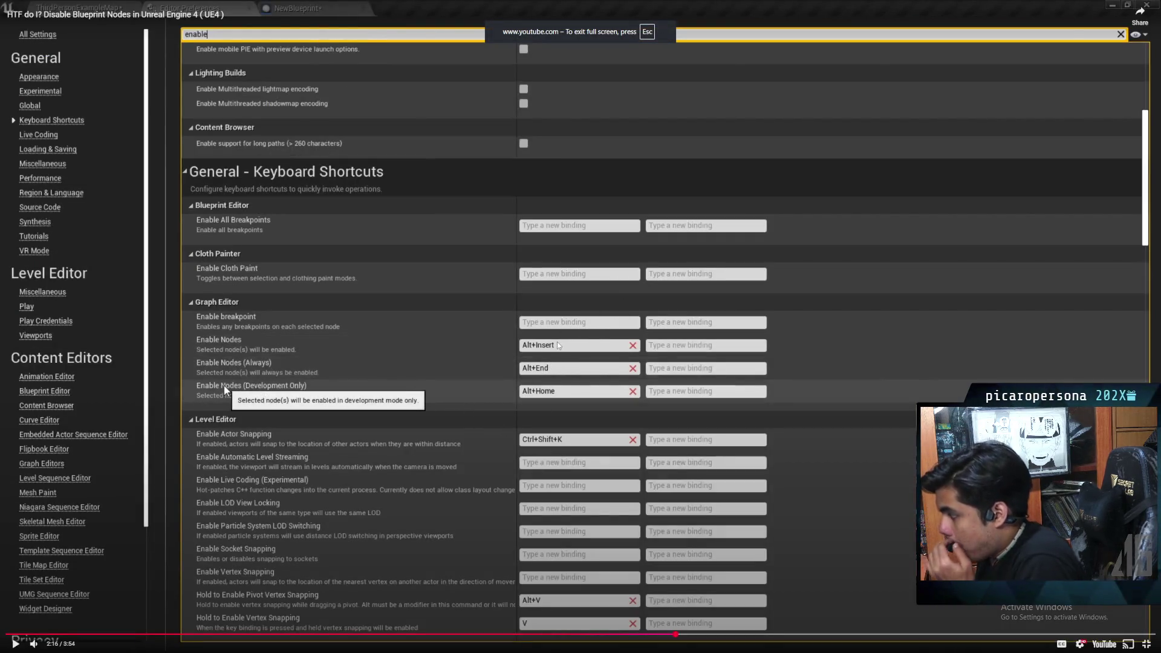
pyautogui.click(516, 370)
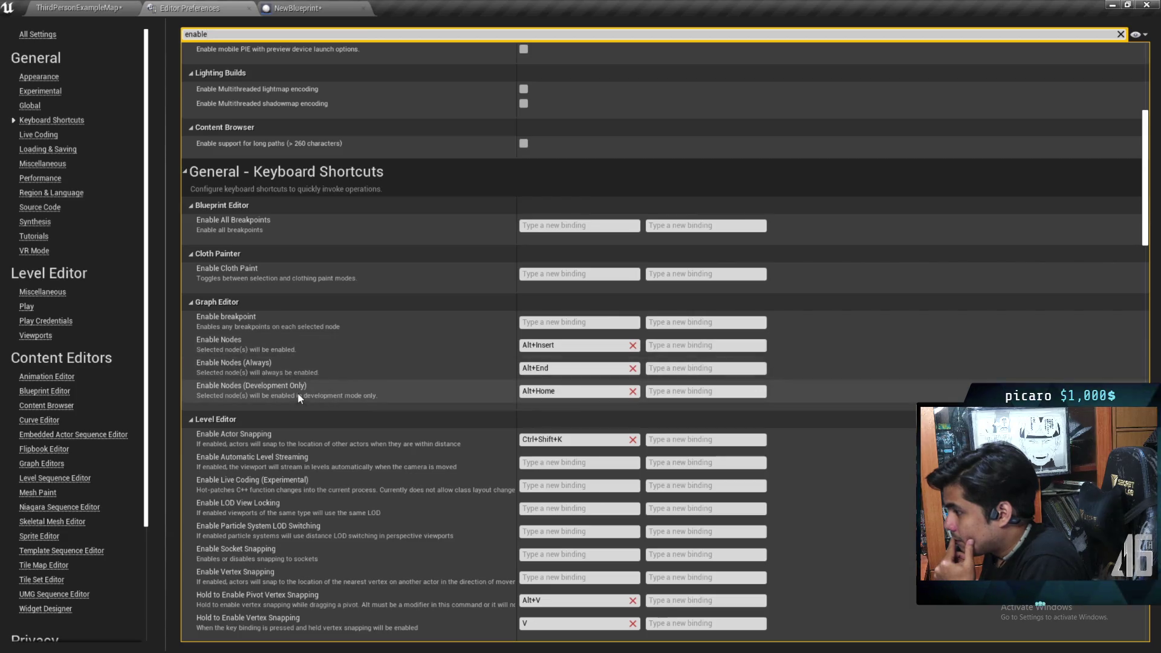
pyautogui.click(322, 253)
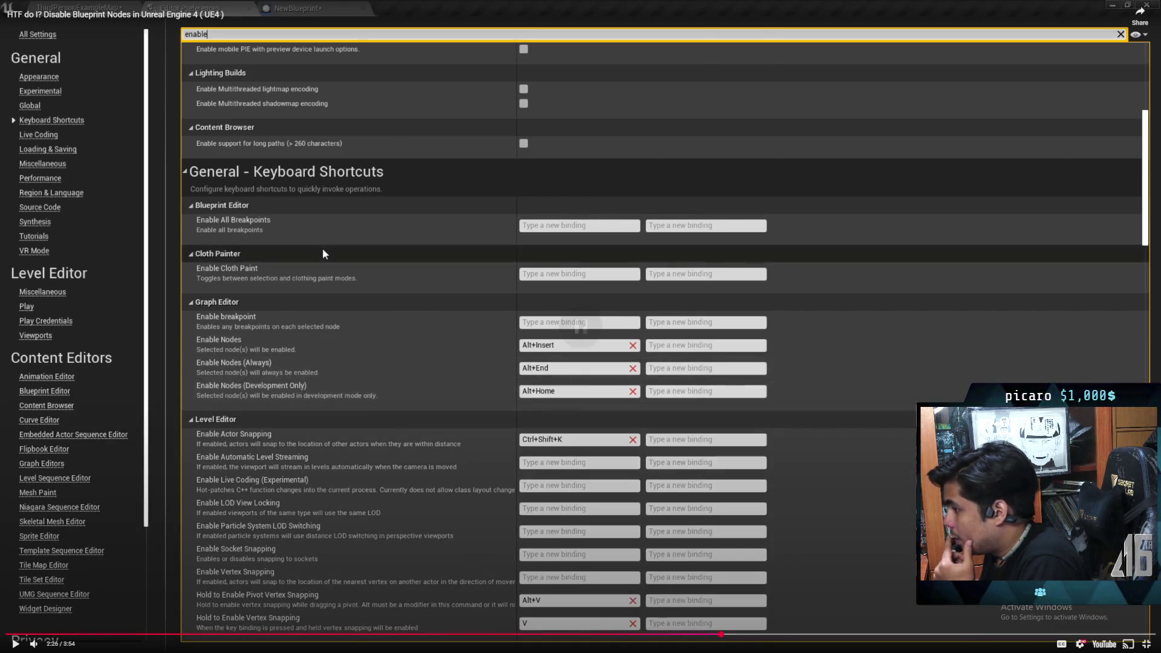
pyautogui.press('Escape')
# Bind Alt+E to Enable Nodes (Always), overriding the existing binding, and close Editor Preferences
pyautogui.moveTo(696, 6)
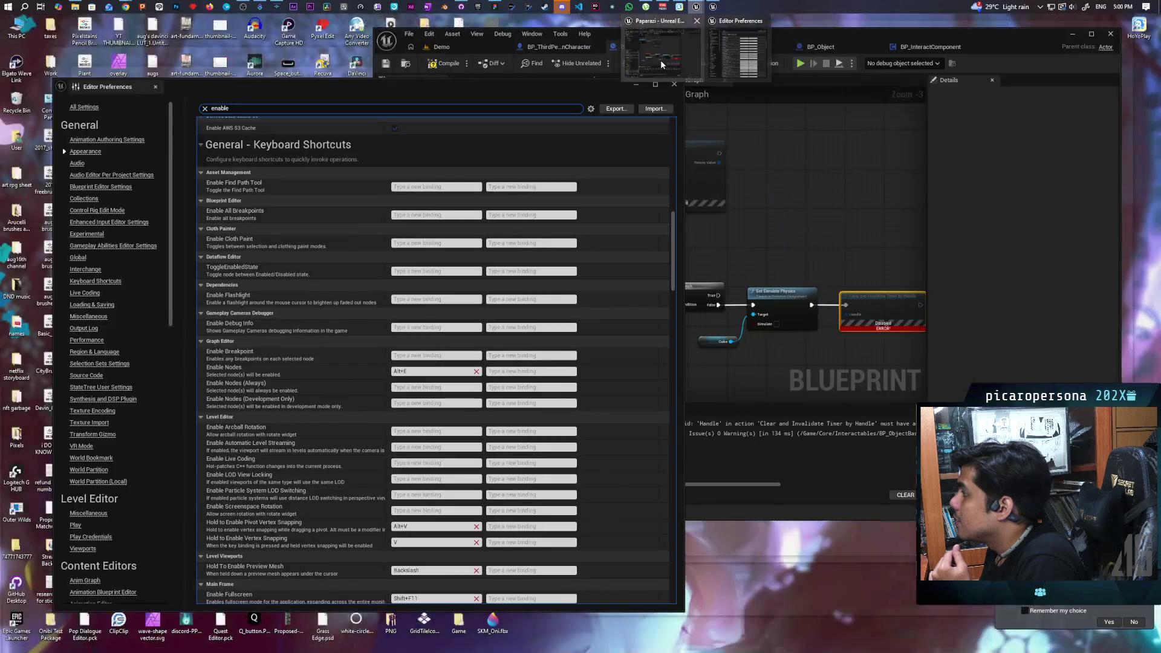
pyautogui.click(661, 64)
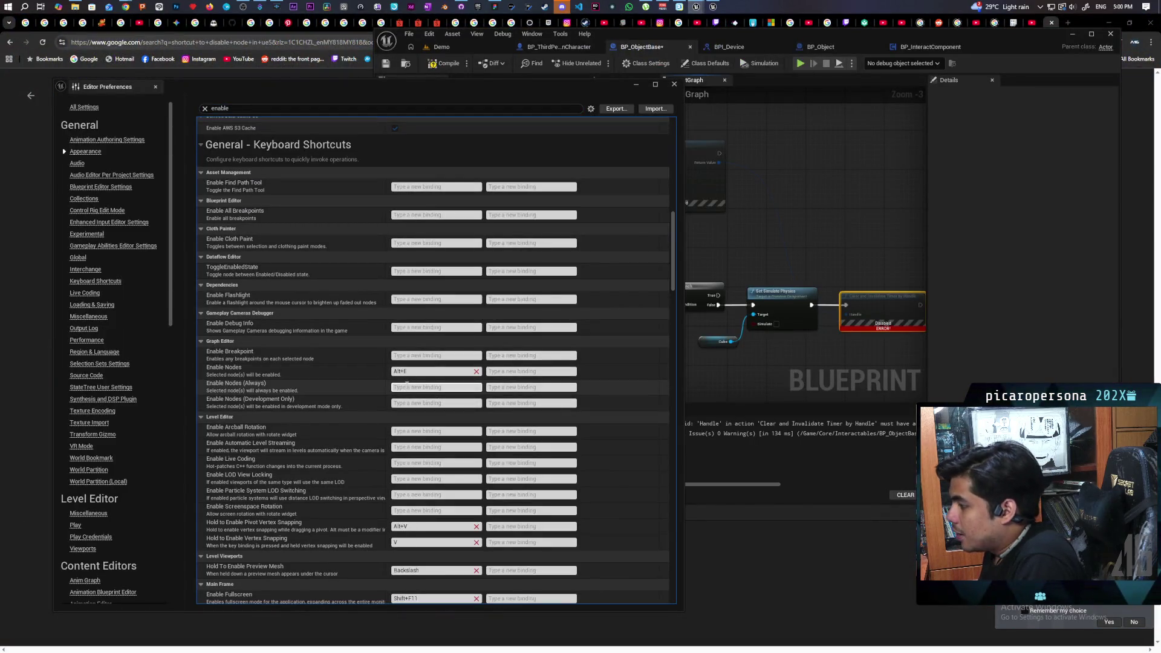
pyautogui.hotkey('alt', 'e')
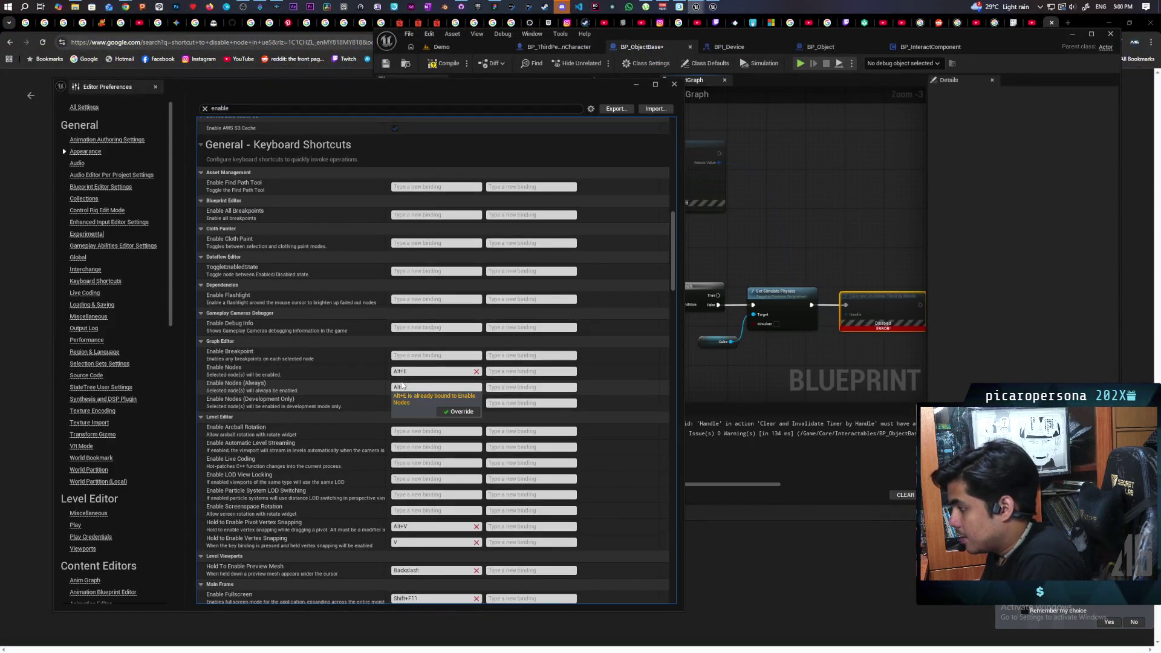
pyautogui.click(451, 413)
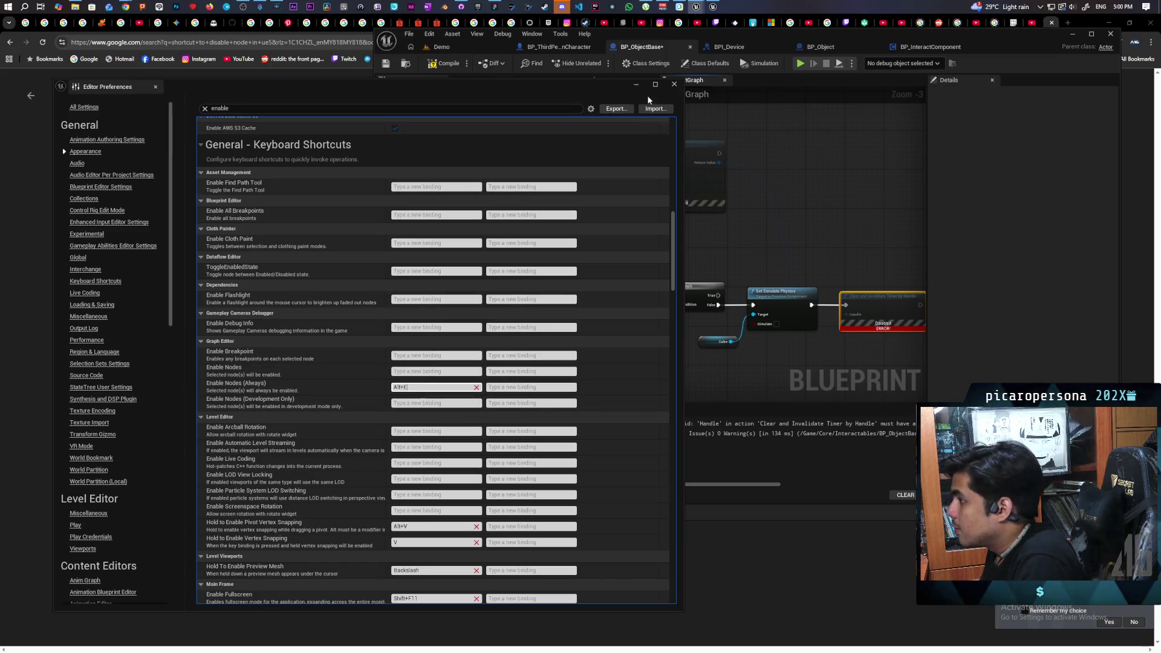
pyautogui.click(674, 84)
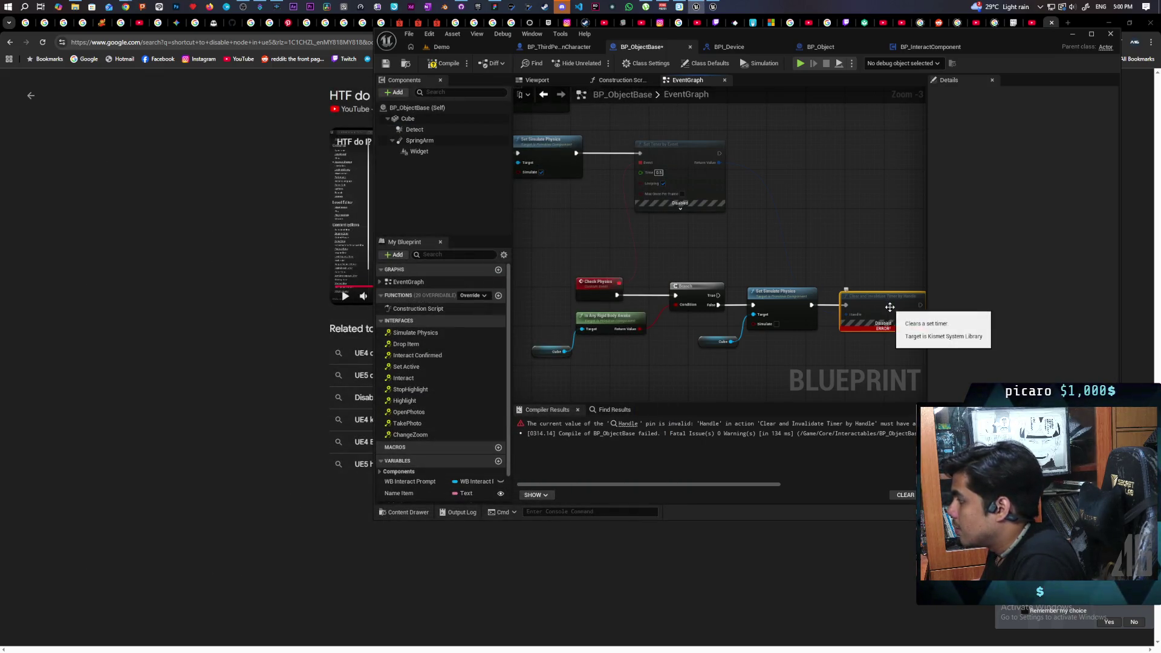
# Re-enable Clear and Invalidate Timer and Set Timer by Event with Alt+E and recompile successfully
pyautogui.hotkey('alt', 'e')
pyautogui.press('F7')
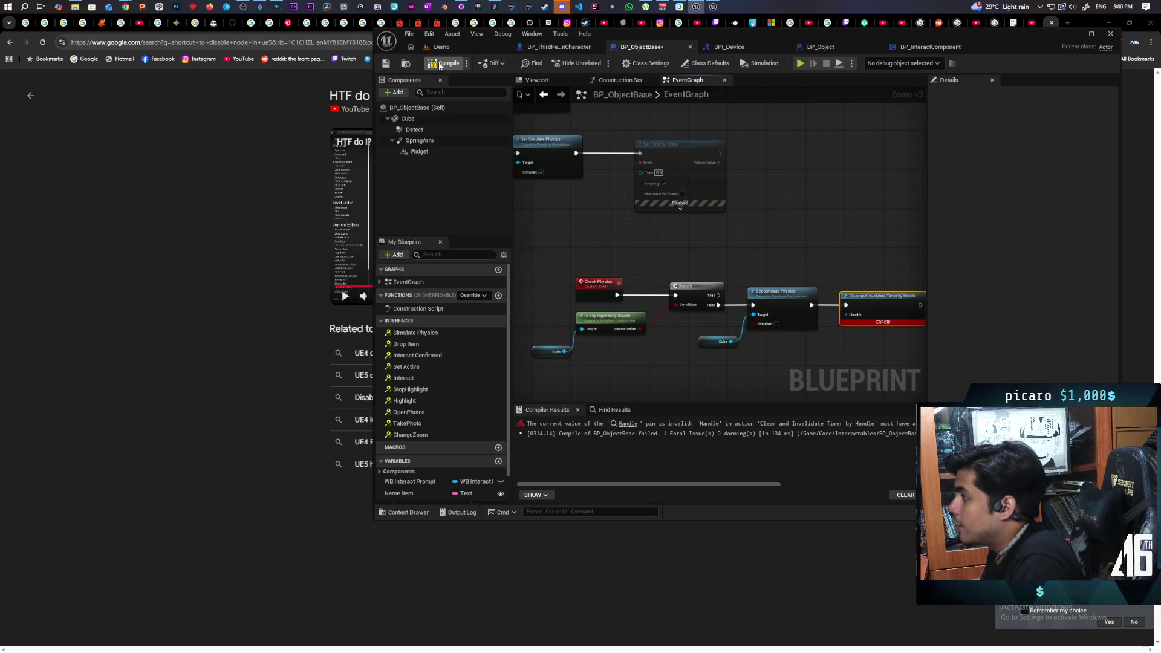
pyautogui.click(695, 172)
pyautogui.hotkey('alt', 'e')
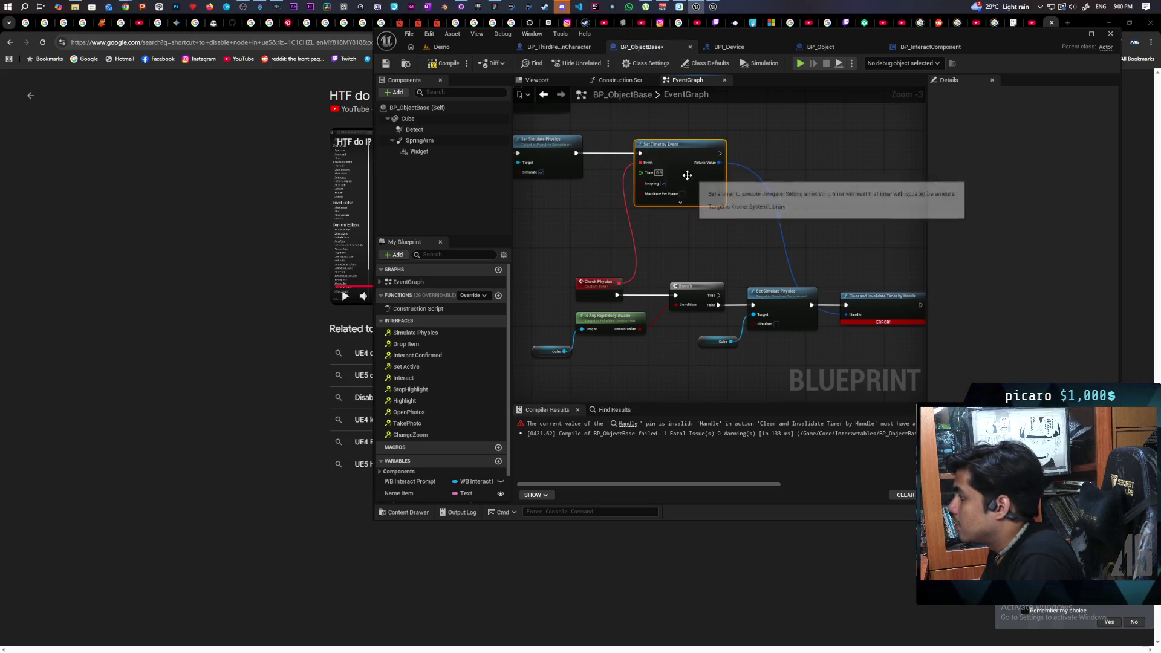
pyautogui.press('F7')
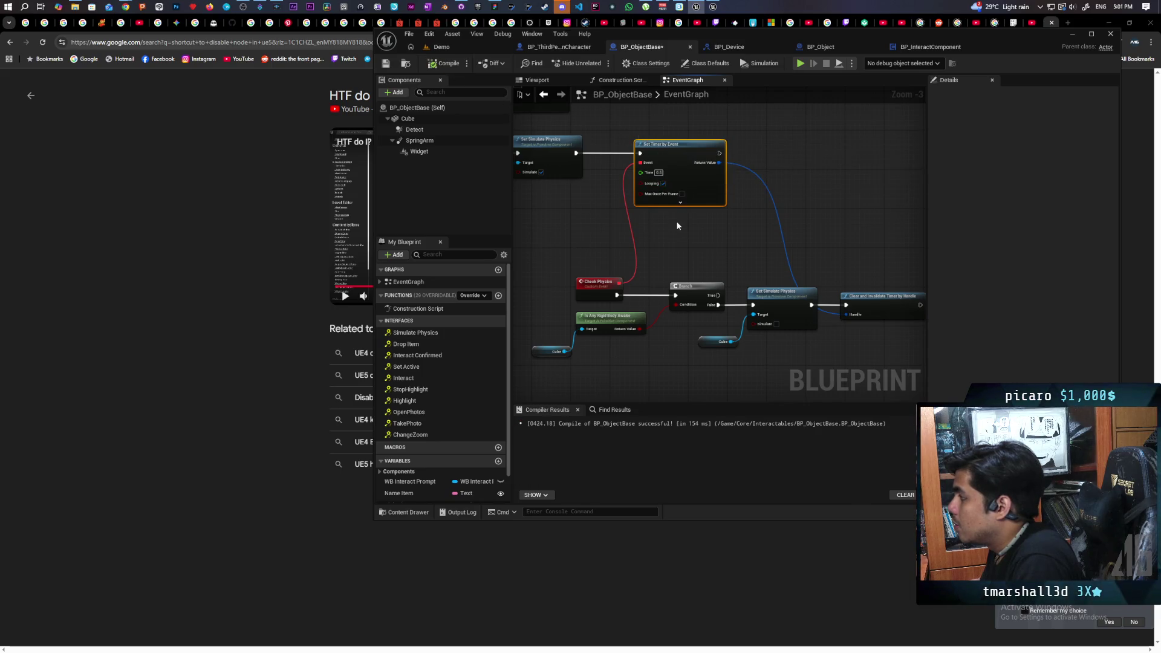
pyautogui.scroll(-3, 579, 221)
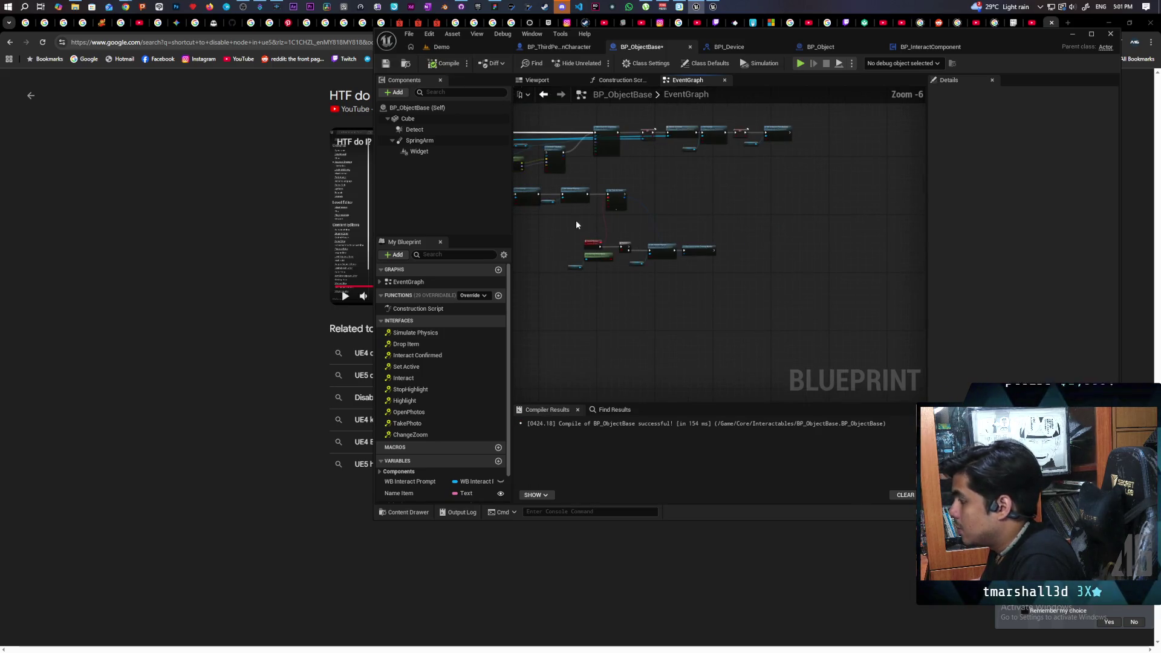
pyautogui.scroll(2, 567, 227)
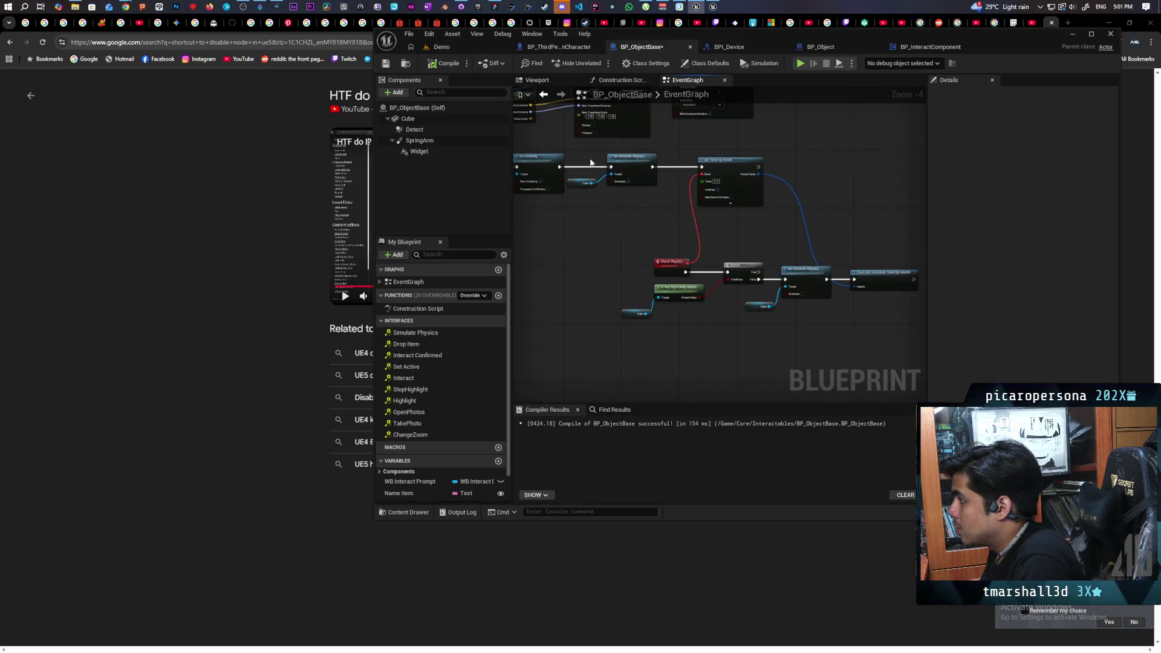
# Disable Set Timer by Event and Clear and Invalidate Timer, recompiling after each
pyautogui.click(671, 263)
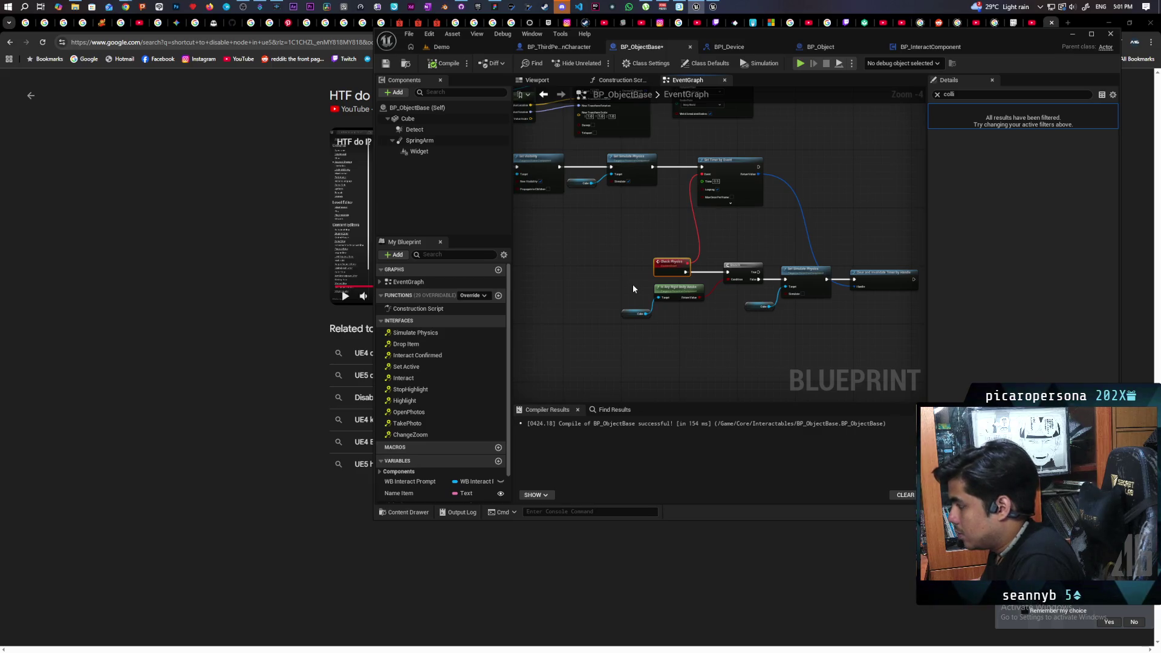
pyautogui.click(723, 171)
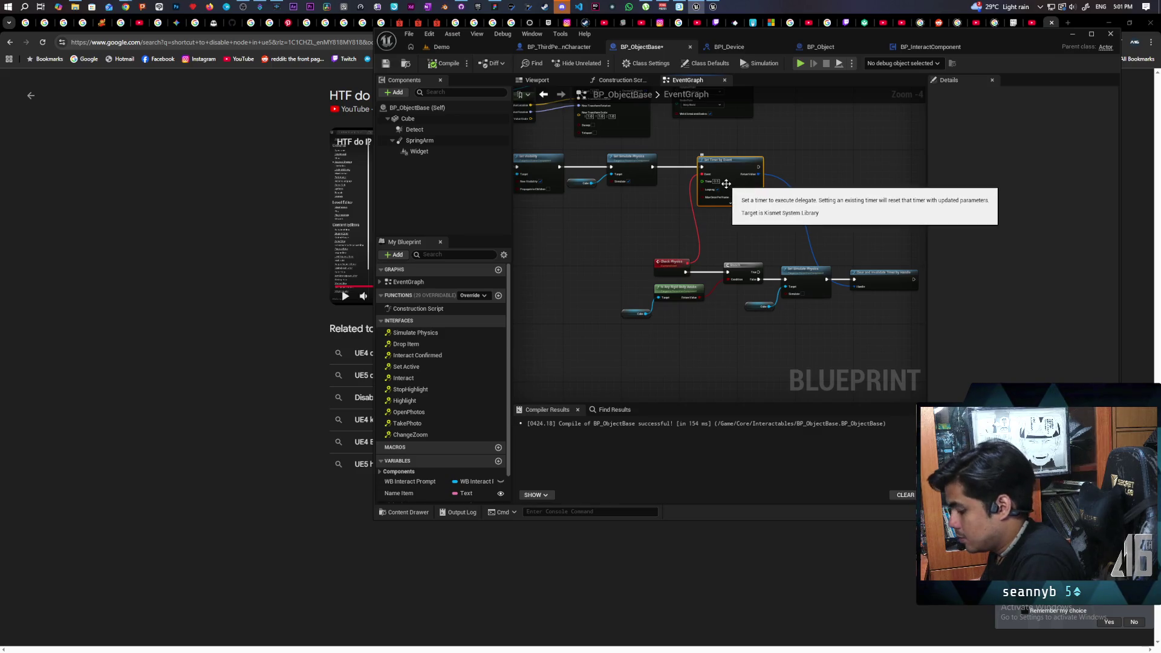
pyautogui.hotkey('ctrl', 'd')
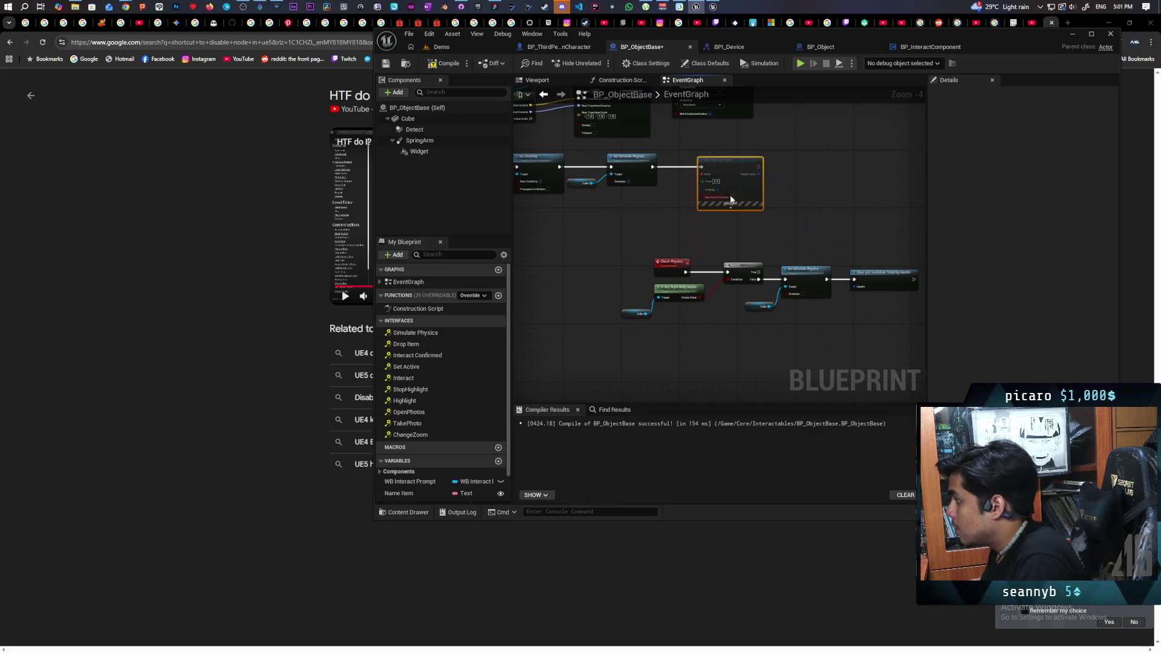
pyautogui.press('F7')
pyautogui.click(884, 289)
pyautogui.press('F7')
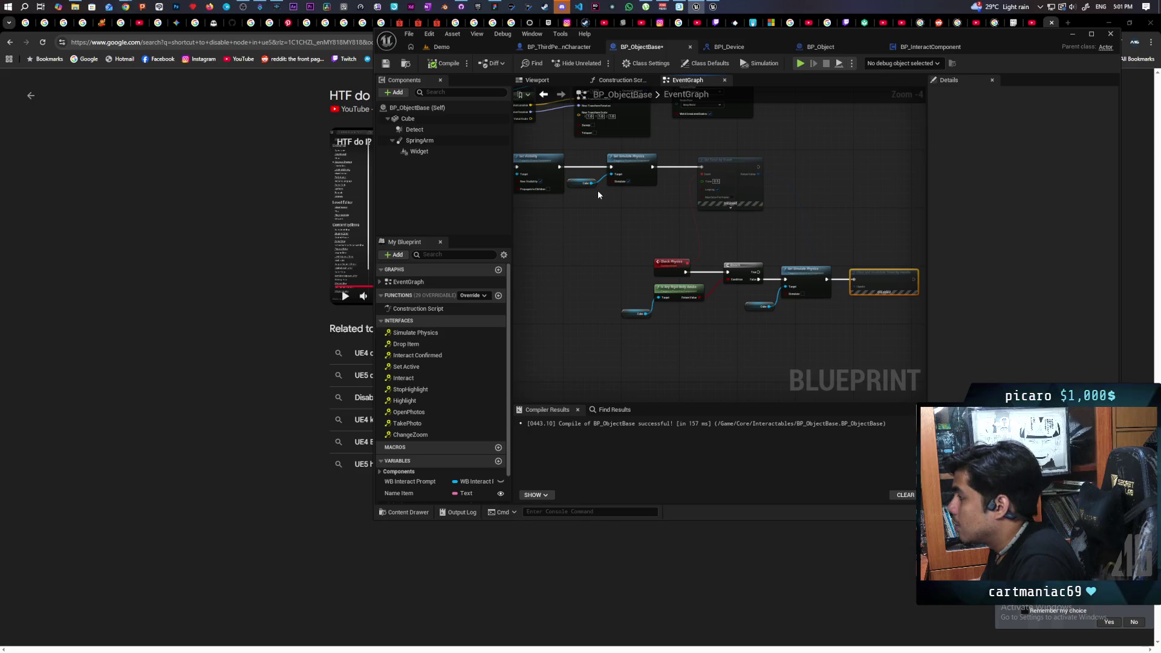
# Disable Set Simulate Physics with Ctrl+D, compile, and return to the Demo level
pyautogui.click(638, 182)
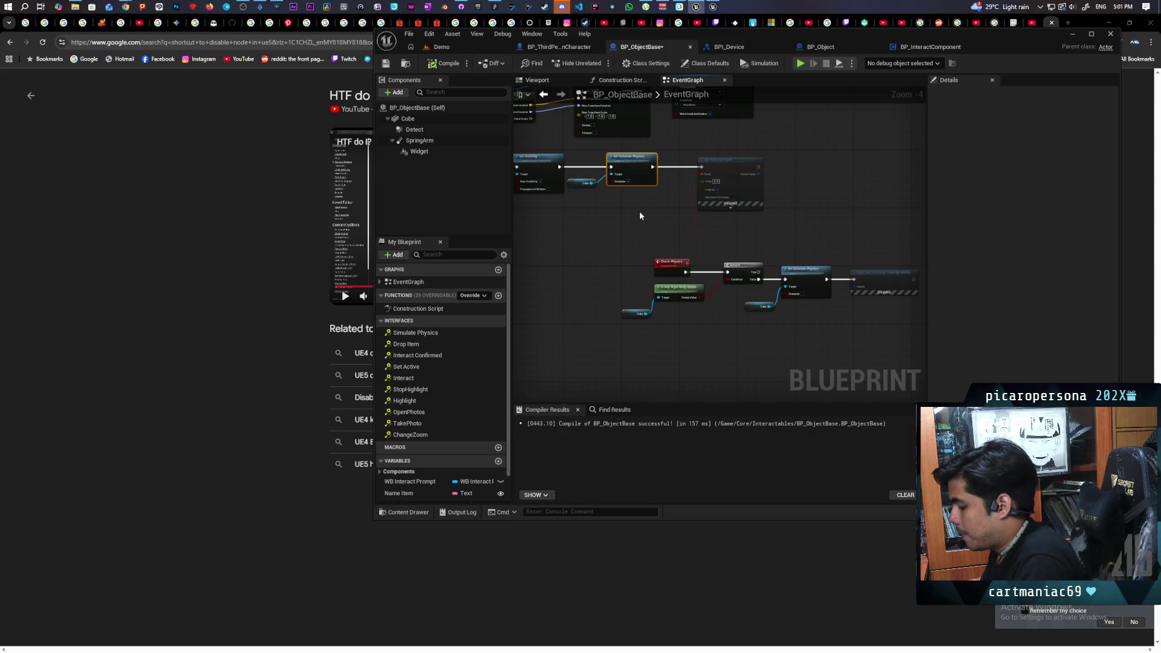
pyautogui.hotkey('ctrl', 'd')
pyautogui.click(449, 66)
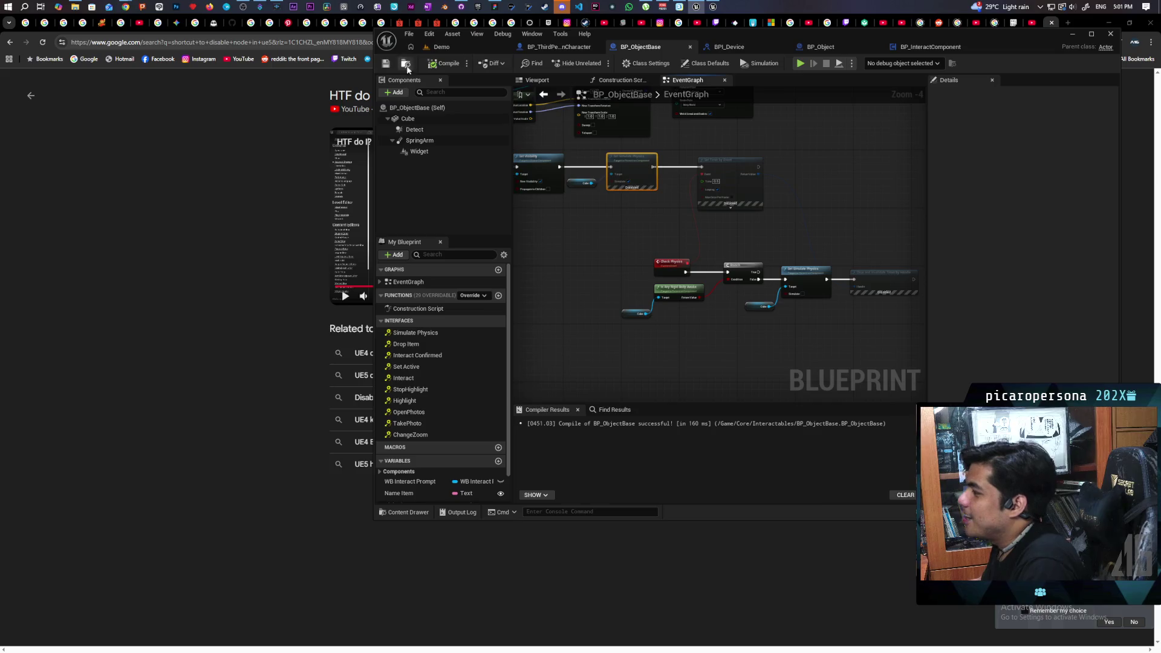
pyautogui.click(439, 47)
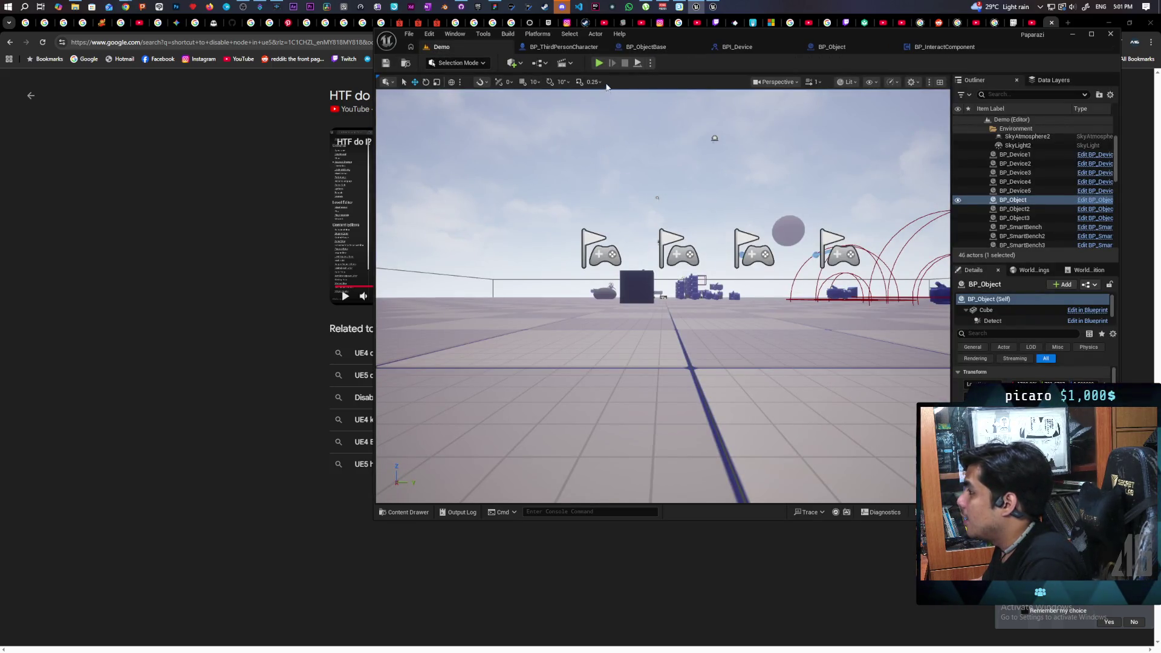
pyautogui.click(598, 63)
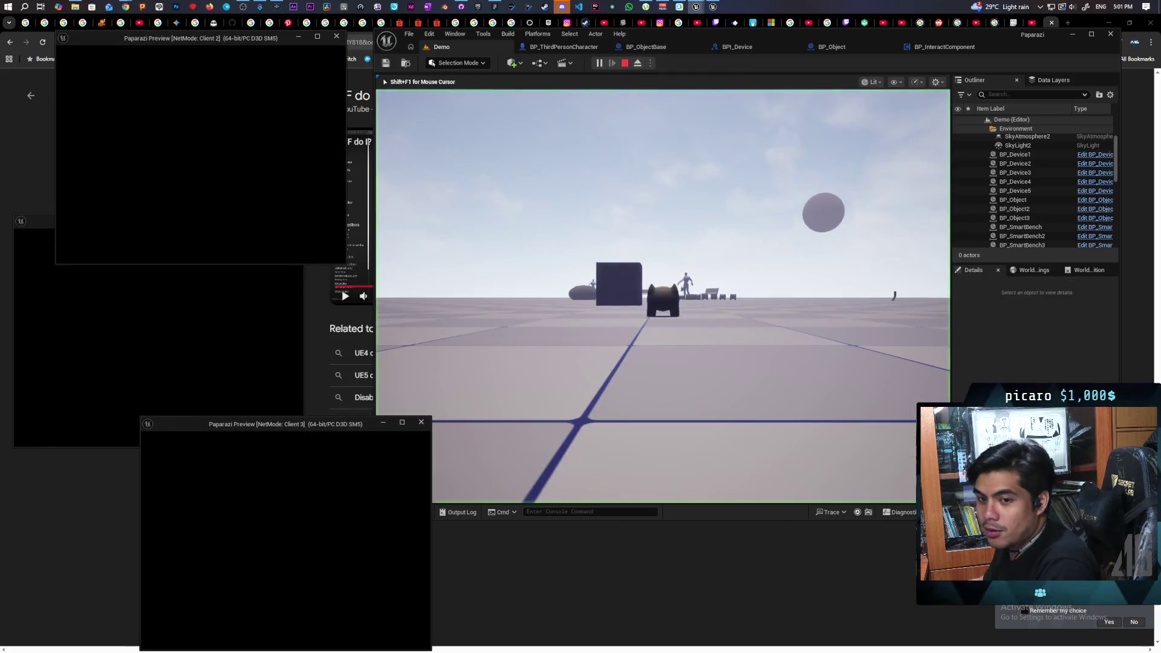
pyautogui.hotkey('alt', 'Tab')
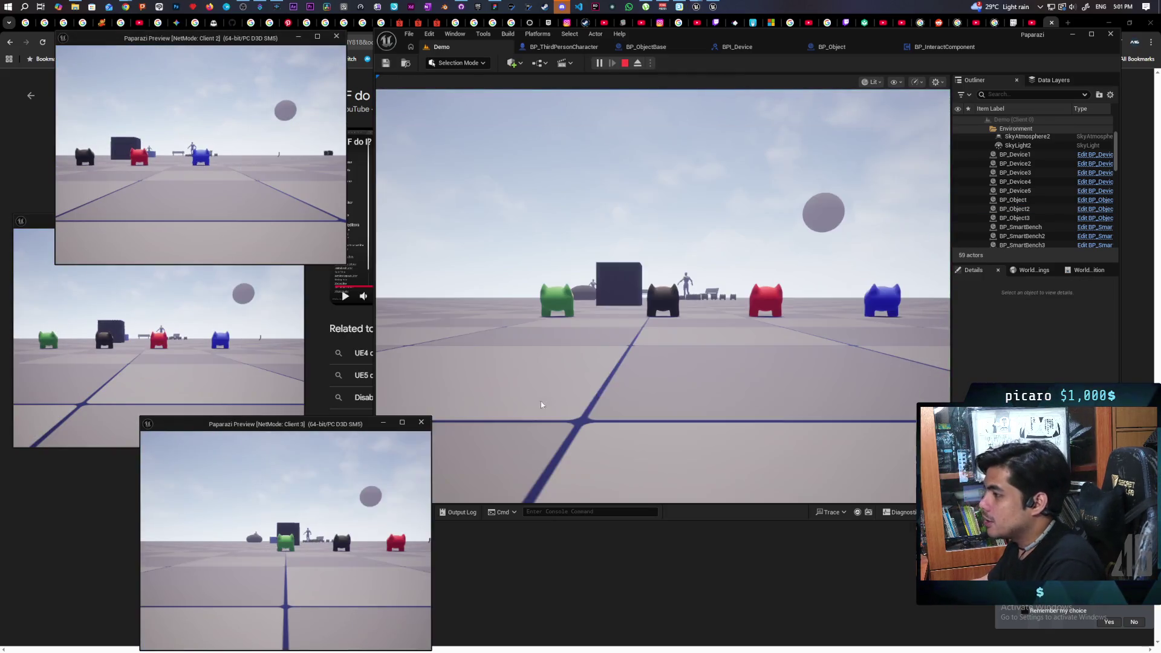
pyautogui.press('w')
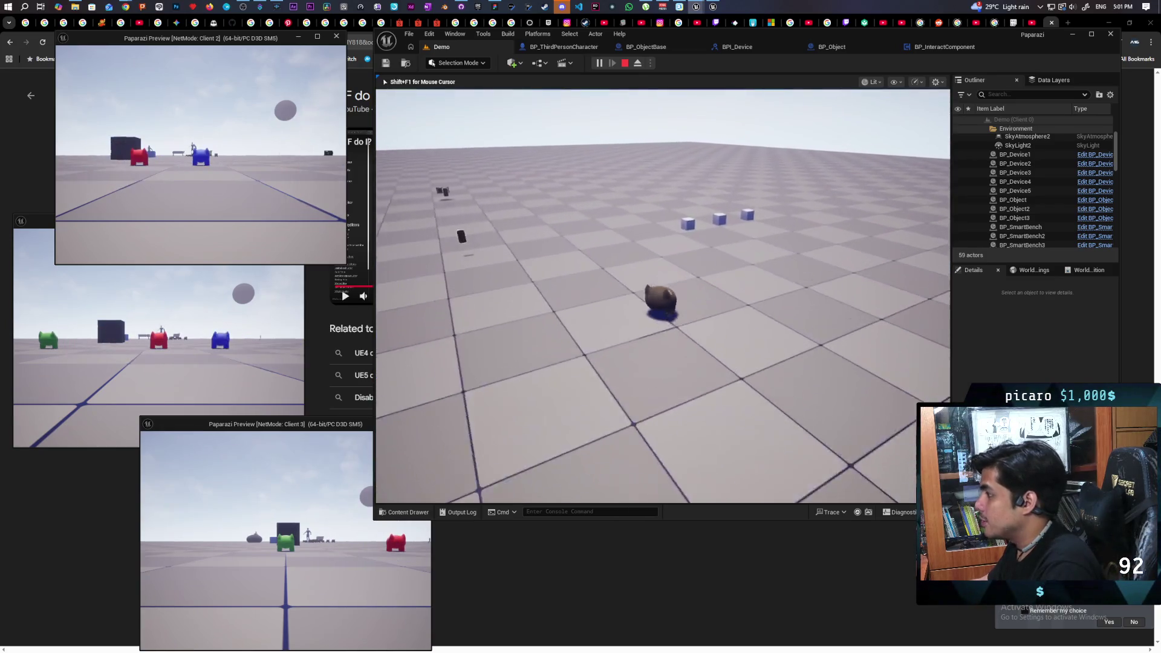
pyautogui.press('w')
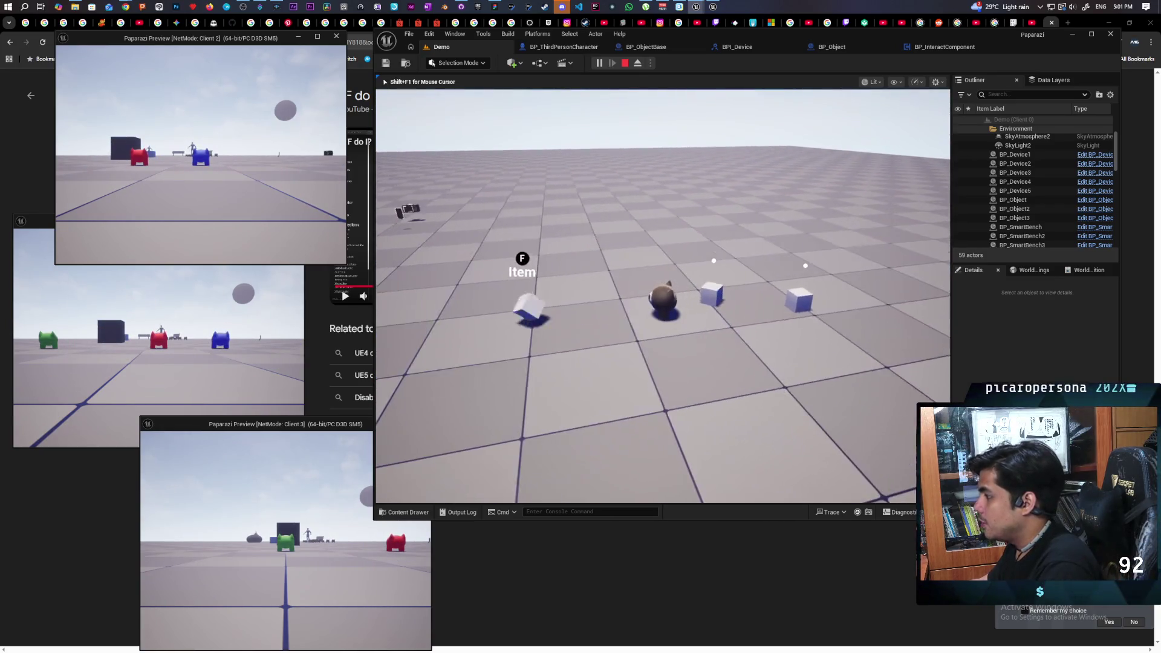
pyautogui.press('w')
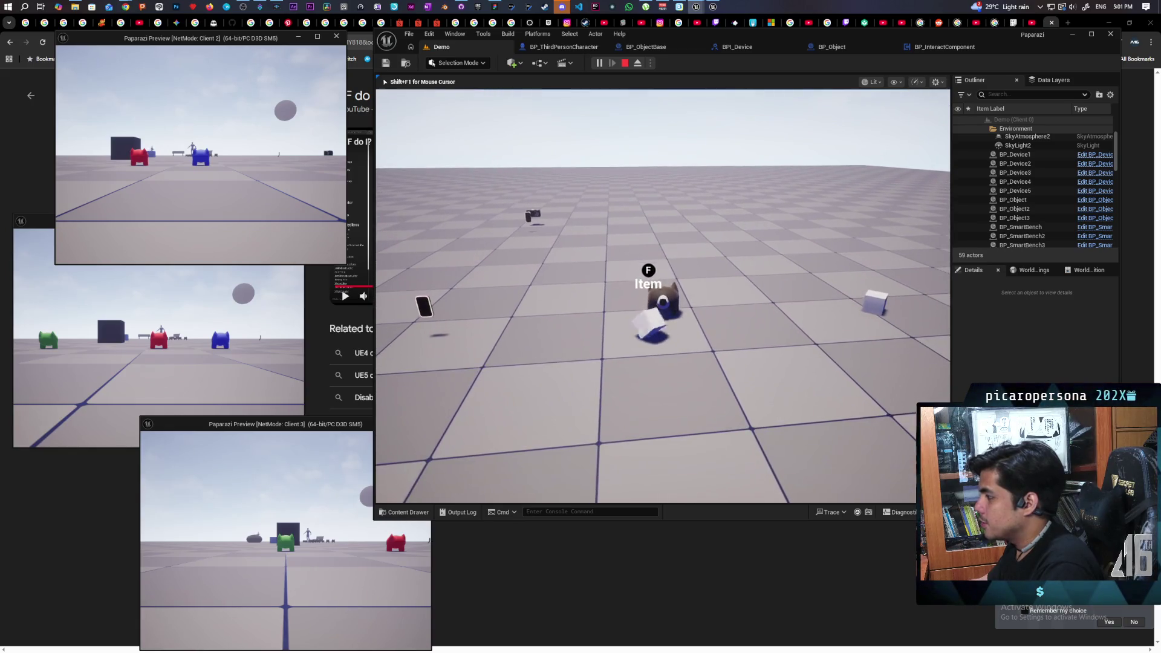
pyautogui.press('w')
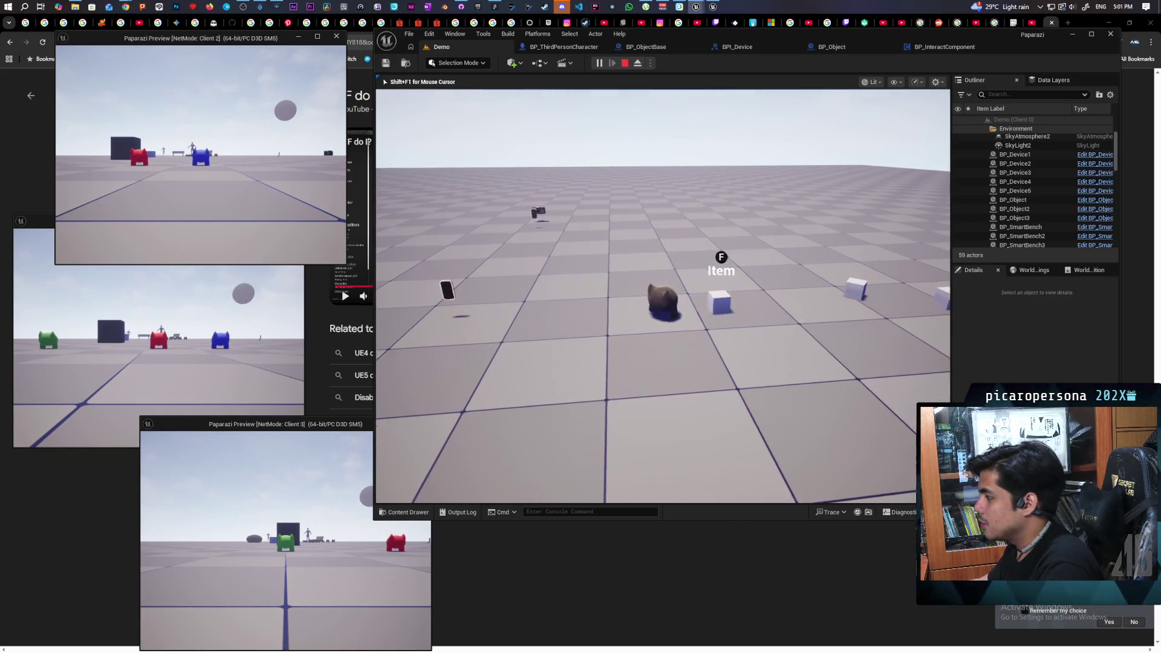
pyautogui.press('w')
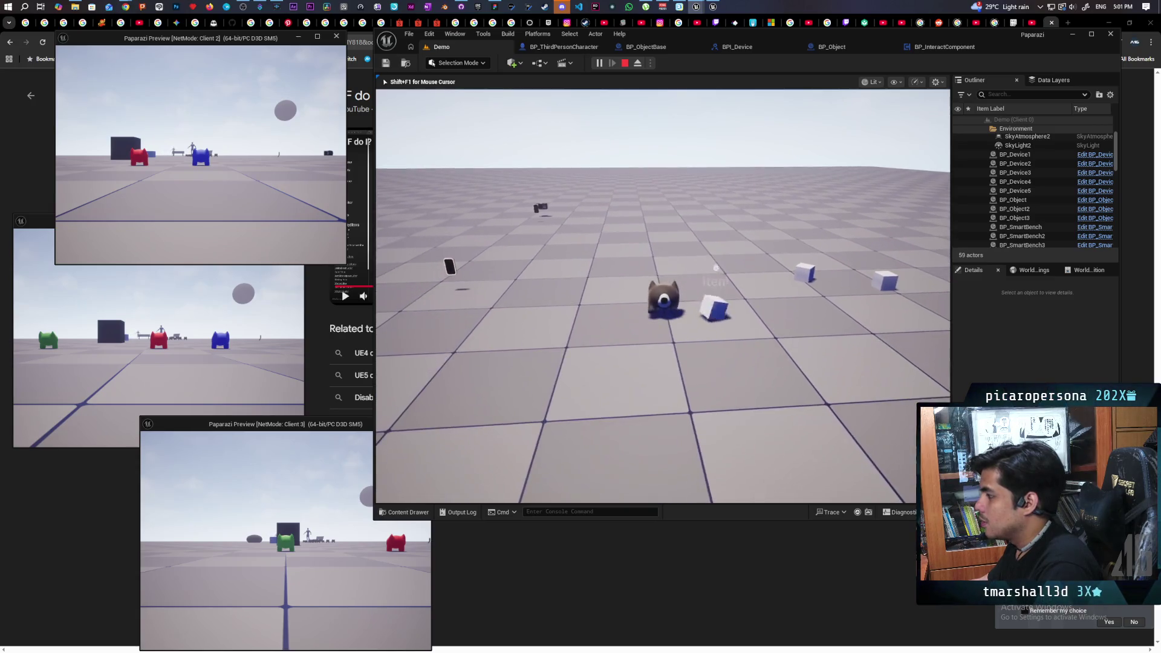
pyautogui.press('f')
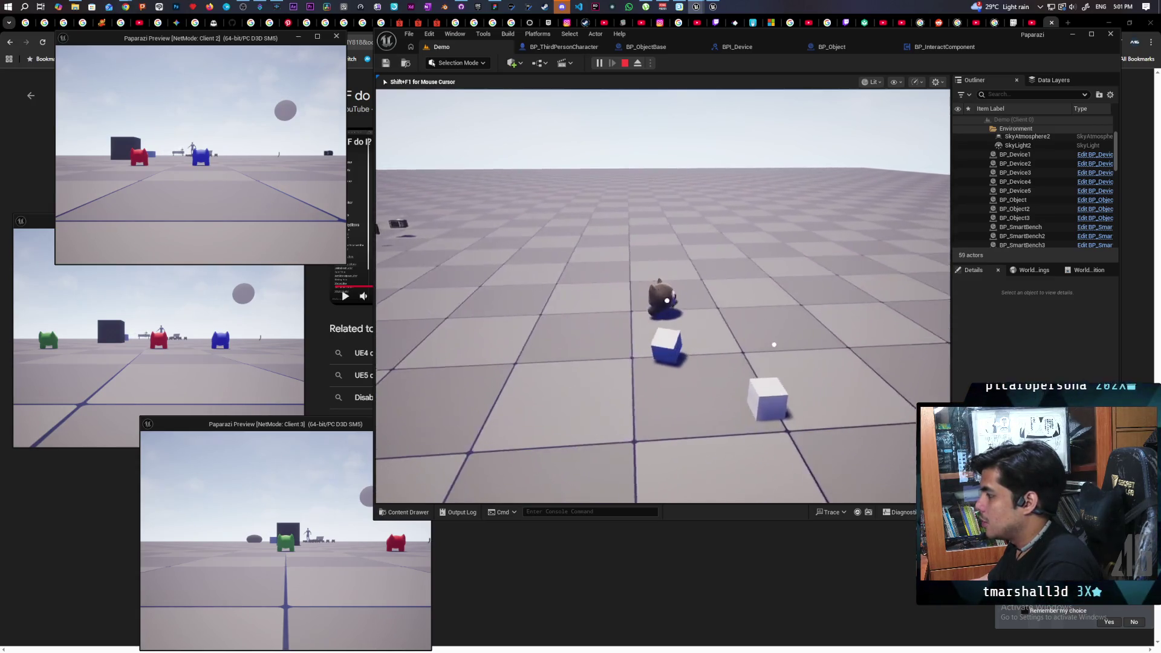
pyautogui.press('w')
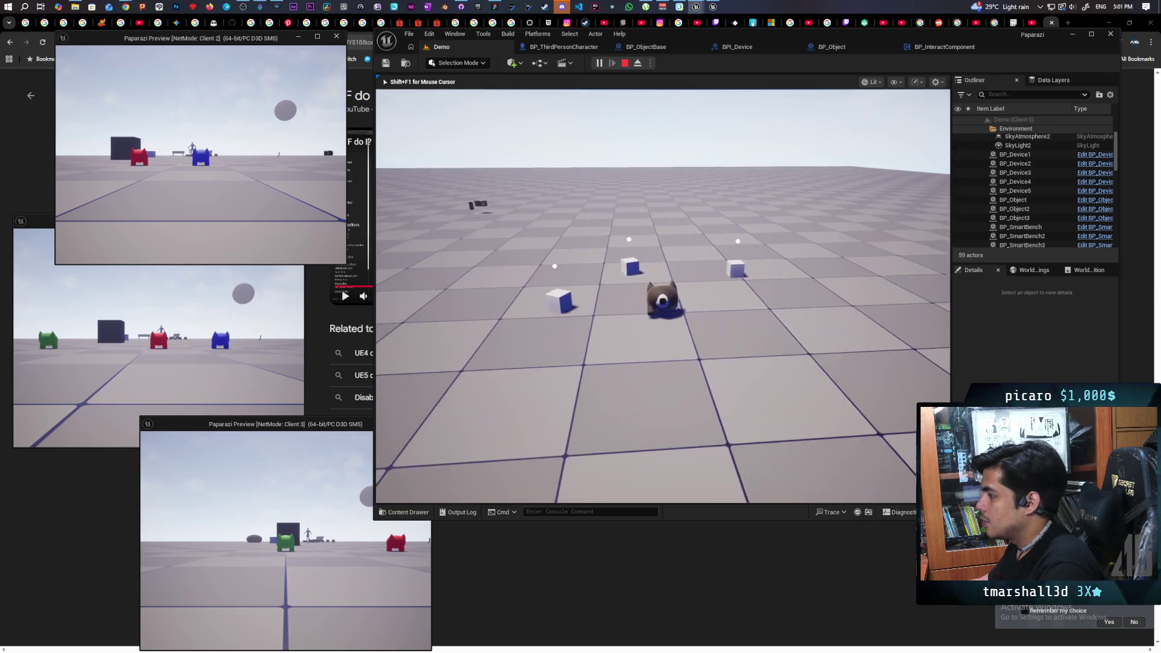
pyautogui.press('a')
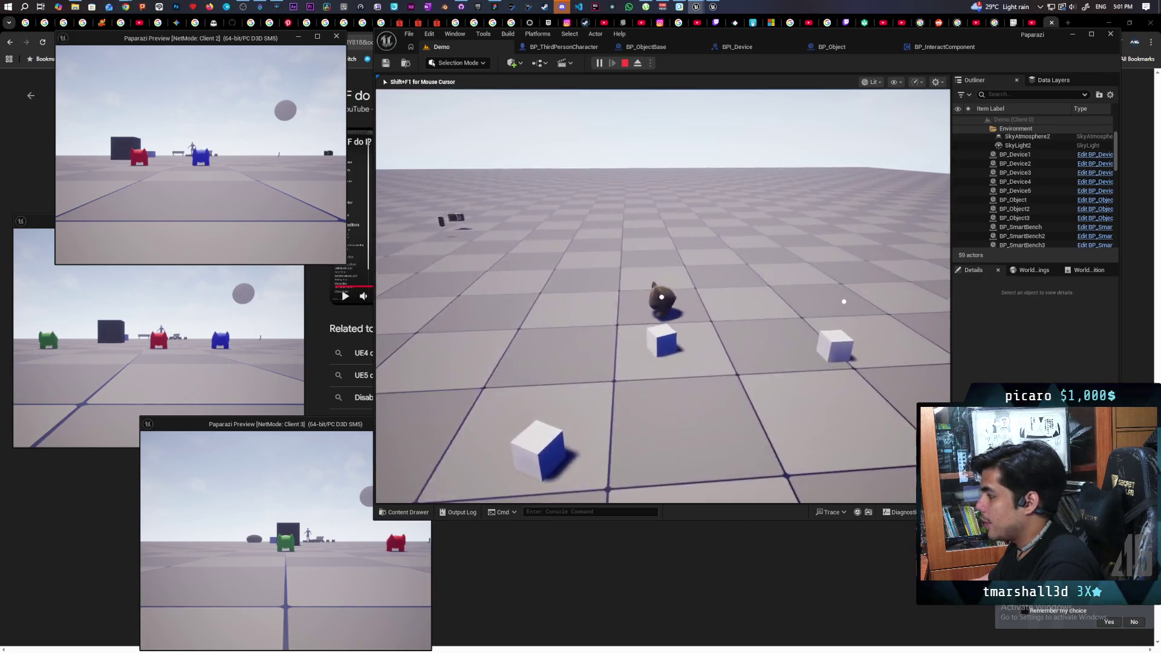
pyautogui.press('w')
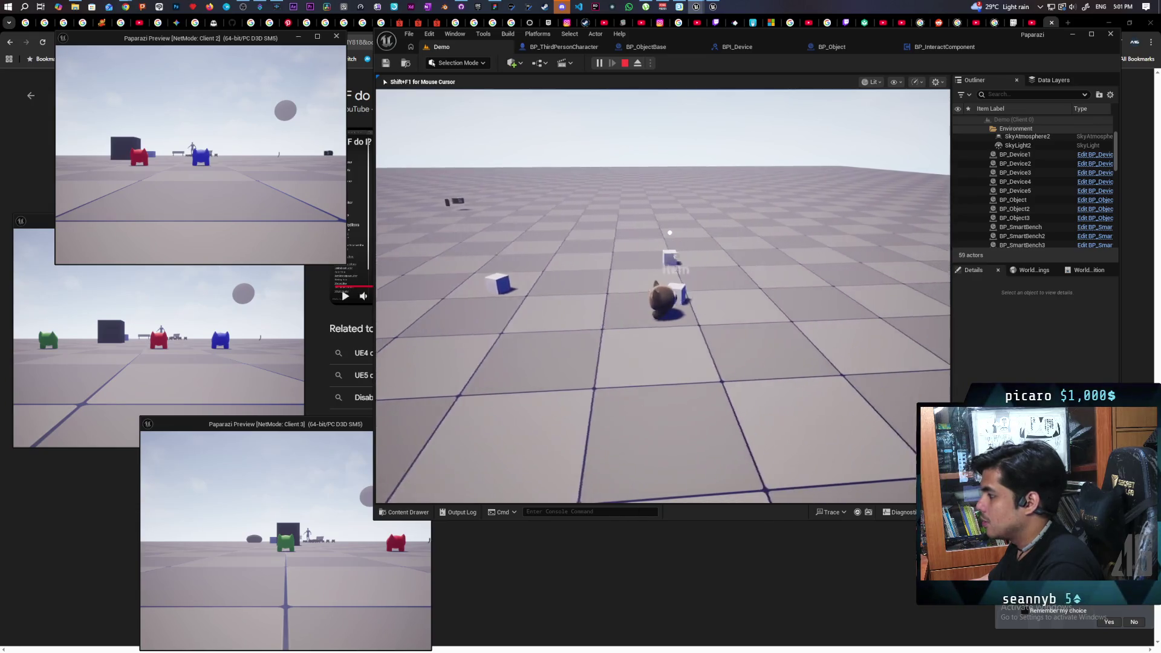
pyautogui.press('d')
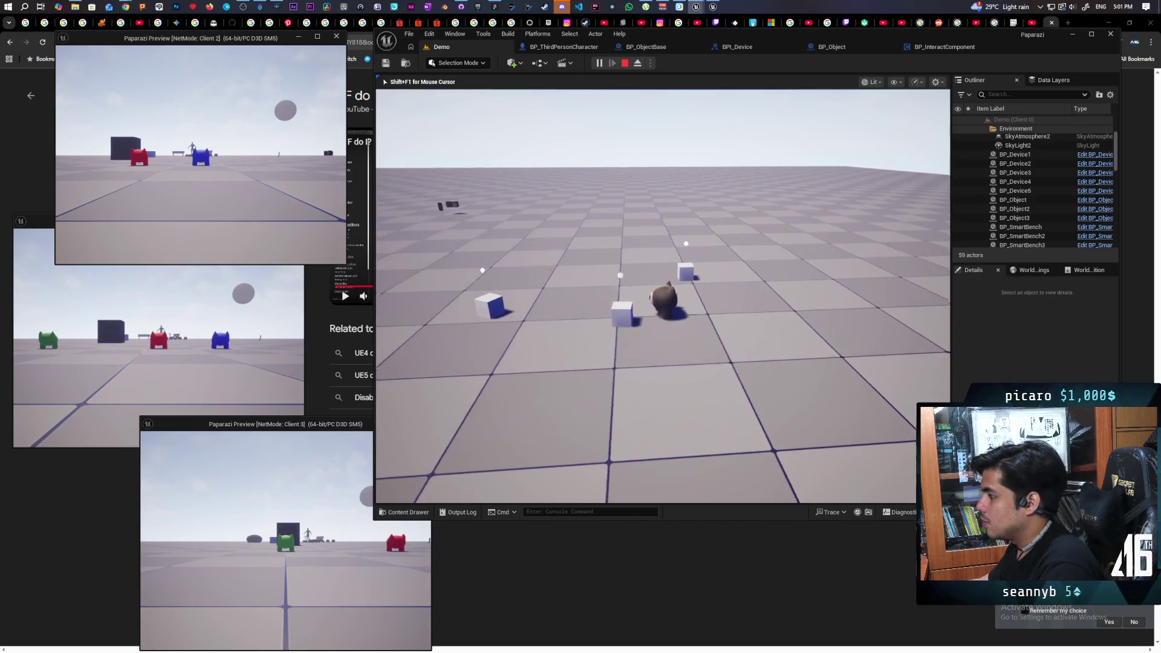
pyautogui.press('a')
pyautogui.press('f')
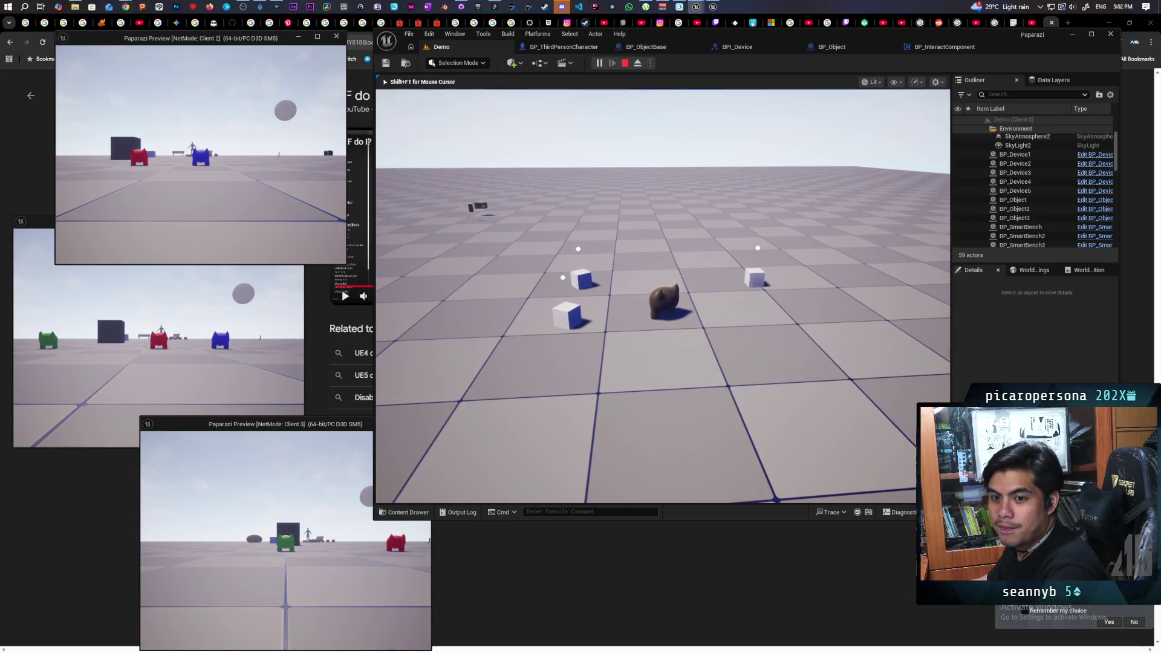
pyautogui.press('a')
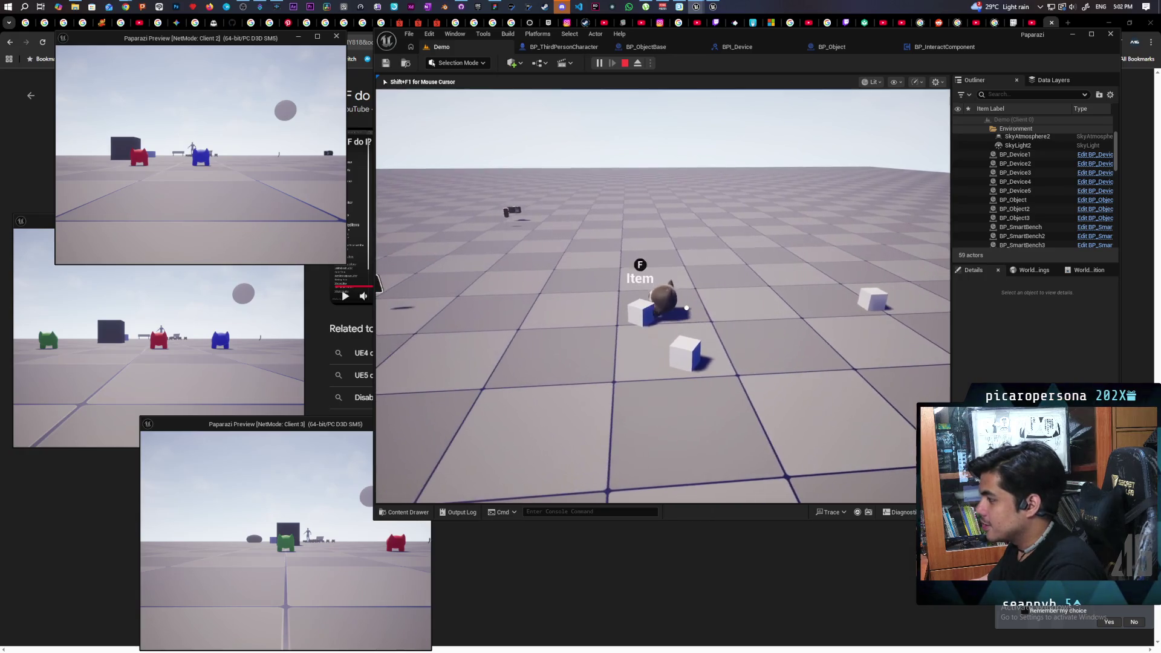
pyautogui.press('f')
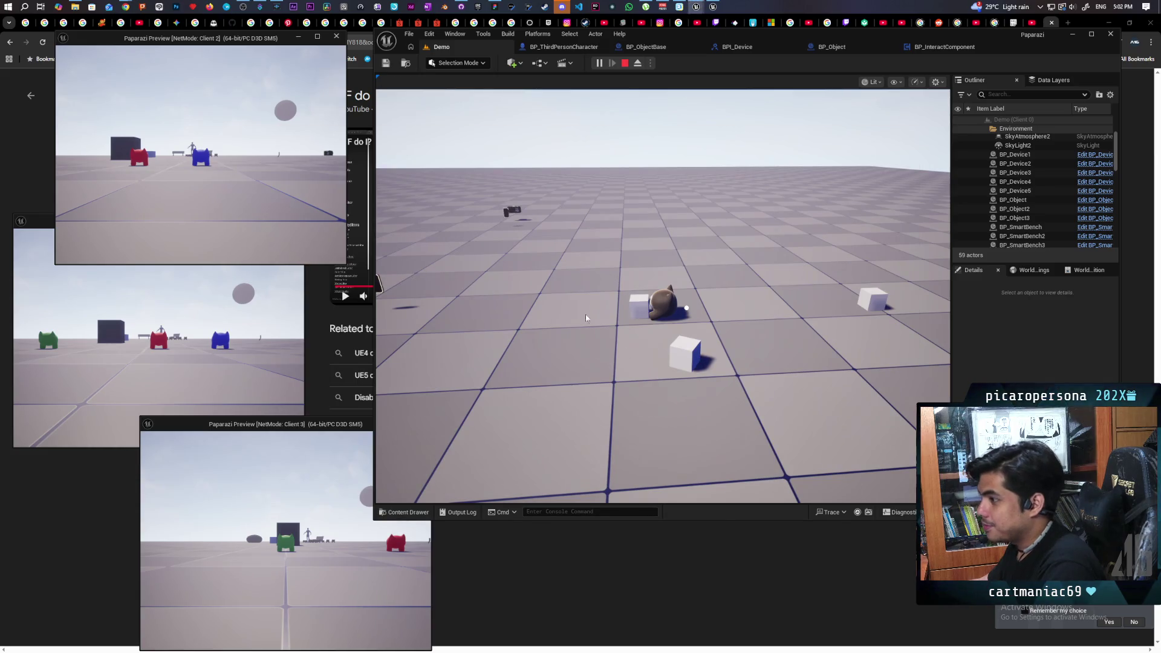
pyautogui.press('w')
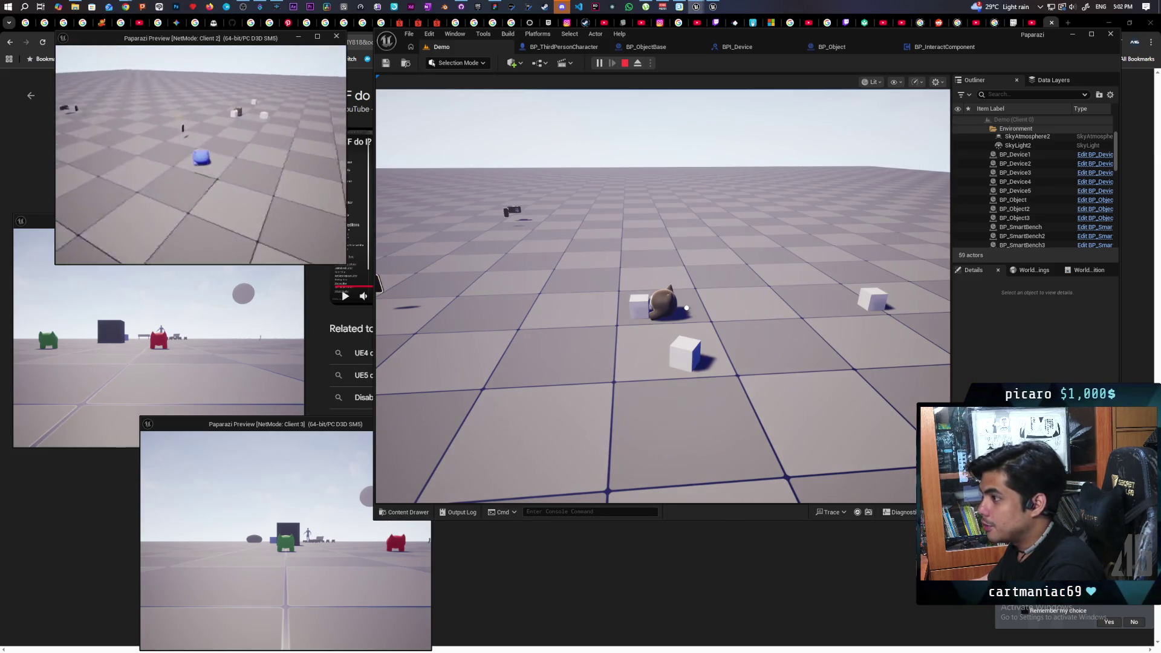
pyautogui.click(388, 287)
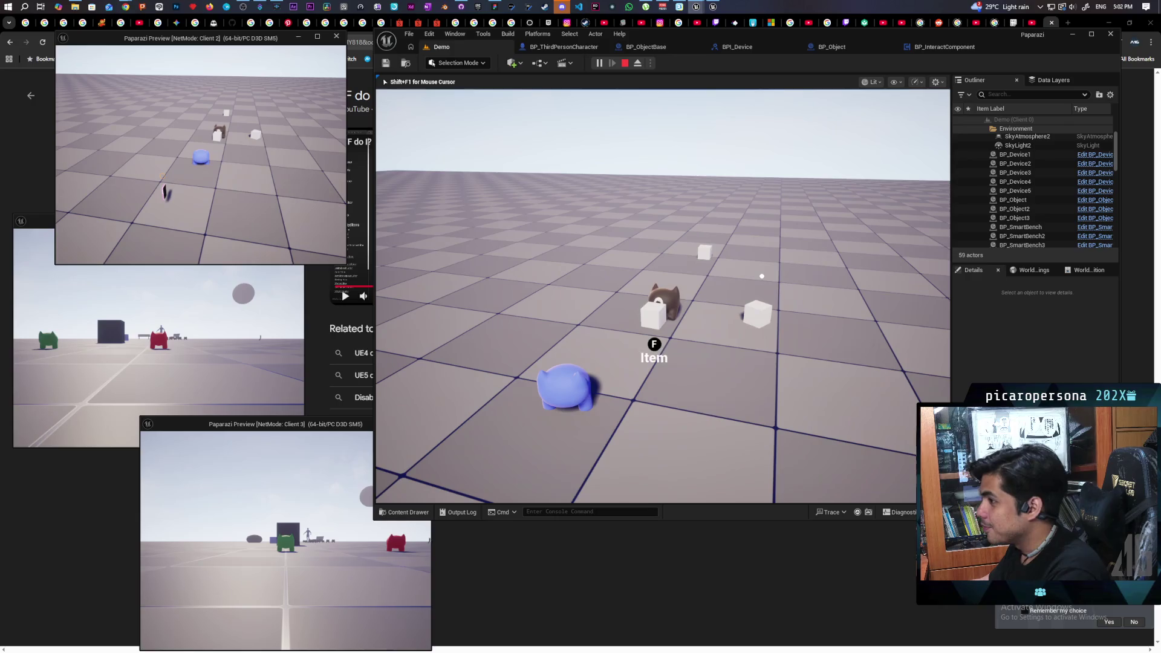
pyautogui.press('f')
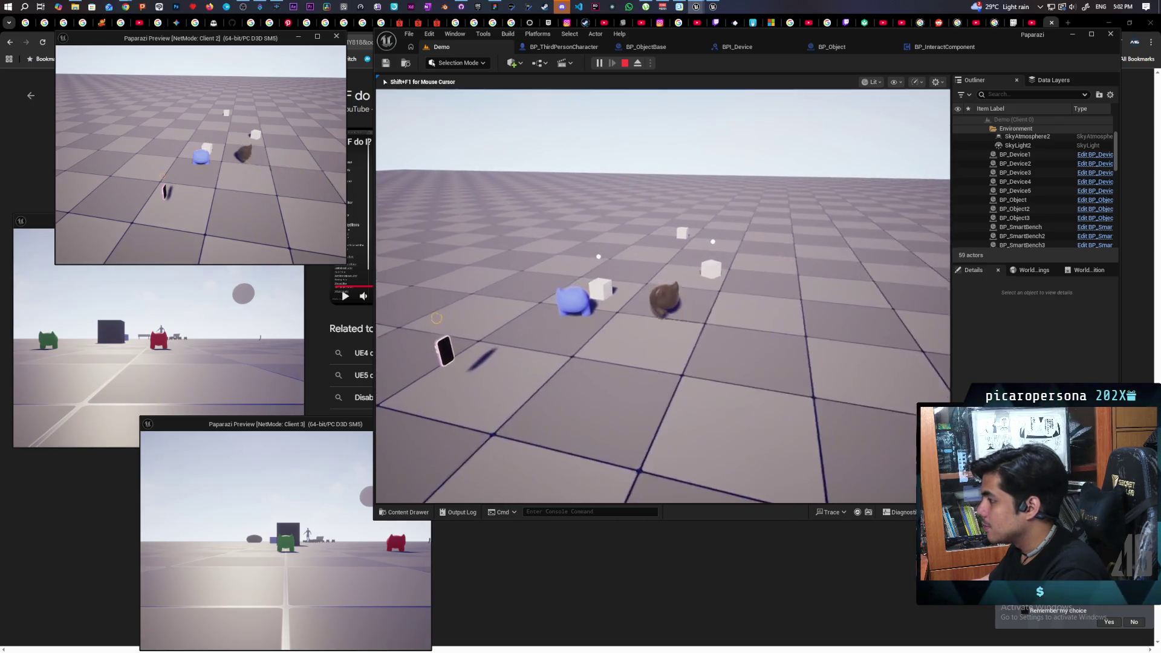
pyautogui.press('Escape')
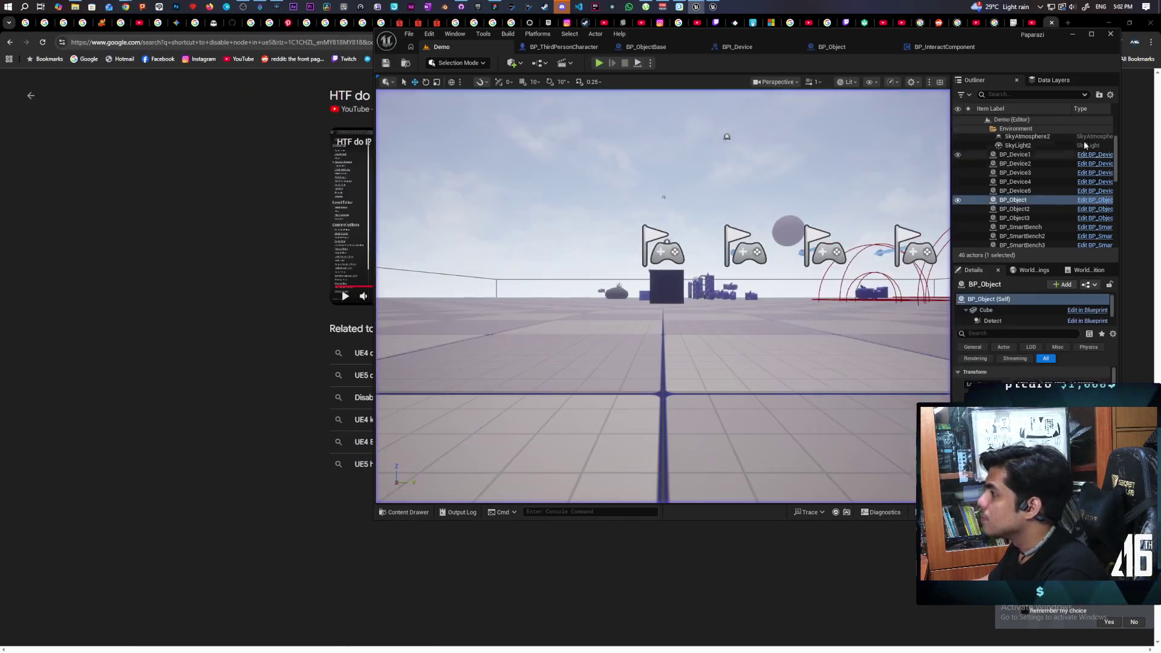
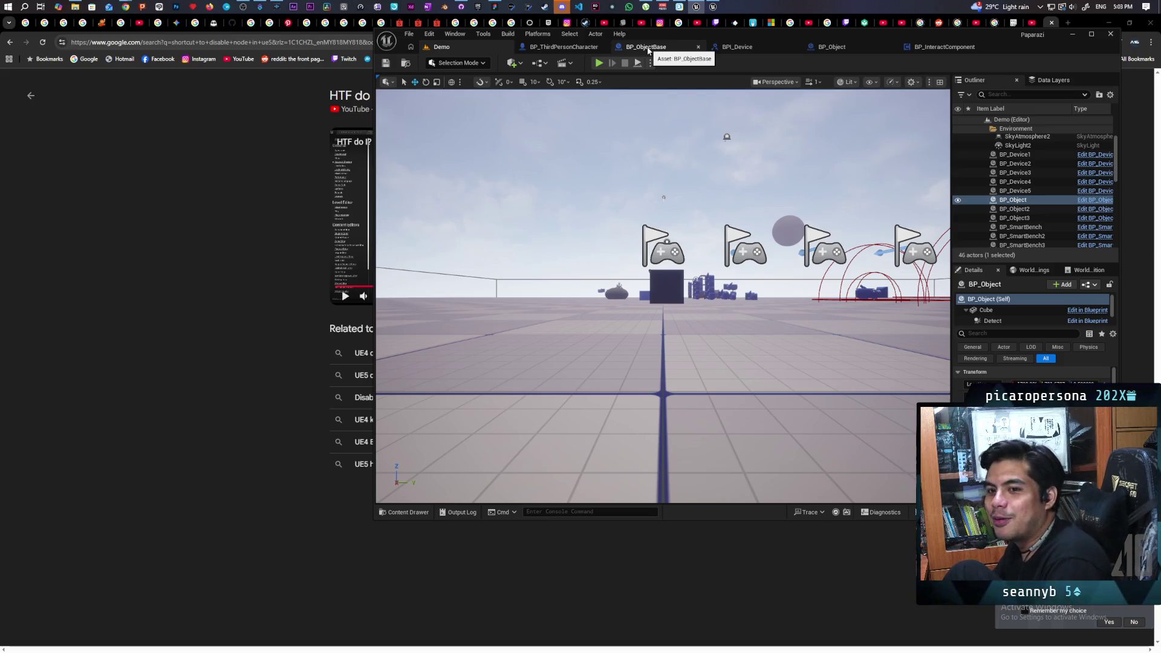
# View BP_ThirdPersonCharacter's event graph zoomed out over the interact nodes, then switch to BP_ObjectBase
pyautogui.click(604, 48)
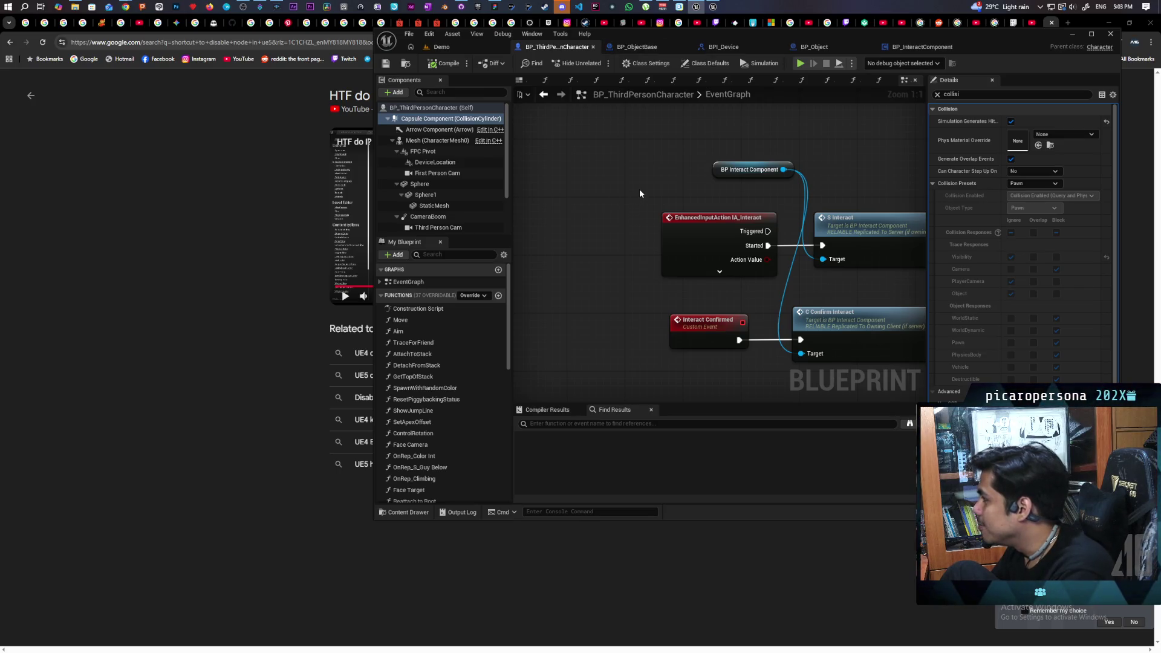
pyautogui.scroll(-3, 639, 192)
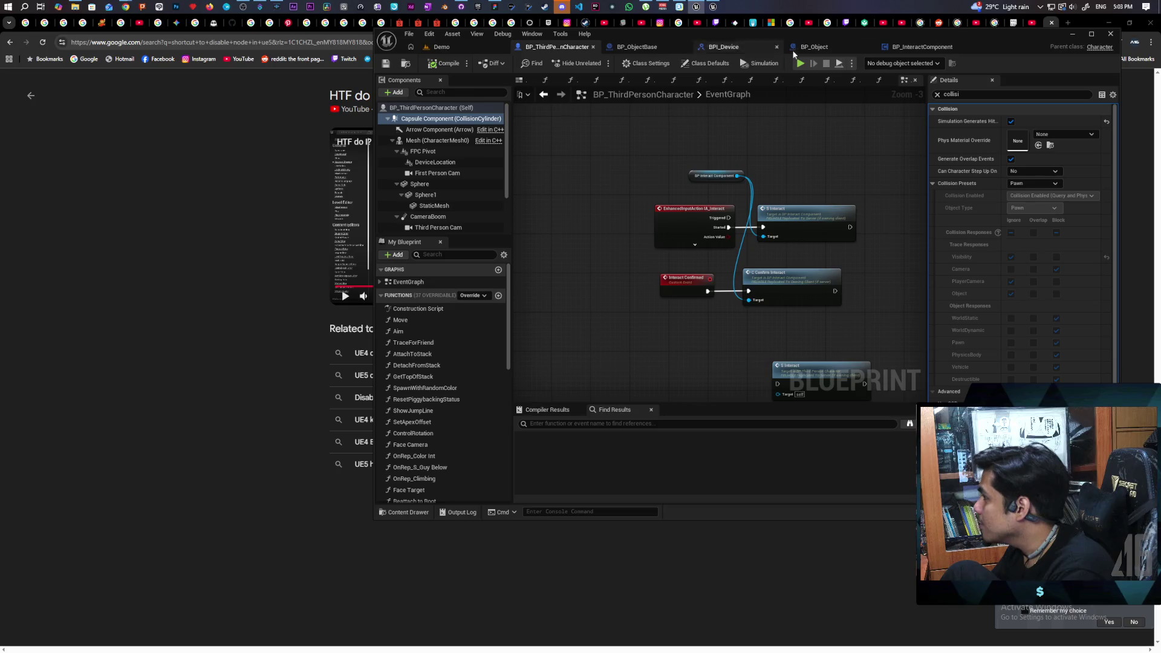
pyautogui.click(641, 47)
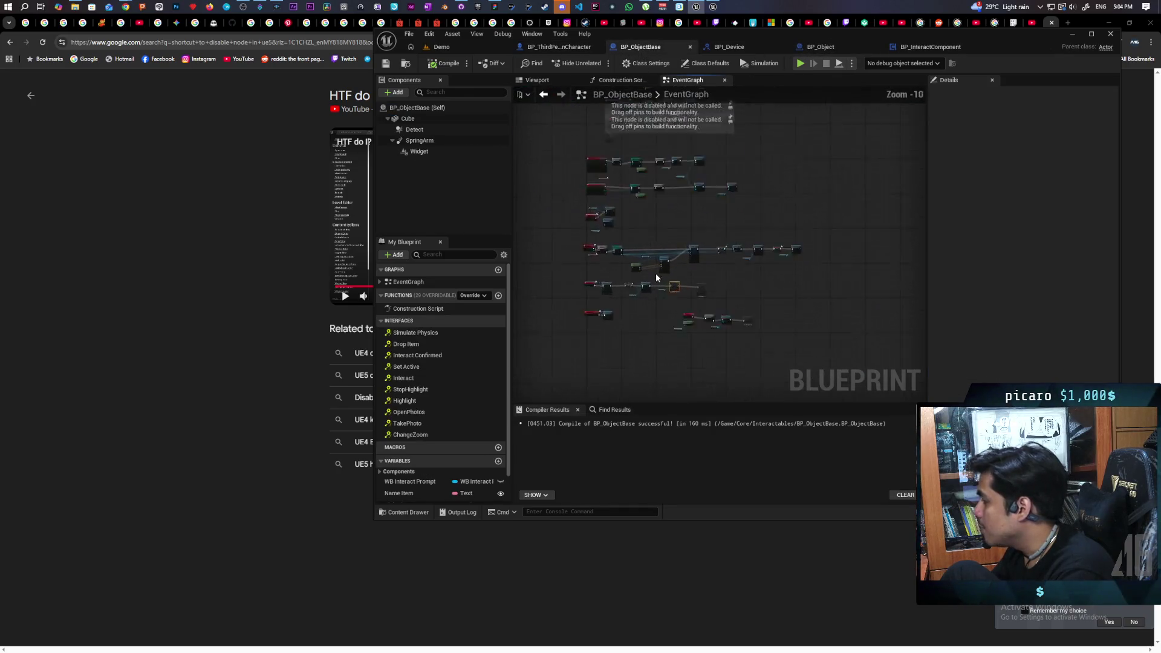
# Select the Event Drop Item and Detach From Actor nodes in BP_ObjectBase's graph
pyautogui.scroll(5, 738, 326)
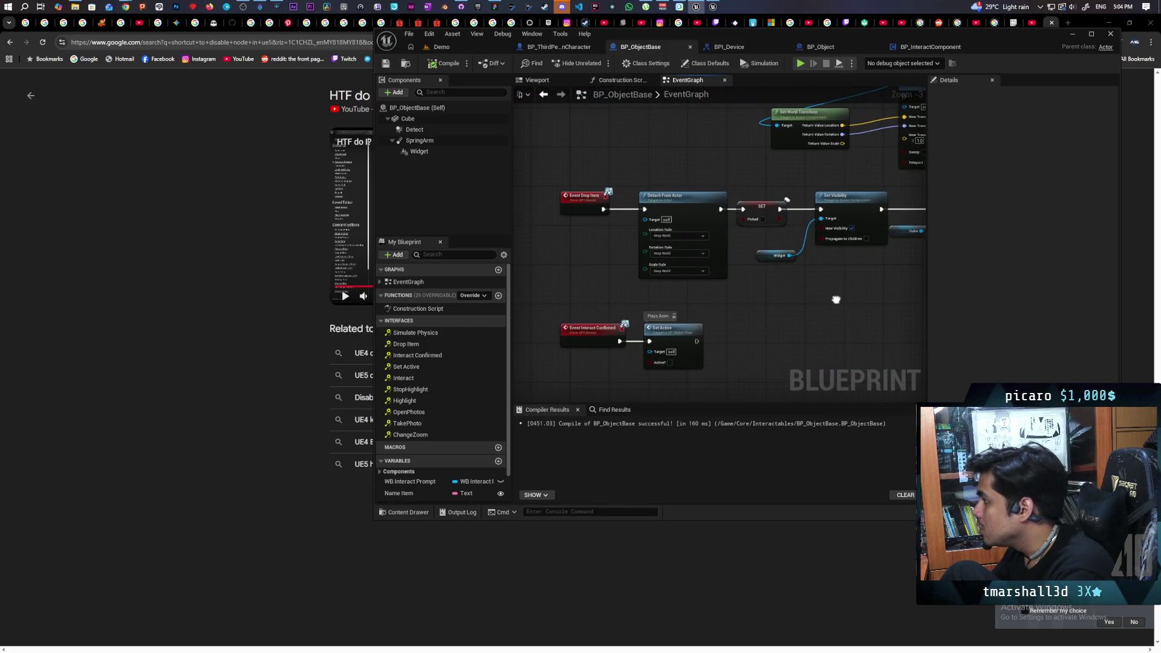
pyautogui.moveTo(541, 165); pyautogui.dragTo(657, 248)
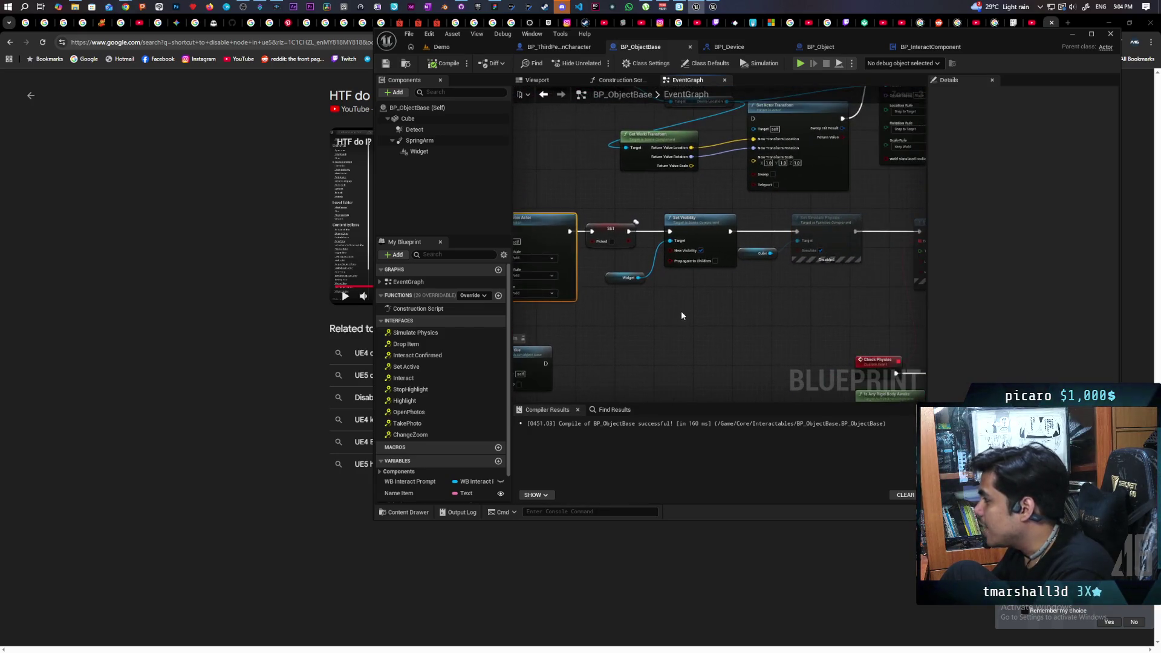
pyautogui.moveTo(603, 176)
pyautogui.mouseDown()
pyautogui.moveTo(798, 206)
pyautogui.moveTo(715, 203)
pyautogui.mouseUp()
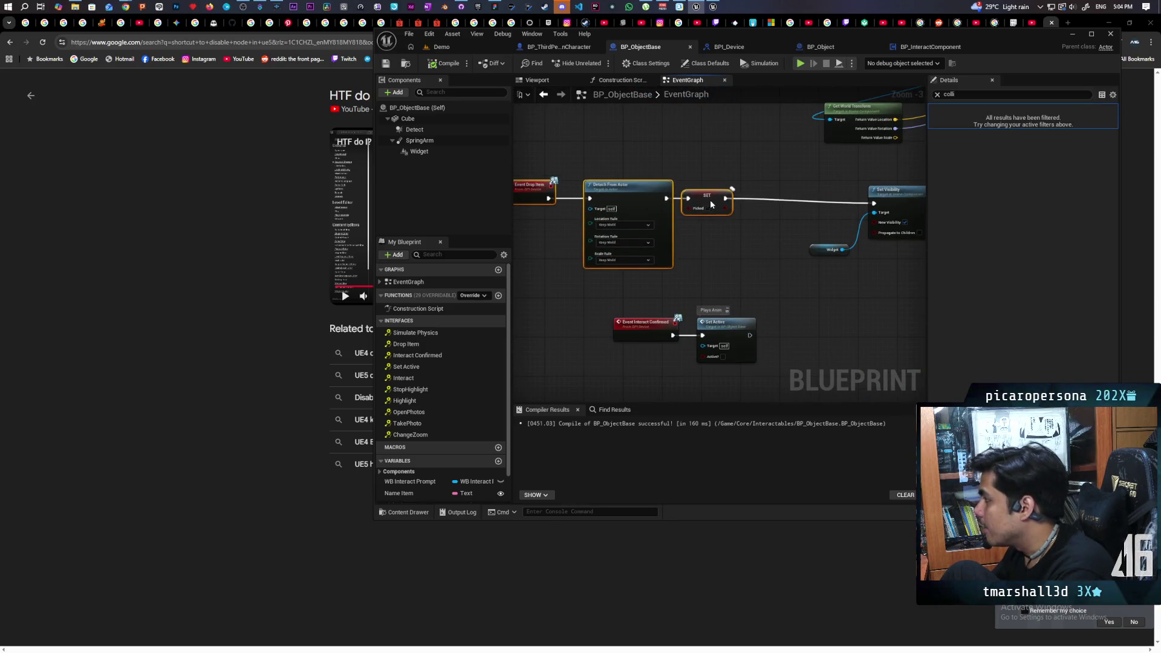
pyautogui.scroll(-3, 705, 190)
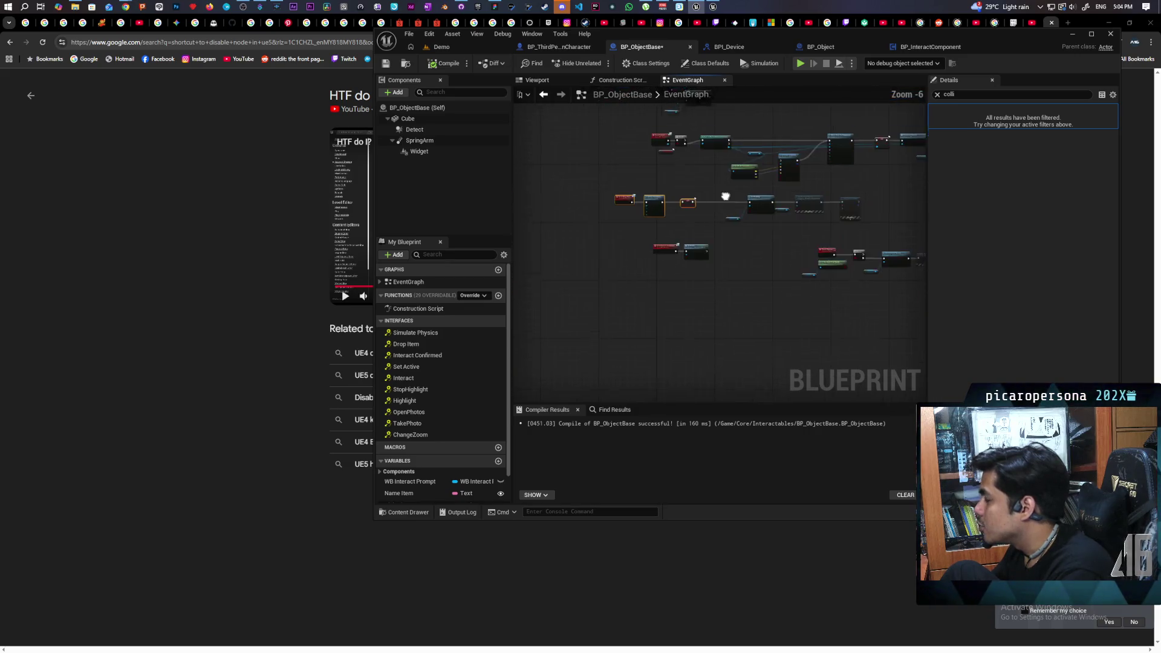
pyautogui.scroll(4, 625, 253)
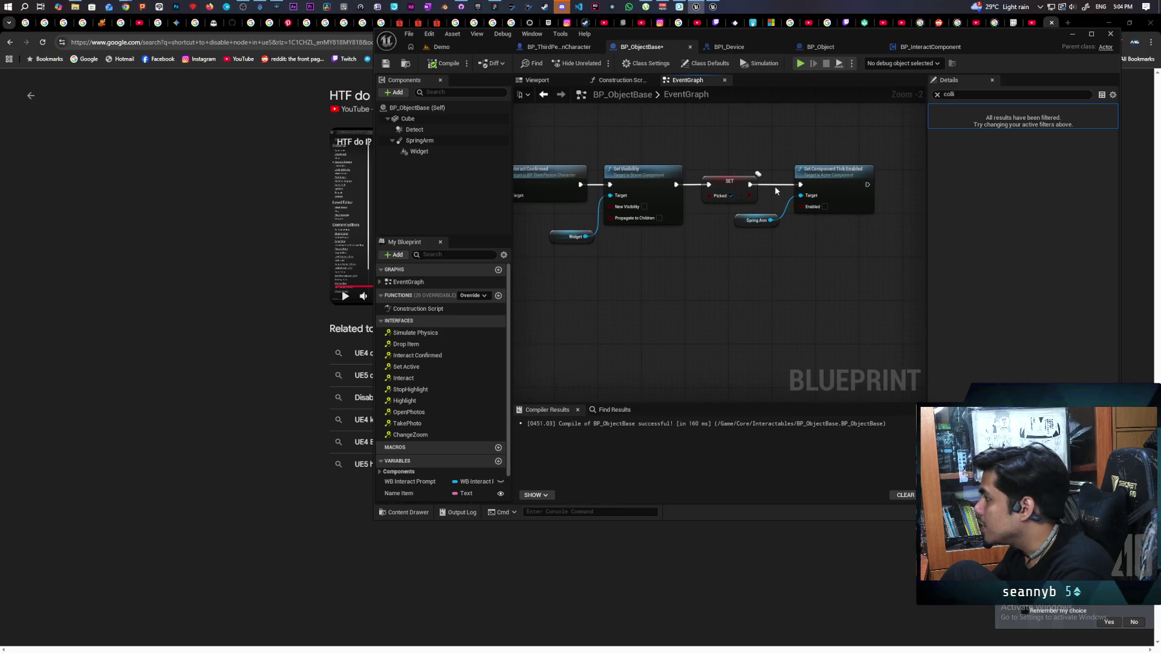
# Select the Set Component Tick Enabled and Spring Arm nodes near SET Picked, then select the SpringArm component
pyautogui.moveTo(700, 248); pyautogui.dragTo(754, 262)
pyautogui.scroll(-3, 754, 263)
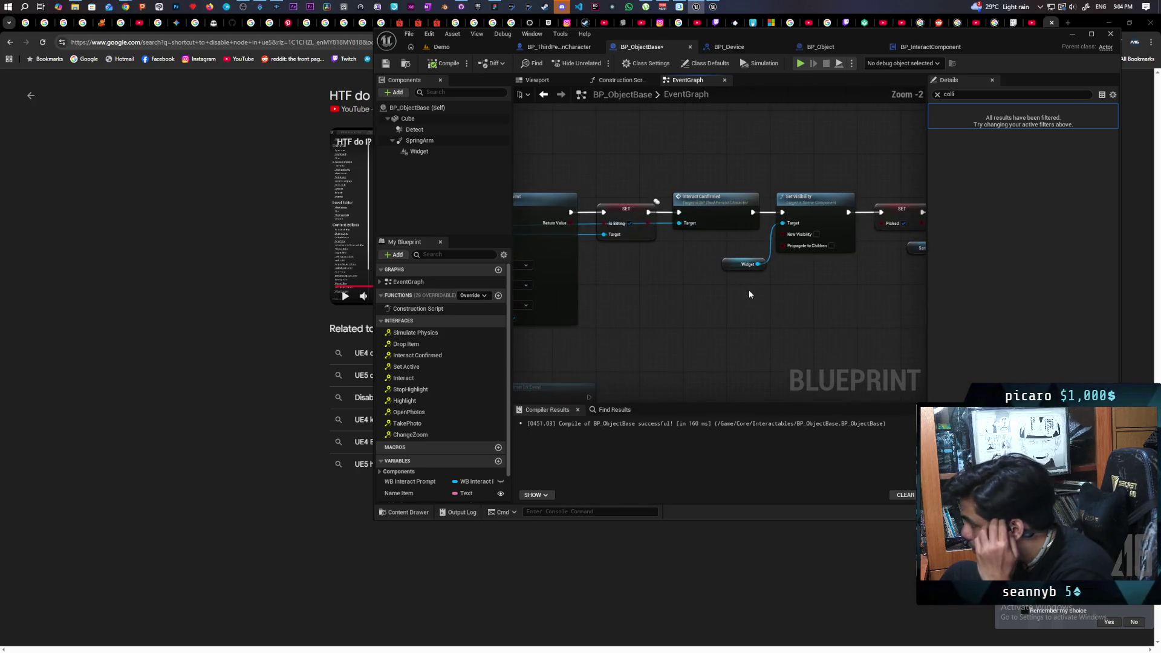
pyautogui.scroll(-1, 738, 292)
pyautogui.moveTo(782, 295)
pyautogui.mouseDown()
pyautogui.moveTo(795, 292)
pyautogui.moveTo(759, 311)
pyautogui.mouseUp()
pyautogui.scroll(3, 663, 323)
pyautogui.moveTo(652, 247)
pyautogui.mouseDown()
pyautogui.moveTo(703, 310)
pyautogui.moveTo(801, 368)
pyautogui.mouseUp()
pyautogui.moveTo(656, 254)
pyautogui.mouseDown()
pyautogui.moveTo(688, 223)
pyautogui.moveTo(679, 213)
pyautogui.moveTo(664, 236)
pyautogui.mouseUp()
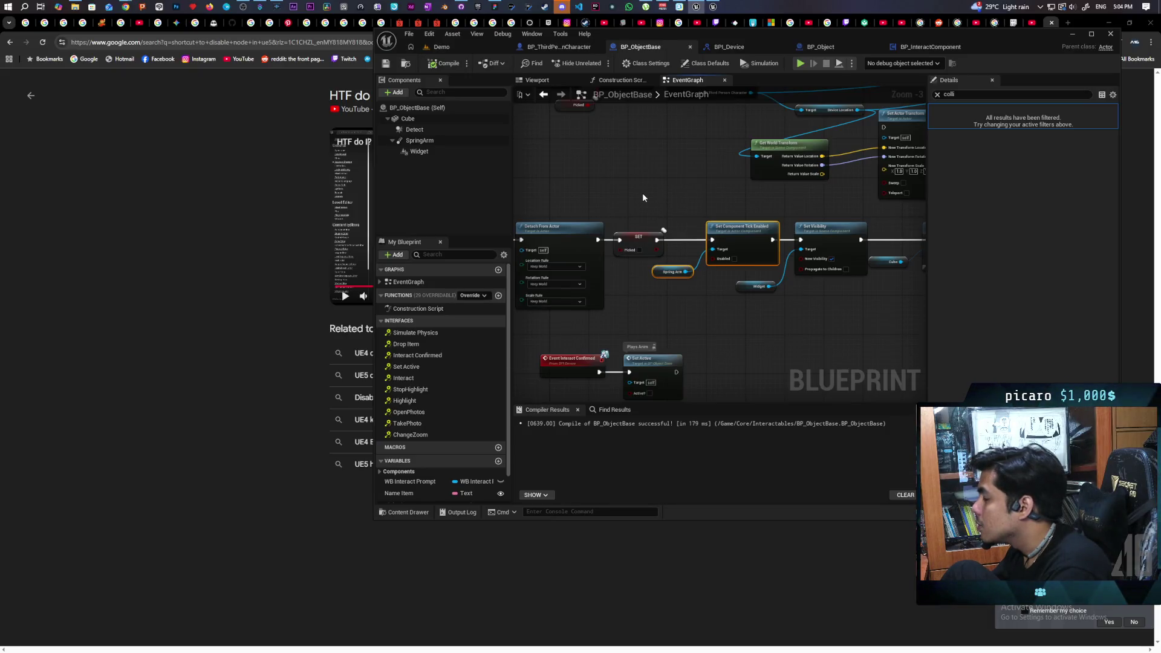
pyautogui.click(422, 141)
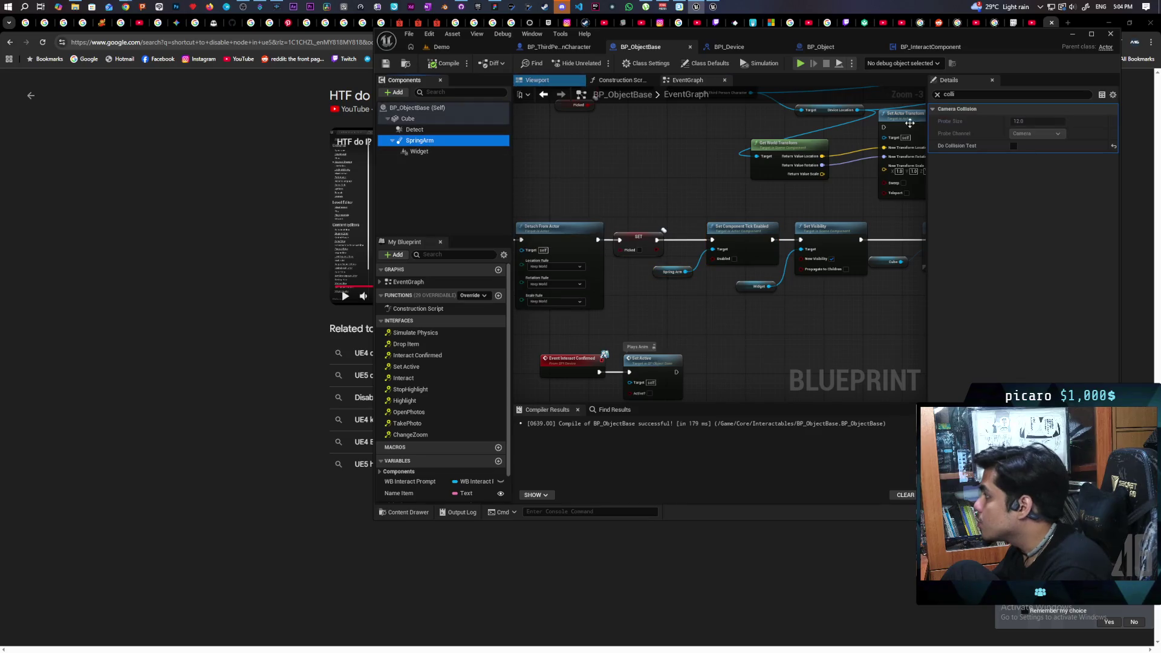
# Filter the SpringArm's Details panel with 'rep' to show its replication properties
pyautogui.click(937, 96)
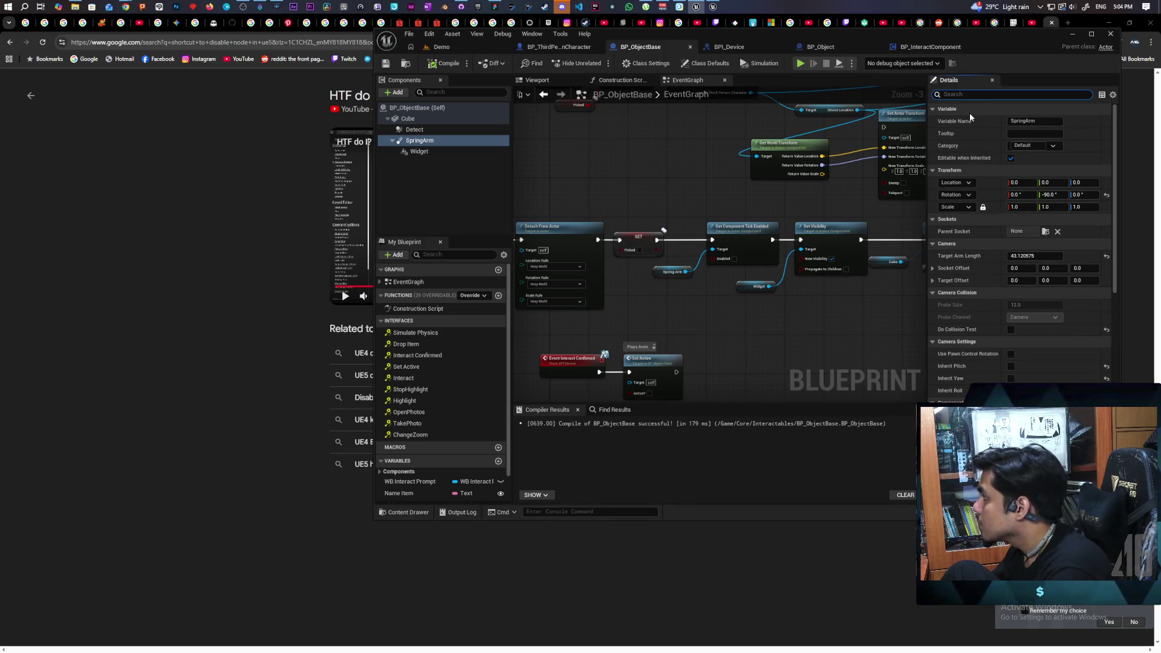
pyautogui.write('rep')
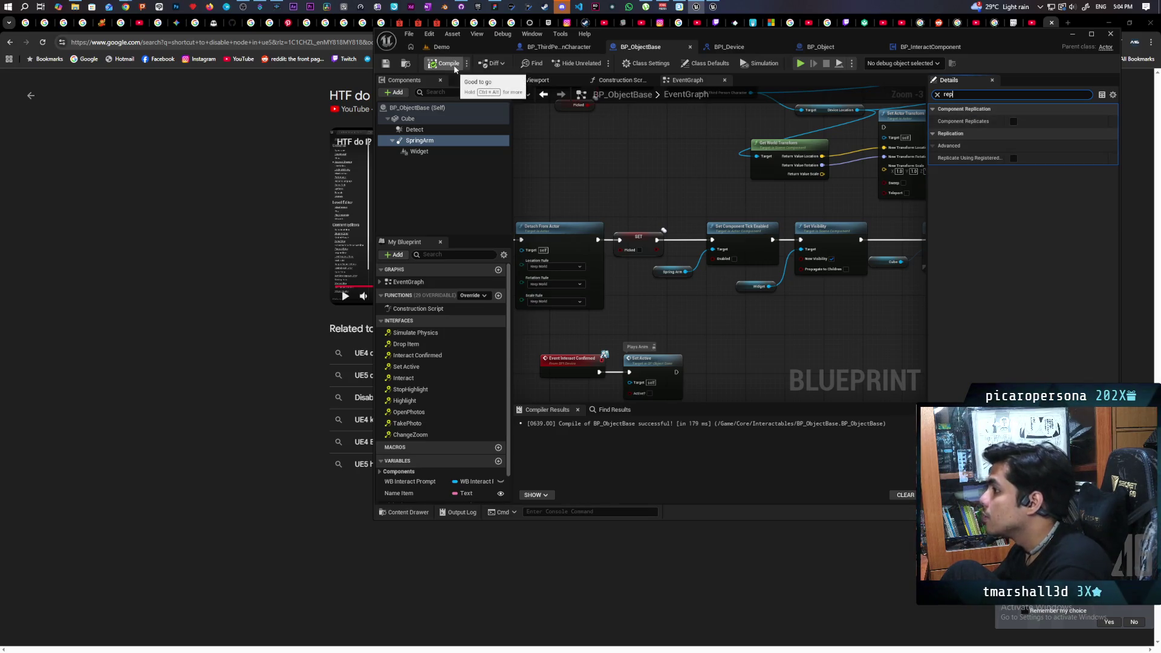
pyautogui.scroll(-2, 641, 187)
# Break and rewire SET Picked's execution link into Set Component Tick Enabled
pyautogui.scroll(2, 592, 192)
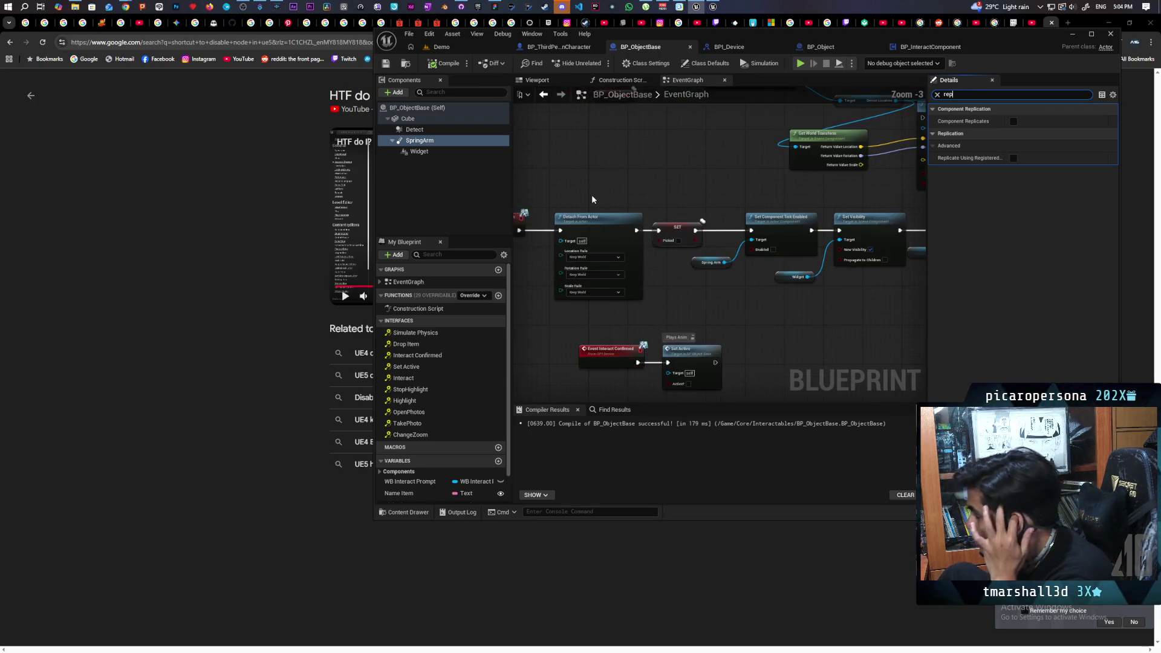
pyautogui.scroll(-2, 665, 184)
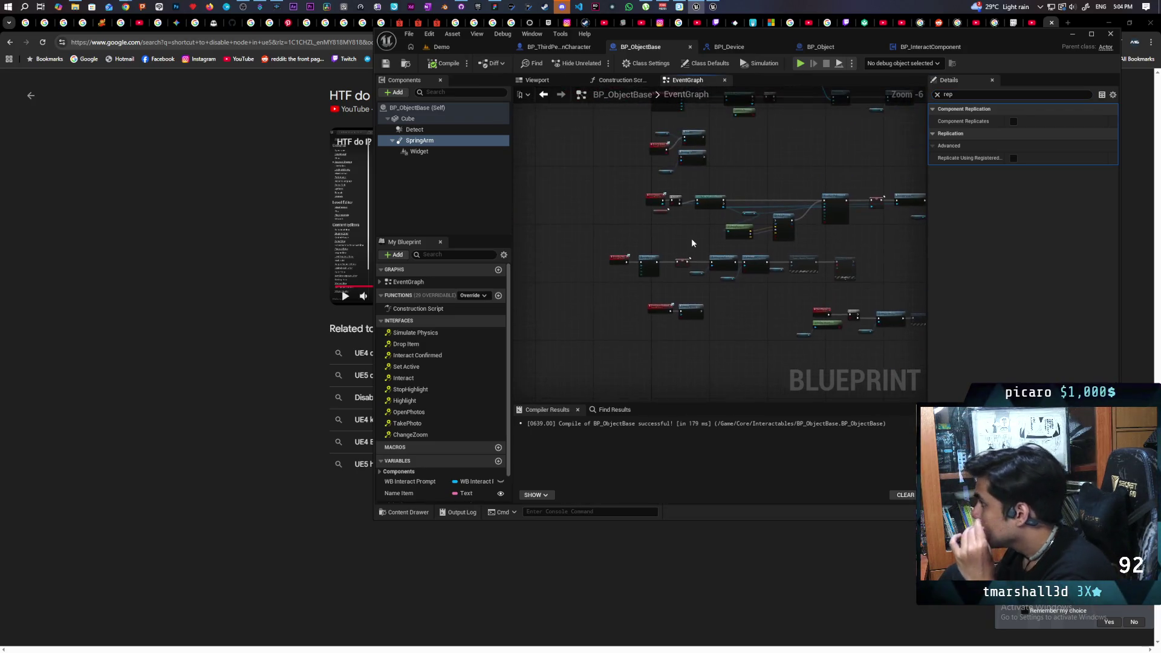
pyautogui.scroll(2, 690, 236)
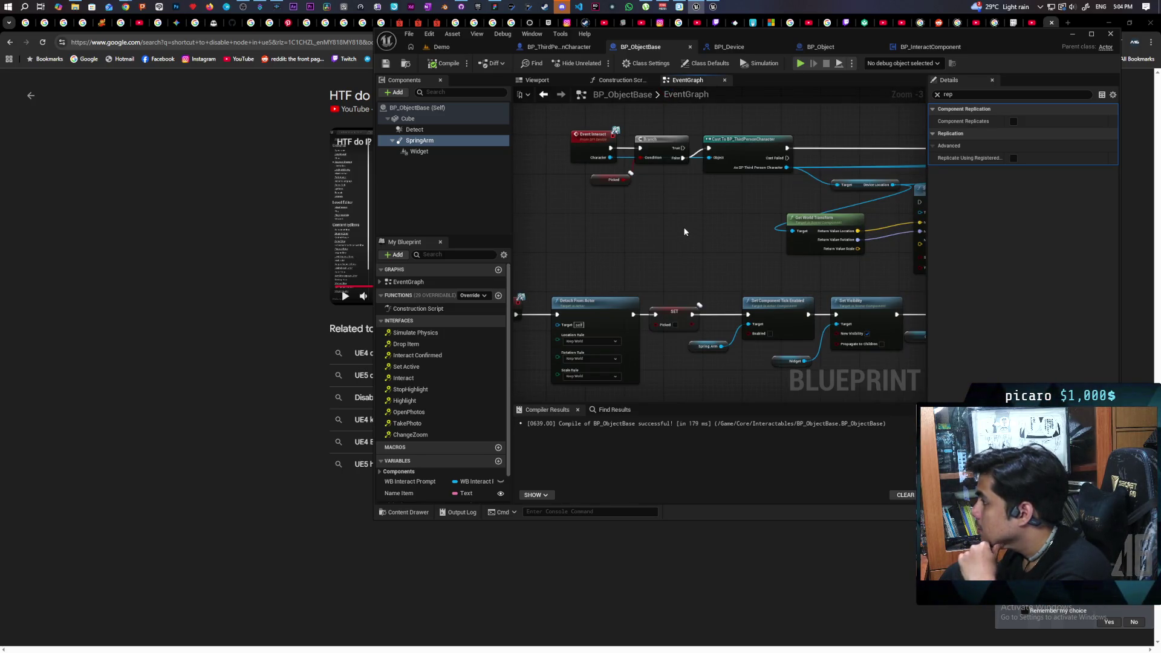
pyautogui.scroll(-2, 685, 232)
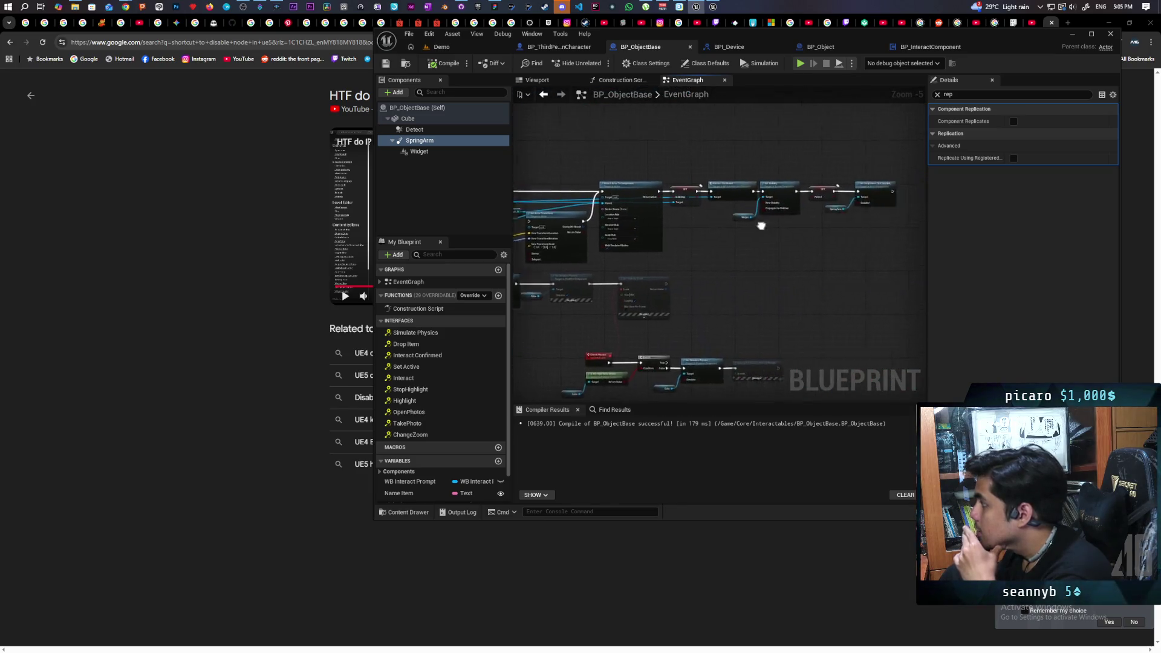
pyautogui.scroll(3, 785, 226)
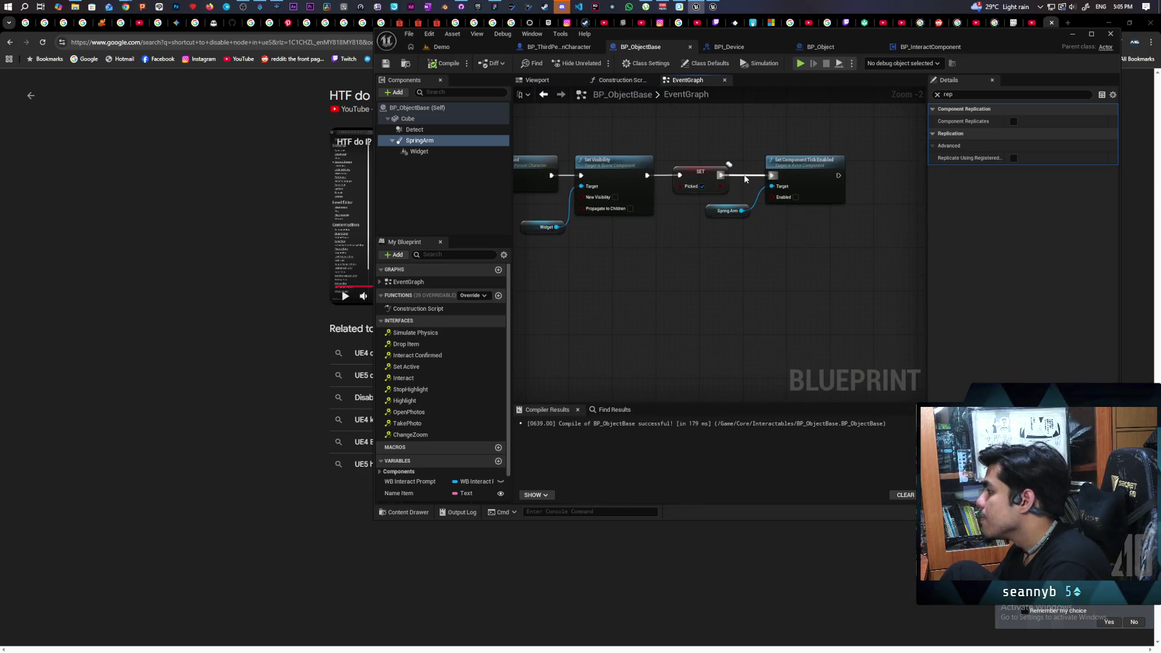
pyautogui.keyDown('alt'); pyautogui.click(771, 176); pyautogui.keyUp('alt')
pyautogui.moveTo(712, 277)
pyautogui.mouseDown()
pyautogui.moveTo(692, 260)
pyautogui.moveTo(643, 271)
pyautogui.moveTo(765, 243)
pyautogui.mouseUp()
pyautogui.moveTo(608, 244); pyautogui.dragTo(666, 241)
# Disable the Set Component Tick Enabled node with Ctrl+Shift+D, then go back to the Demo level
pyautogui.click(696, 228)
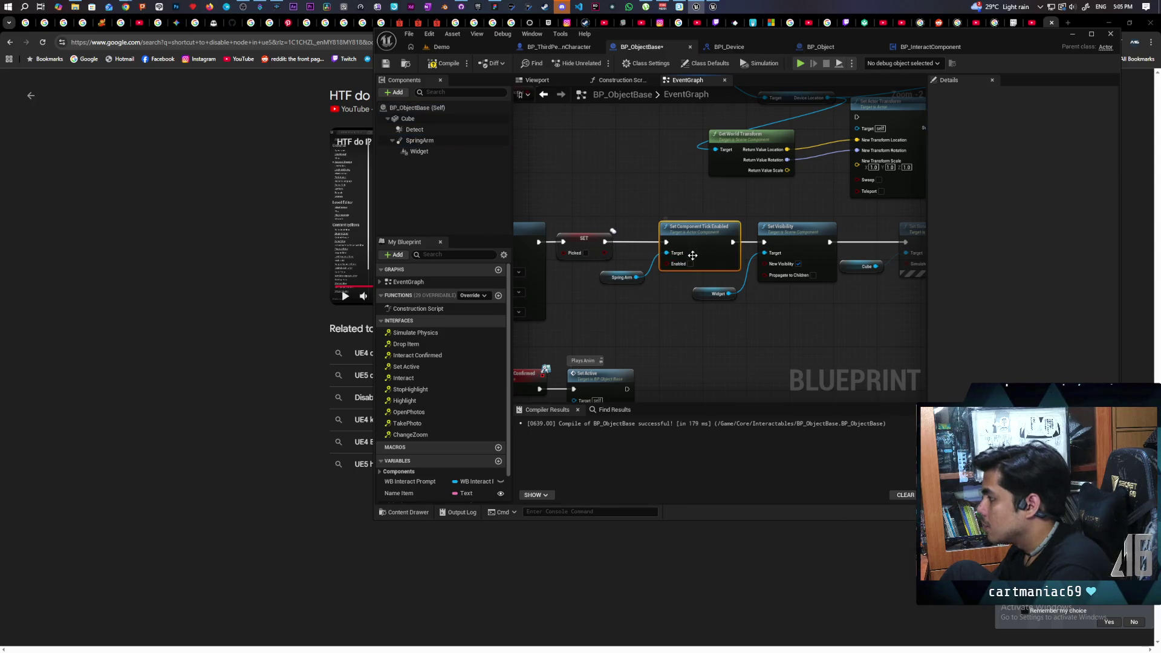
pyautogui.scroll(-3, 777, 215)
pyautogui.scroll(4, 587, 281)
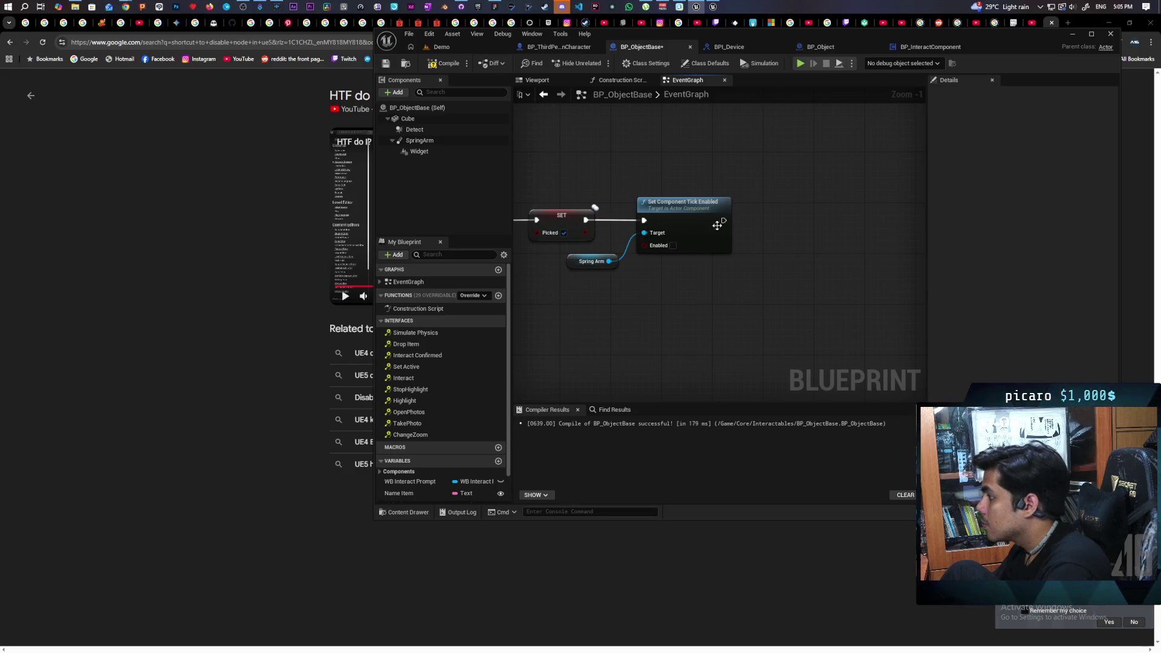
pyautogui.hotkey('ctrl', 'shift', 'd')
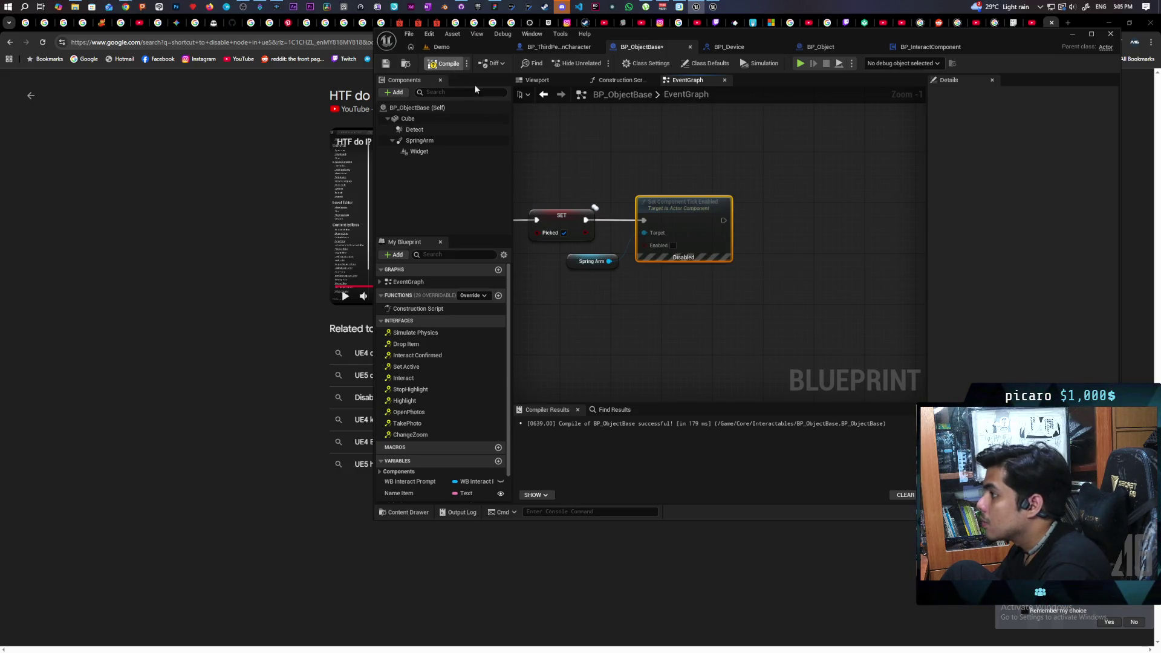
pyautogui.click(462, 48)
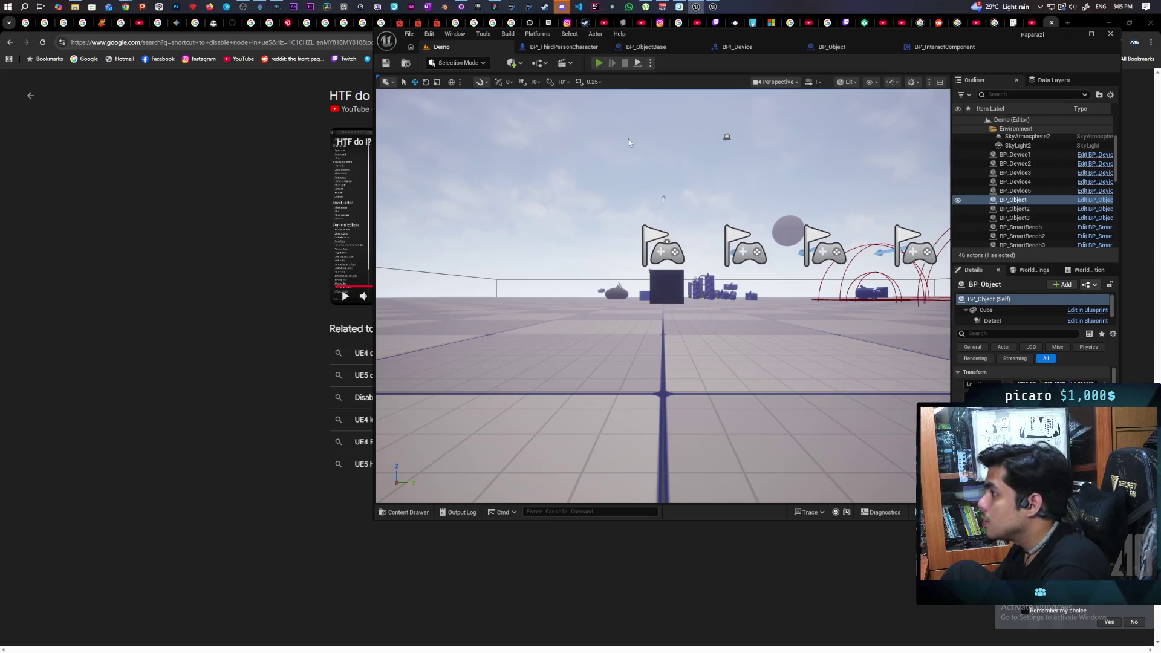
# Start a multiplayer play-in-editor session and move the characters around near the cubes
pyautogui.hotkey('alt', 'p')
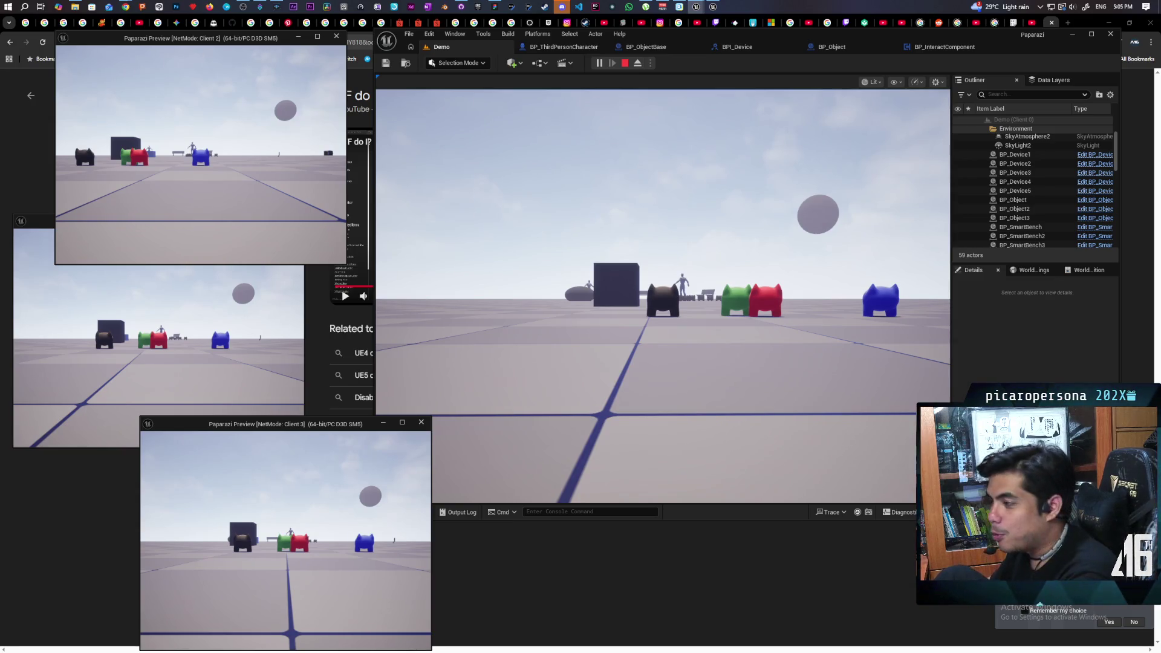
pyautogui.hotkey('alt', 'Tab')
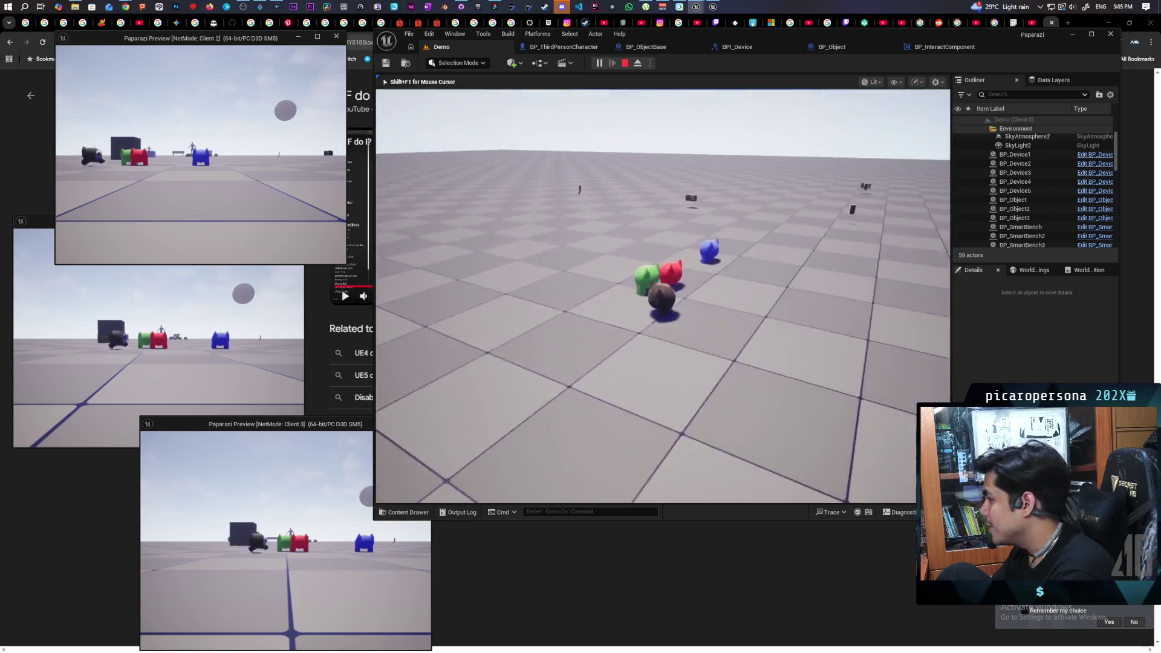
pyautogui.press('w')
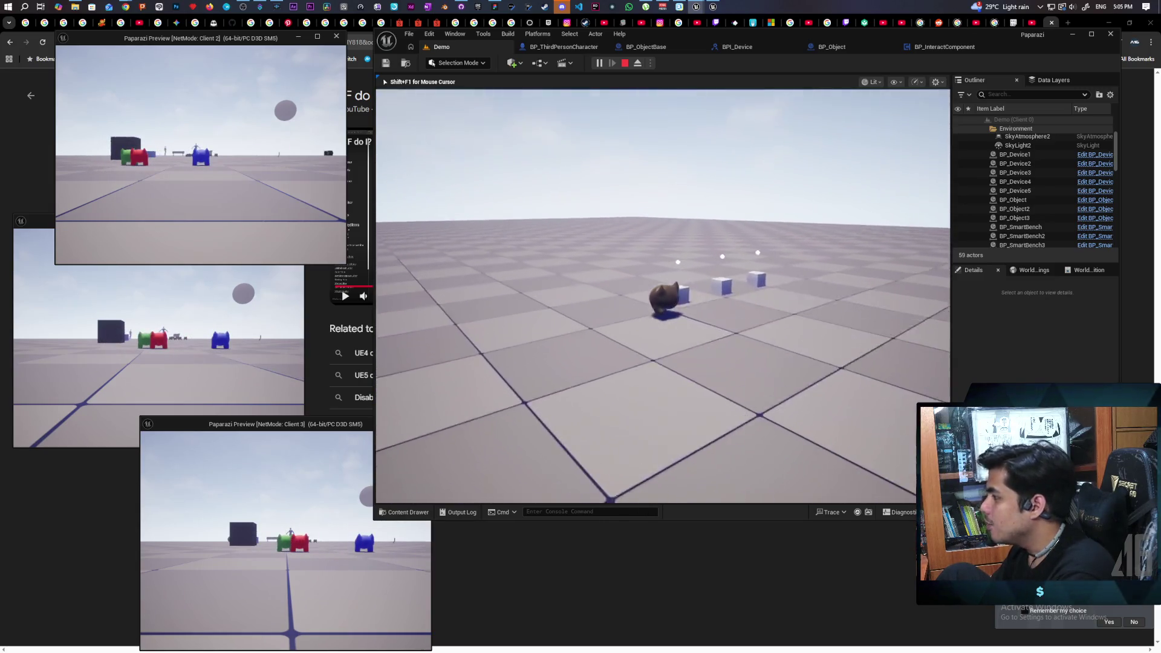
pyautogui.press('d')
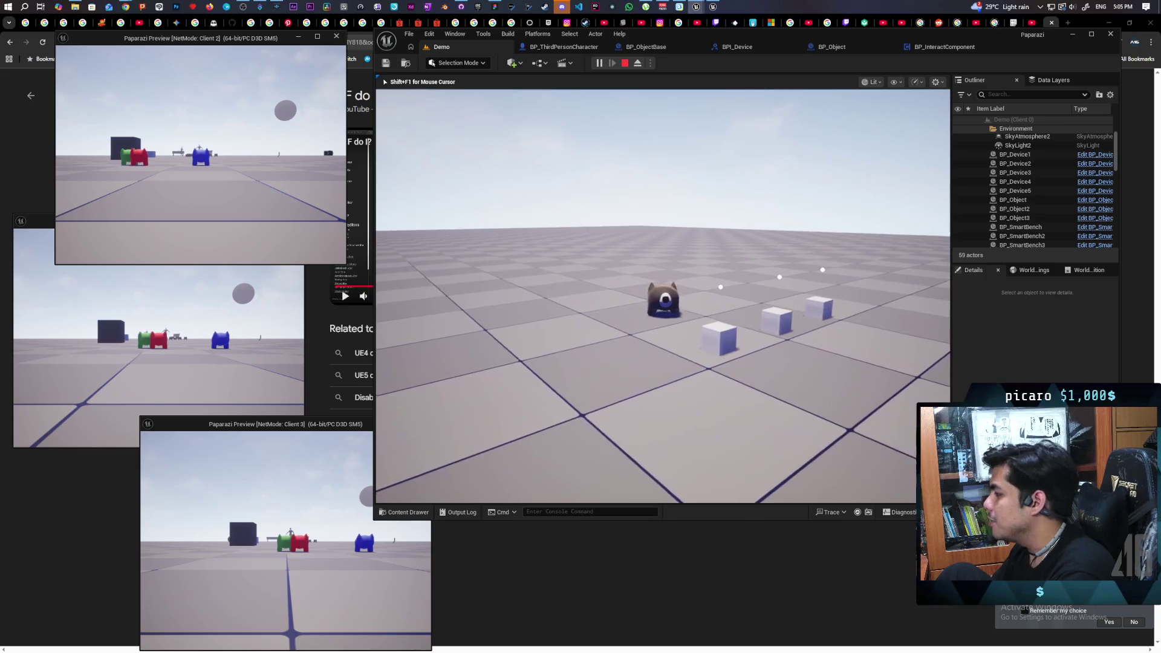
pyautogui.press('s')
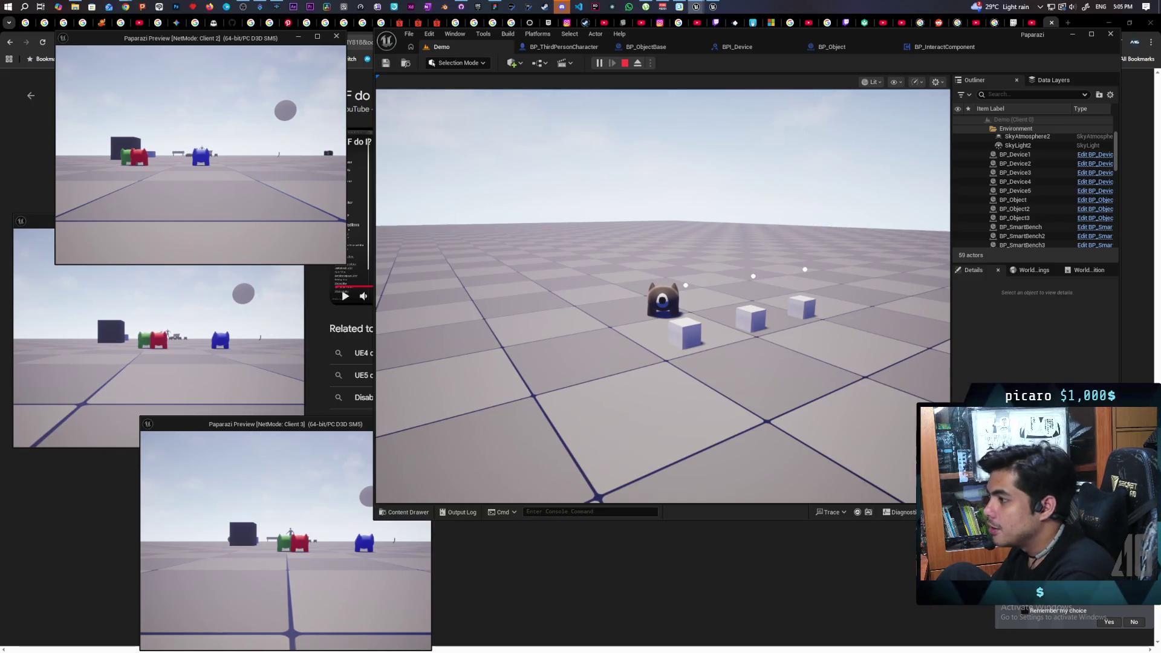
pyautogui.press('w')
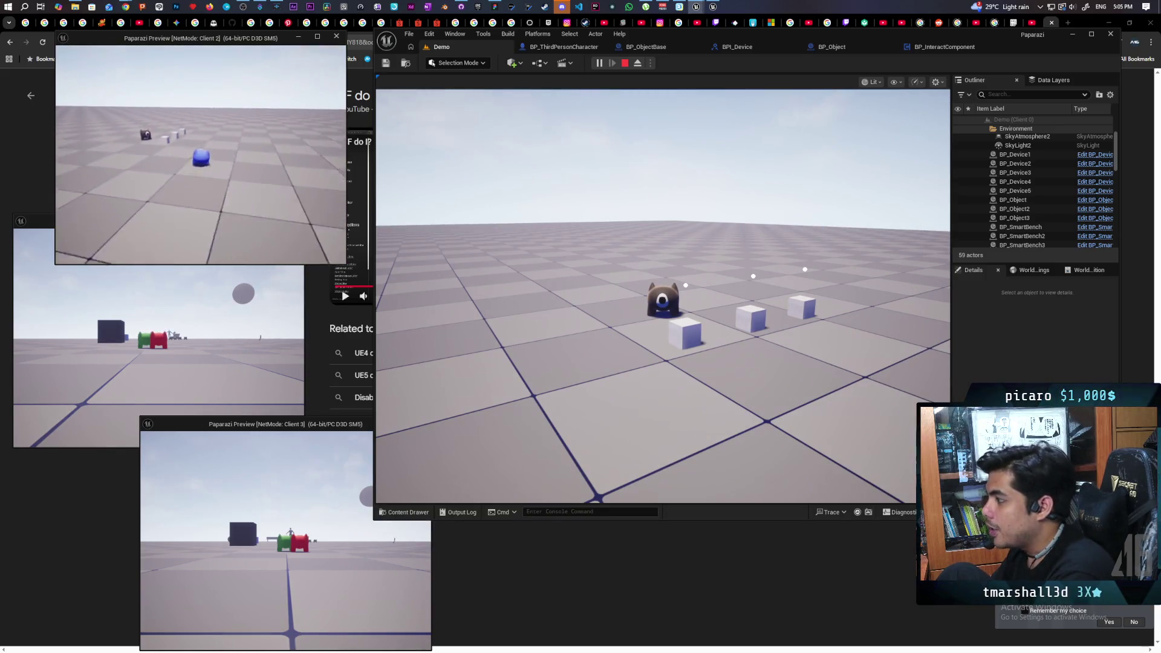
pyautogui.press('s')
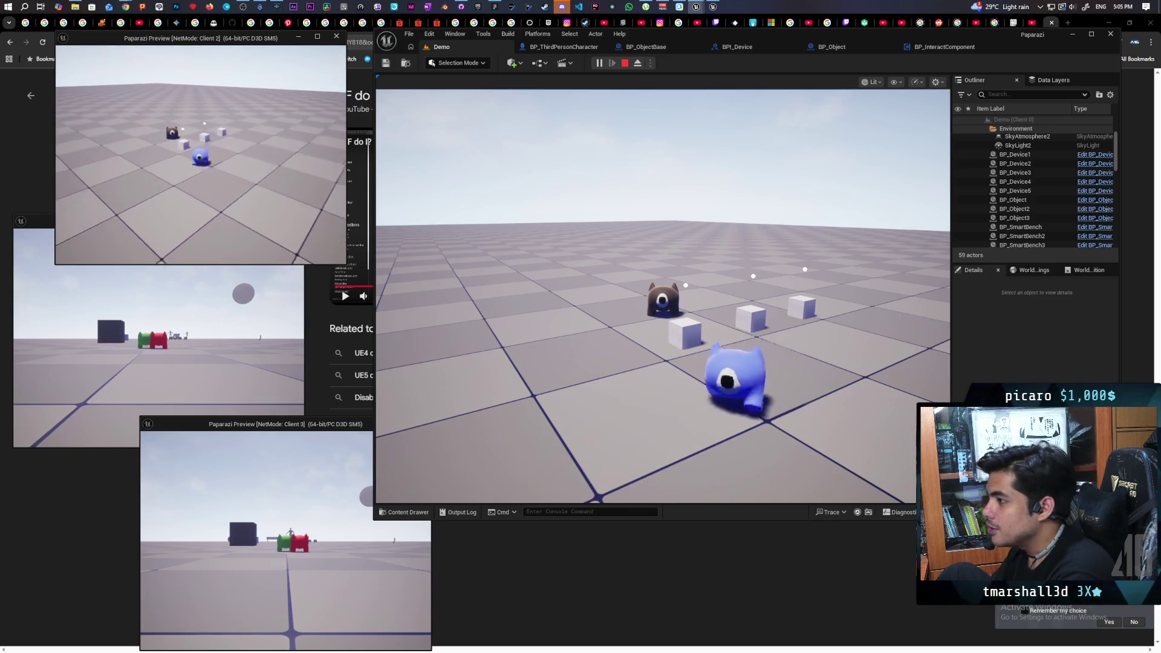
pyautogui.press('s')
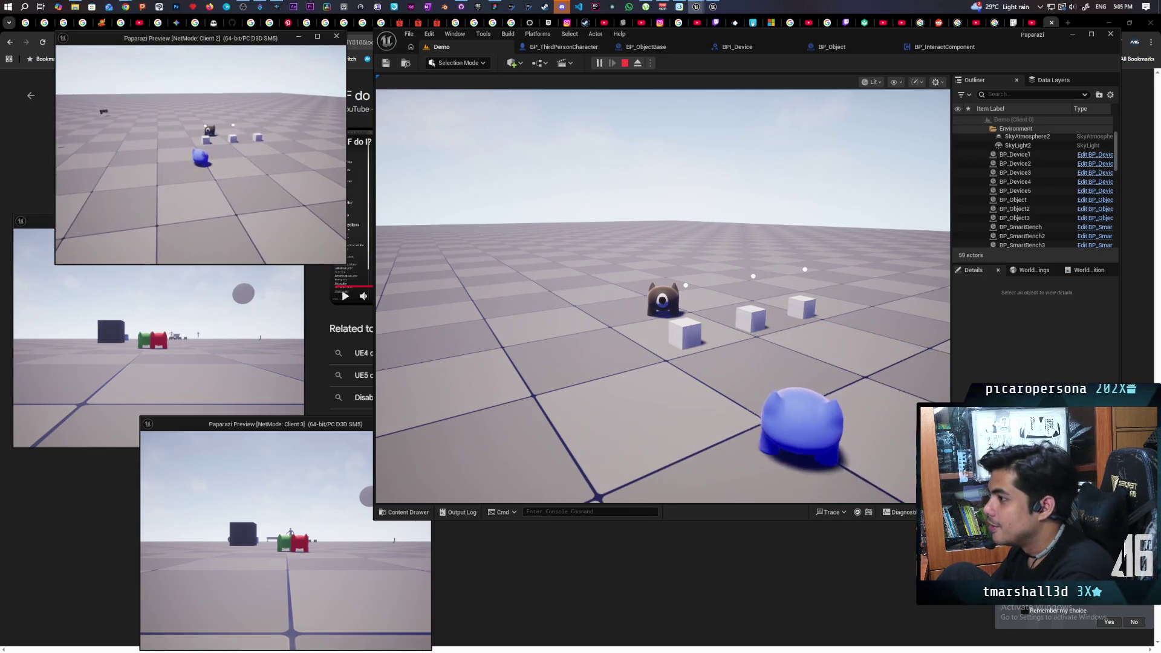
# Walk the blue character up to the cubes and press F to interact with the Item
pyautogui.click(651, 226)
pyautogui.press('w')
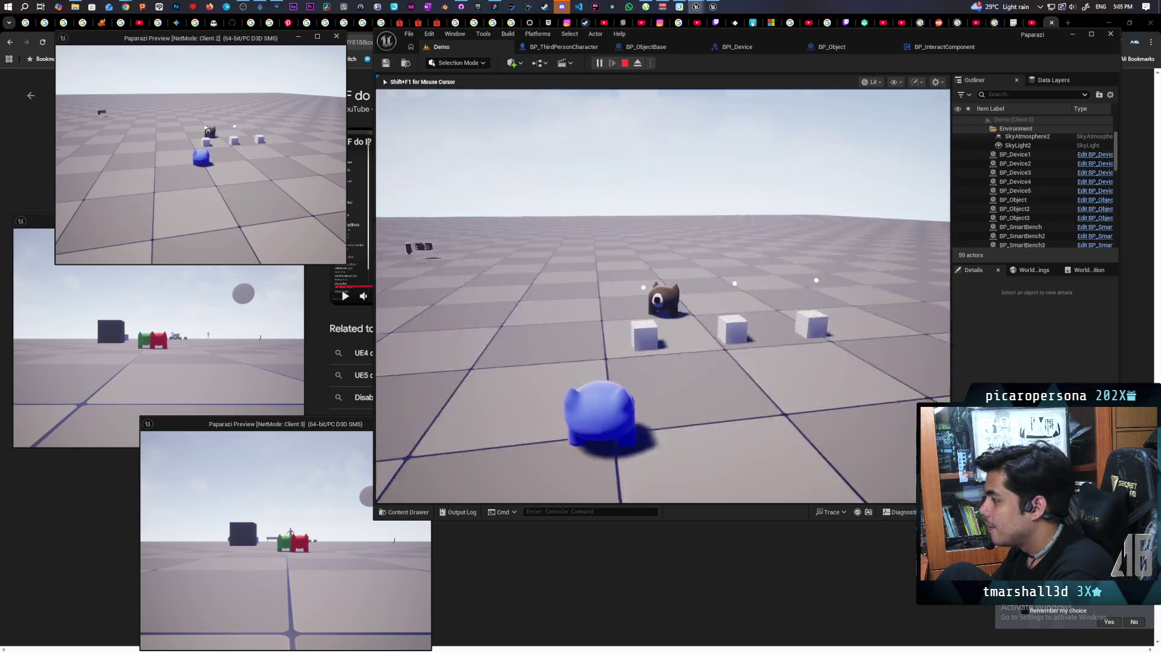
pyautogui.press('a')
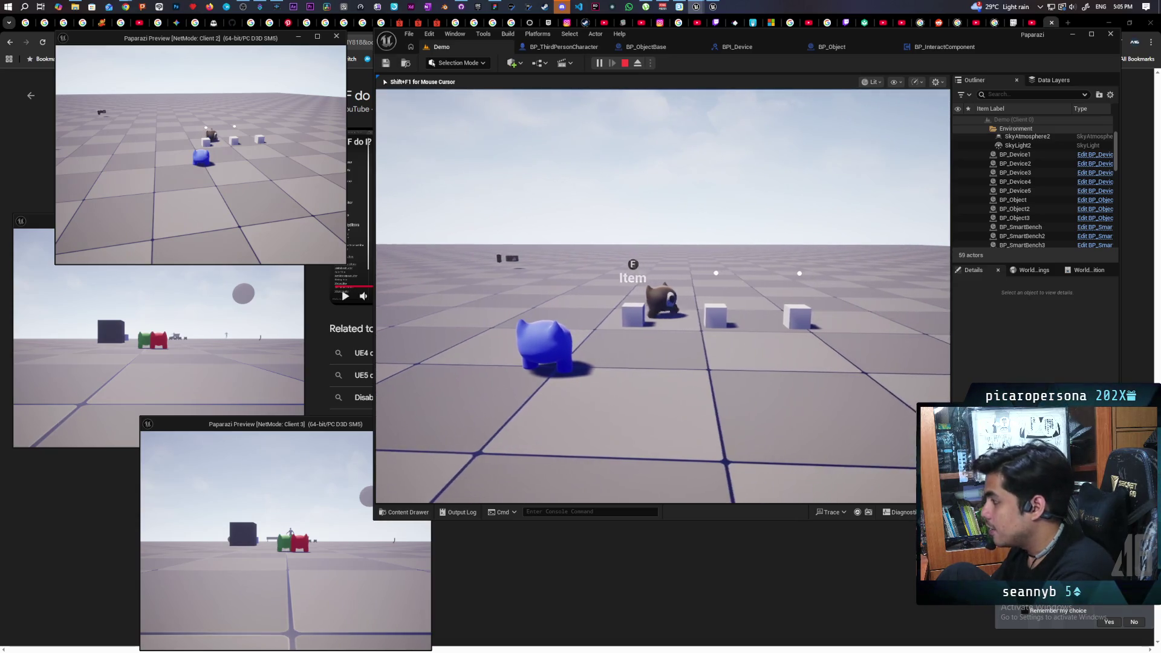
pyautogui.press('d')
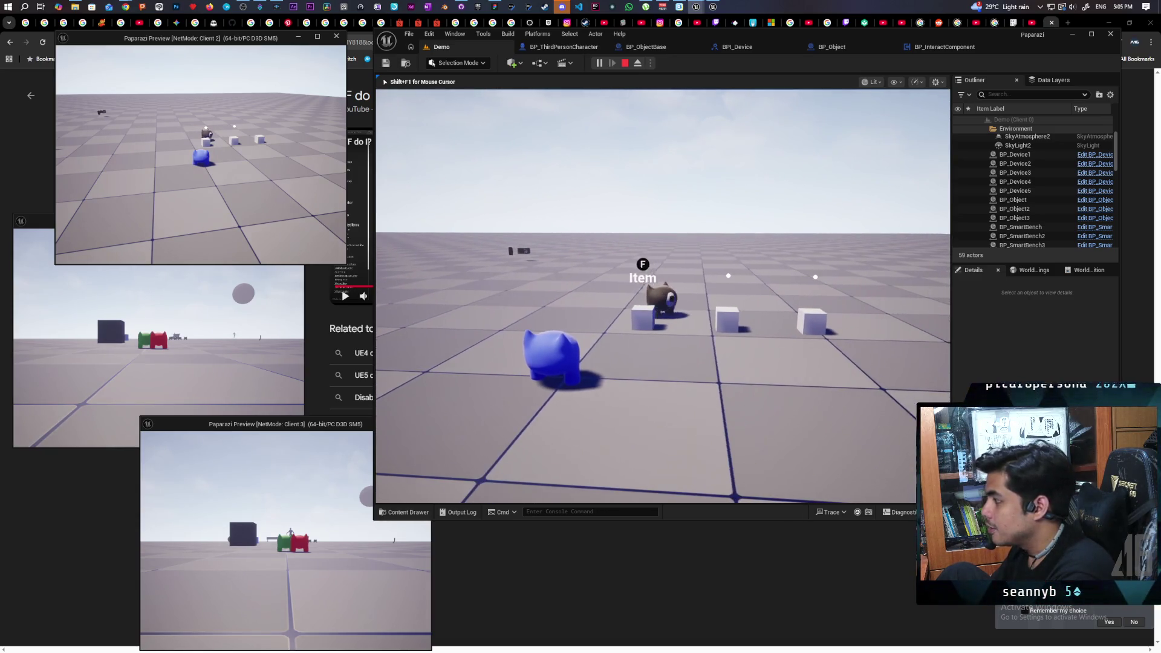
pyautogui.press('f')
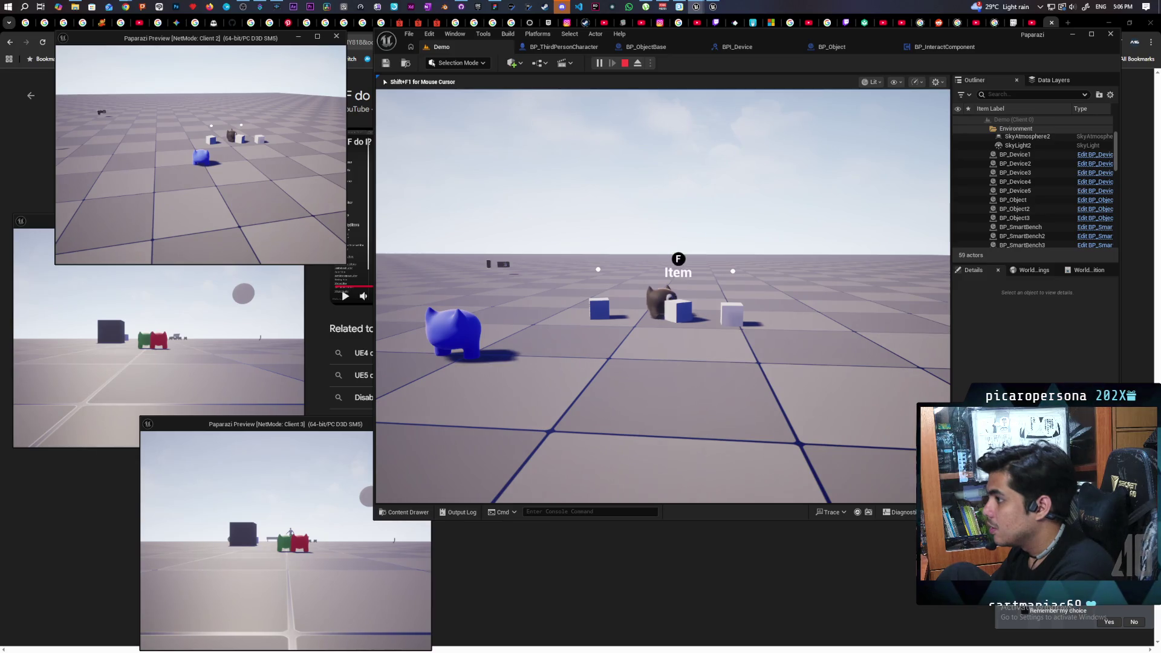
# Walk the pig toward the cubes and bear until the Item prompt appears
pyautogui.press('a')
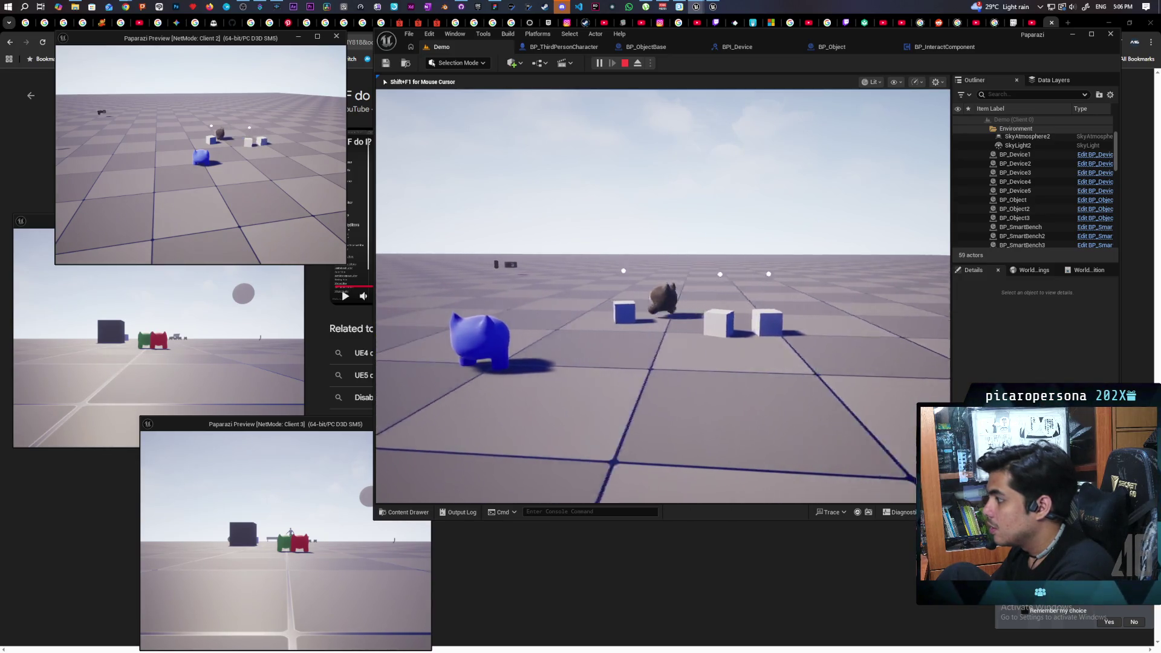
pyautogui.press('w')
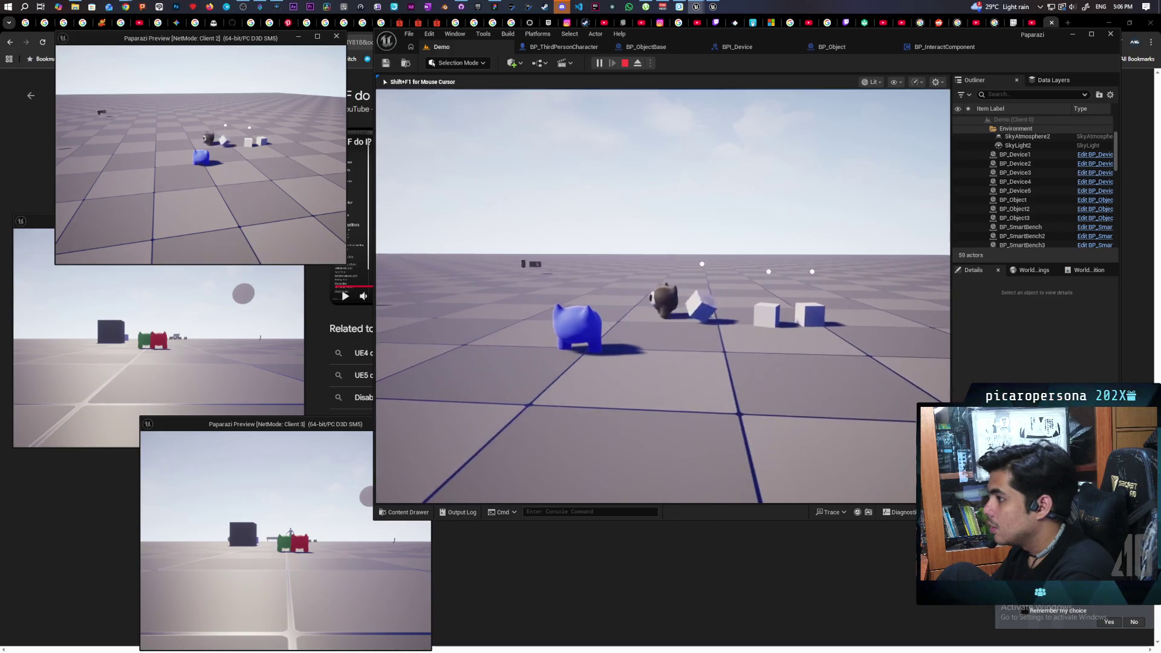
pyautogui.press('w')
pyautogui.press('w')
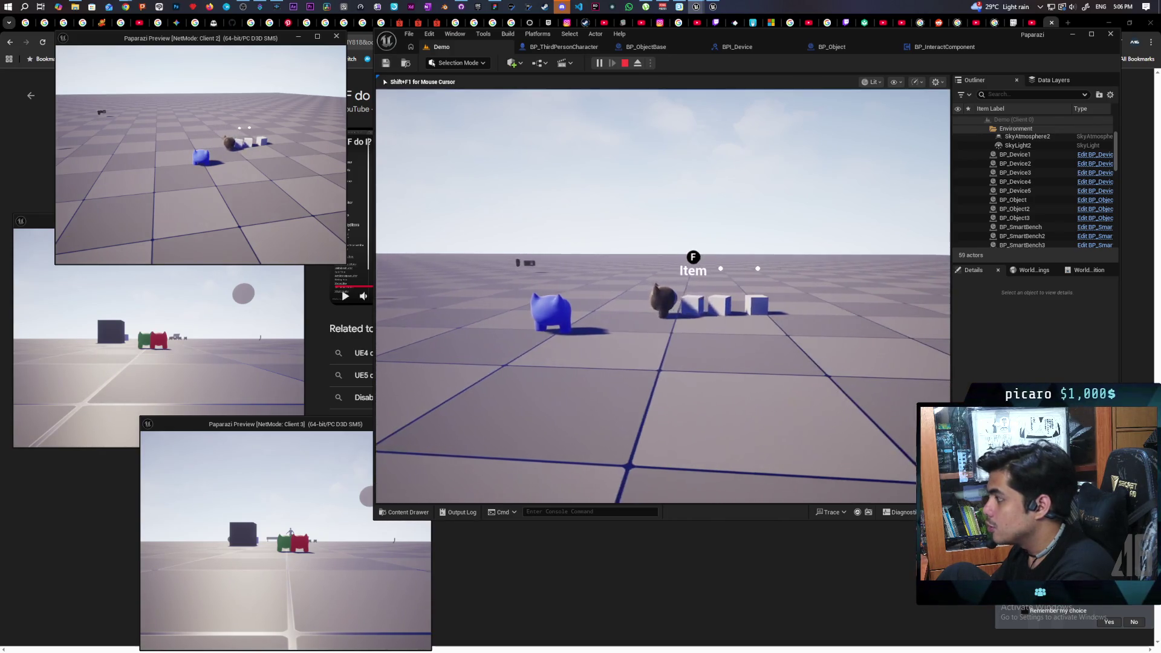
pyautogui.press('w')
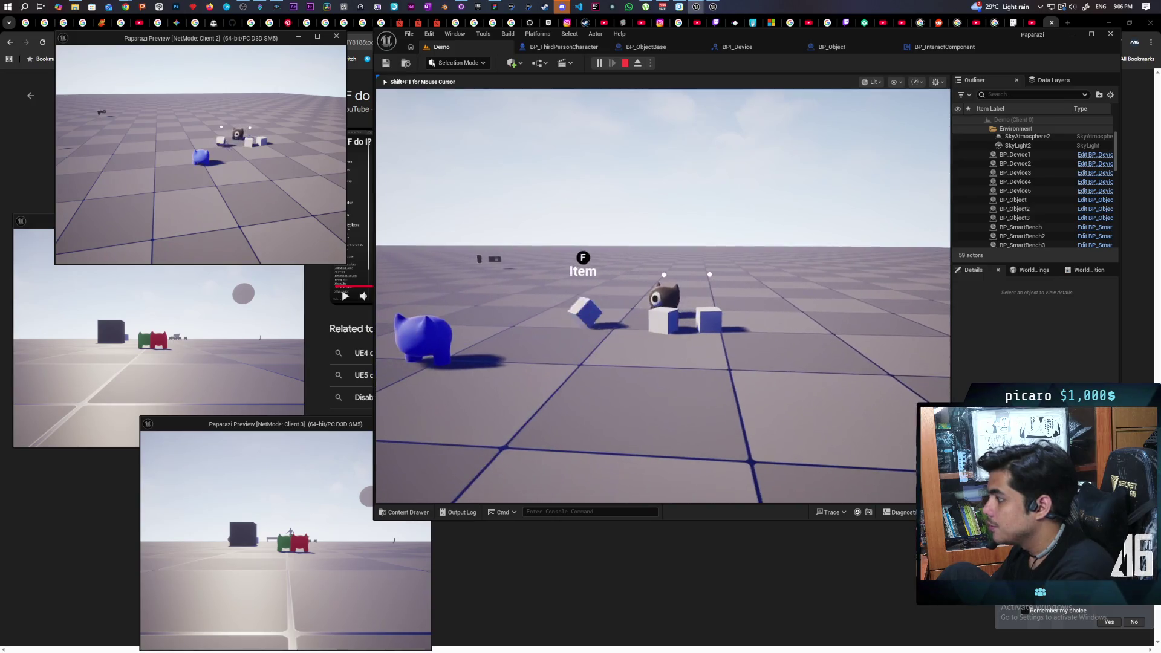
pyautogui.press('w')
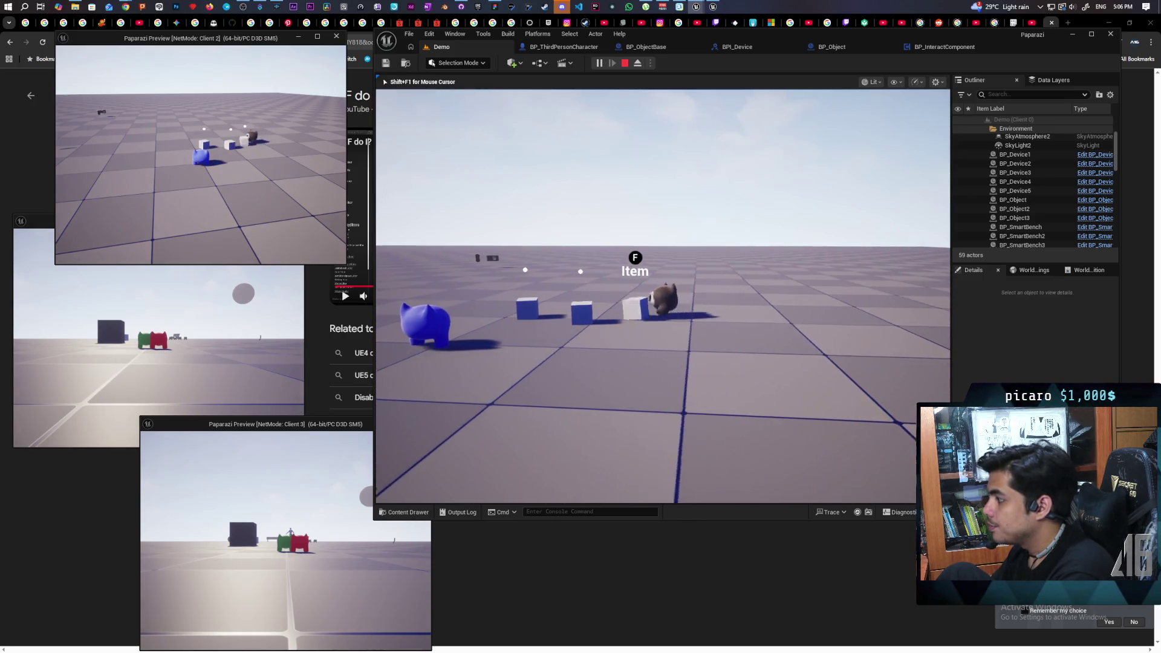
pyautogui.press('w')
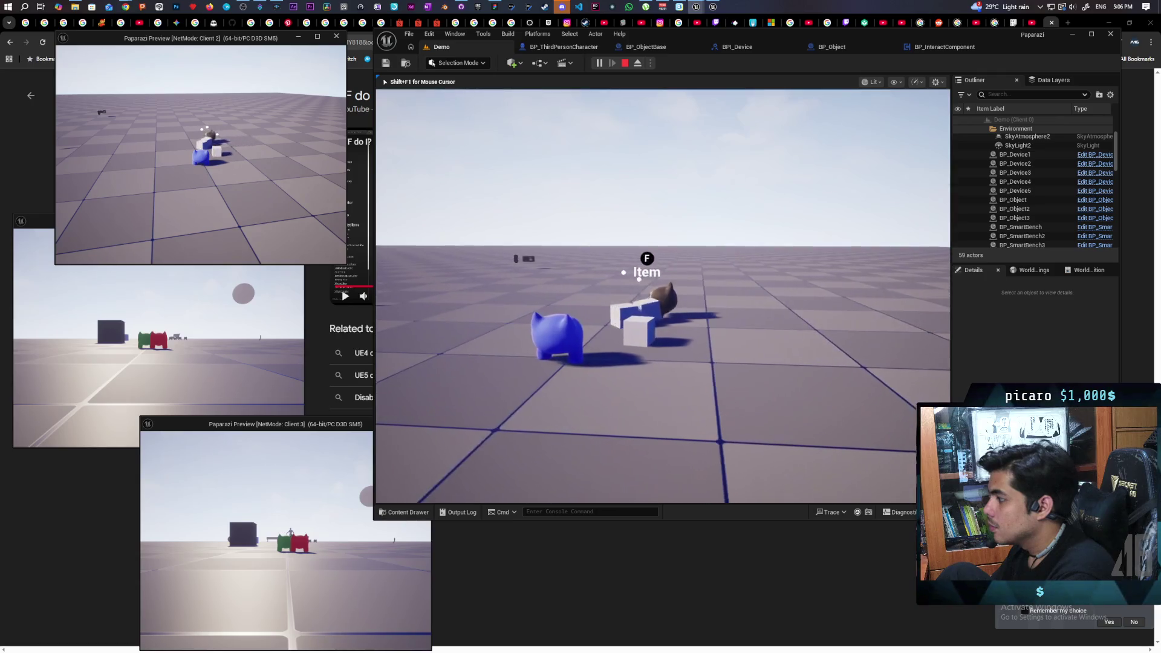
pyautogui.press('w')
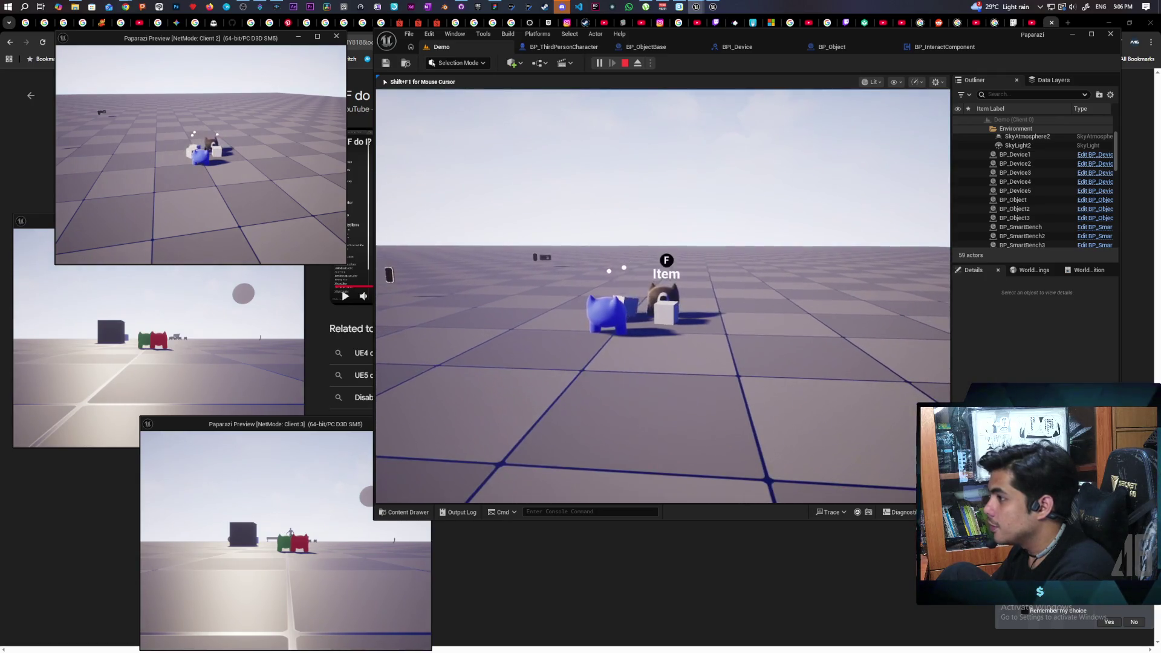
pyautogui.press('w')
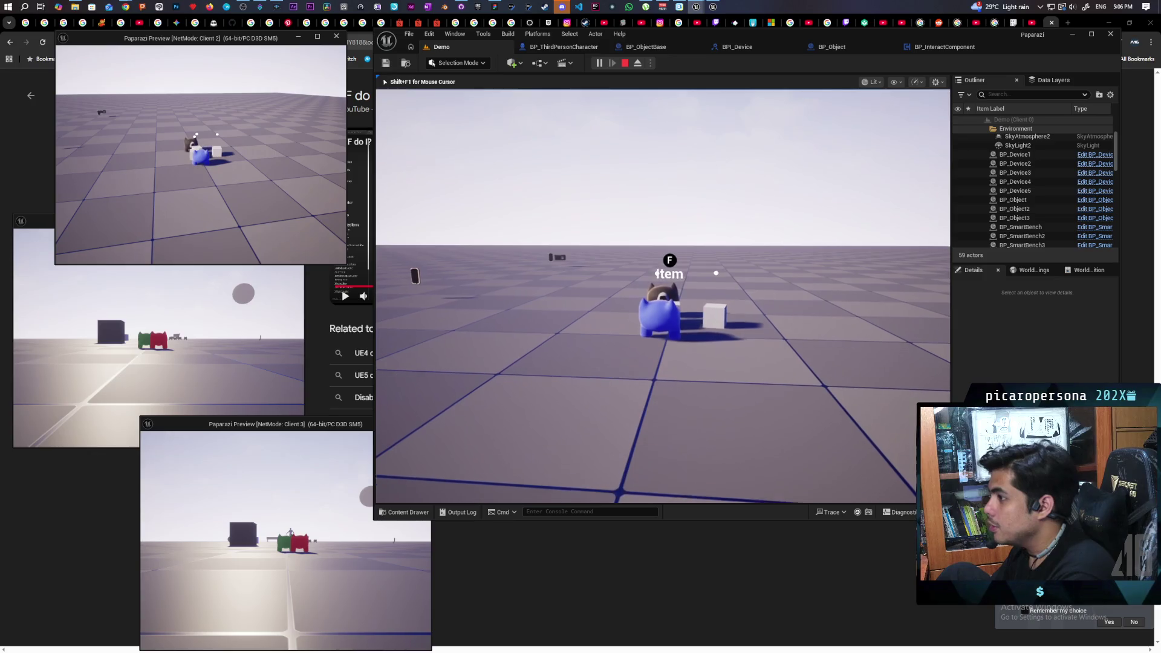
pyautogui.press('w')
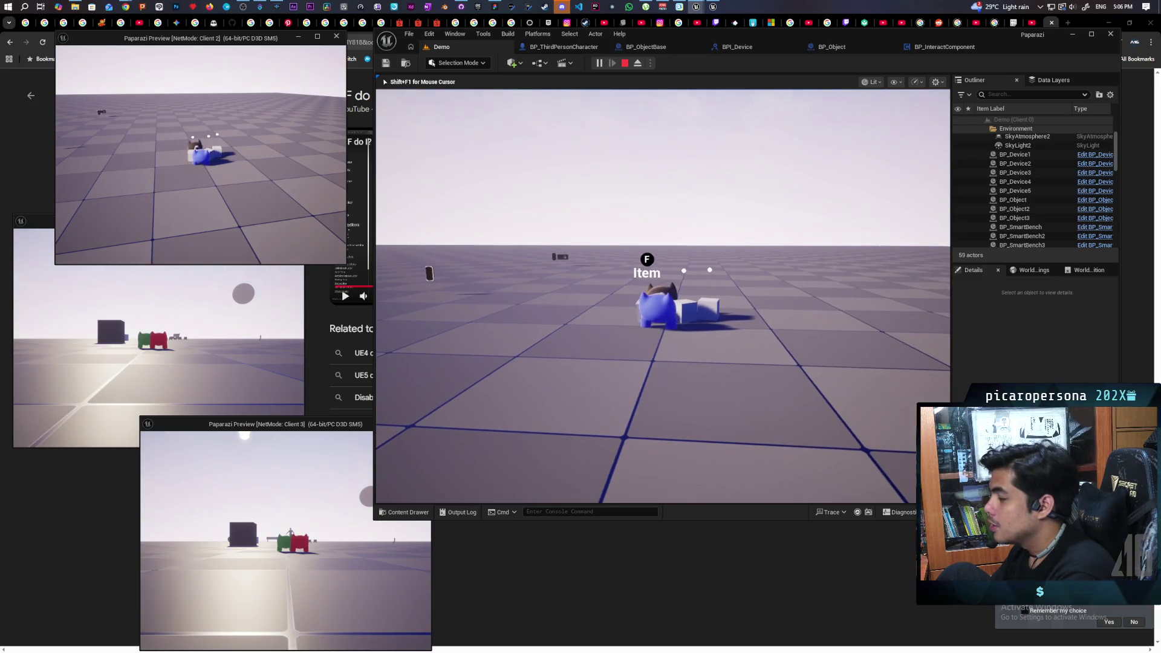
pyautogui.press('d')
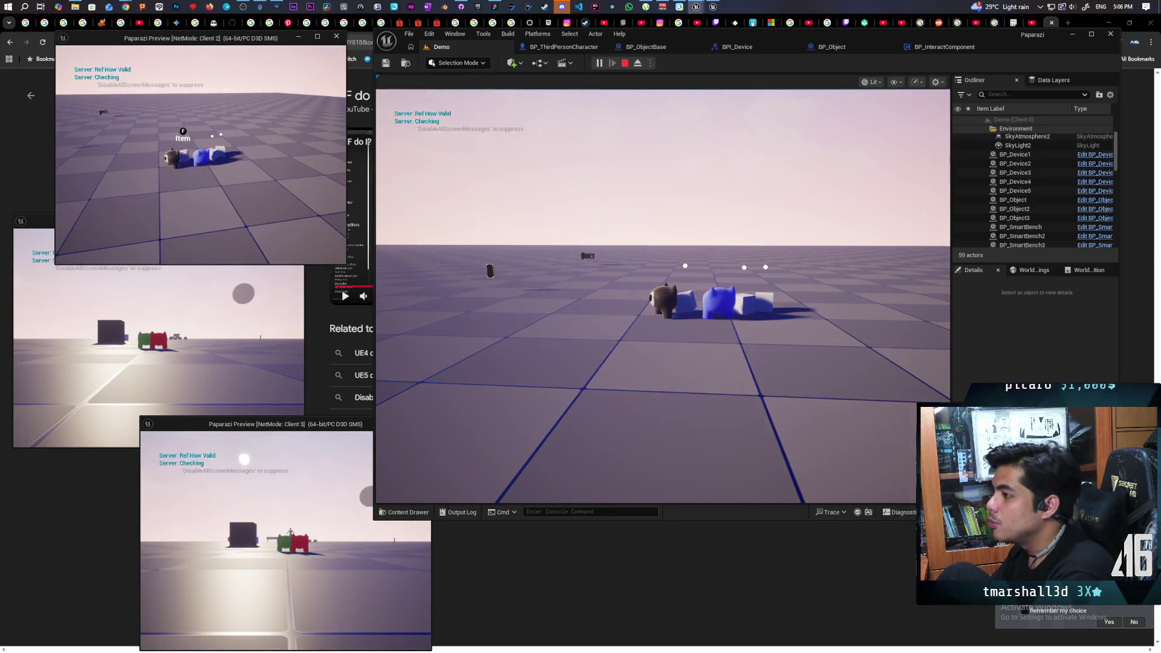
# Walk the server character toward the cubes, then move Client 2's character past the cube
pyautogui.click(605, 363)
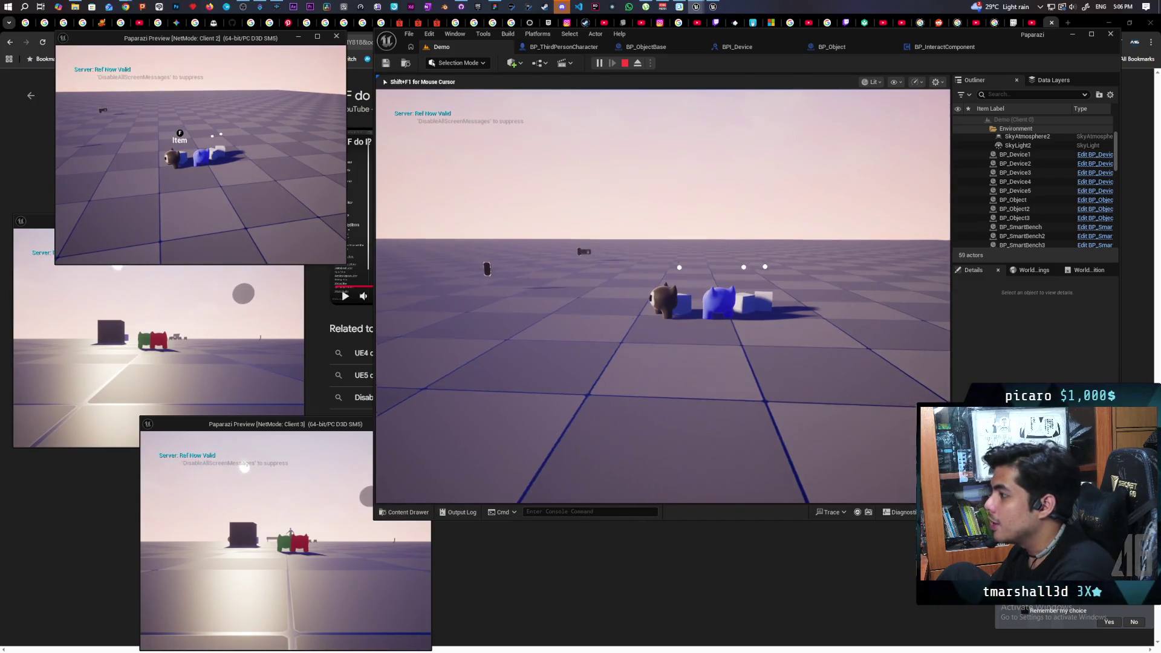
pyautogui.press('w')
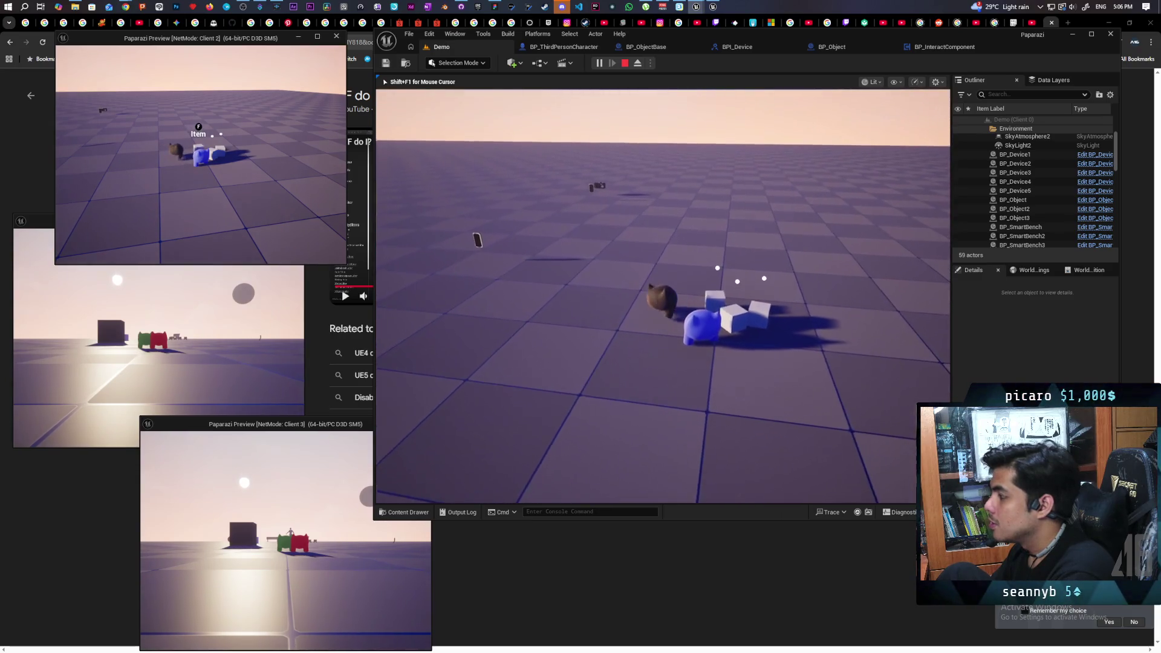
pyautogui.hotkey('alt', 'Tab')
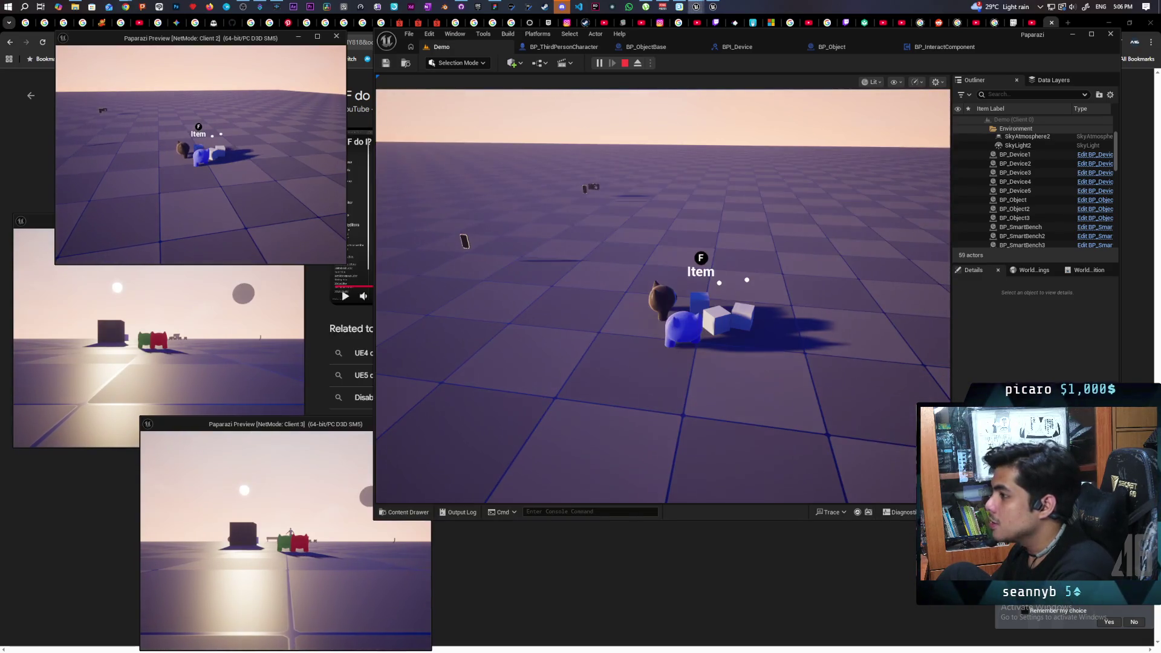
pyautogui.press('w')
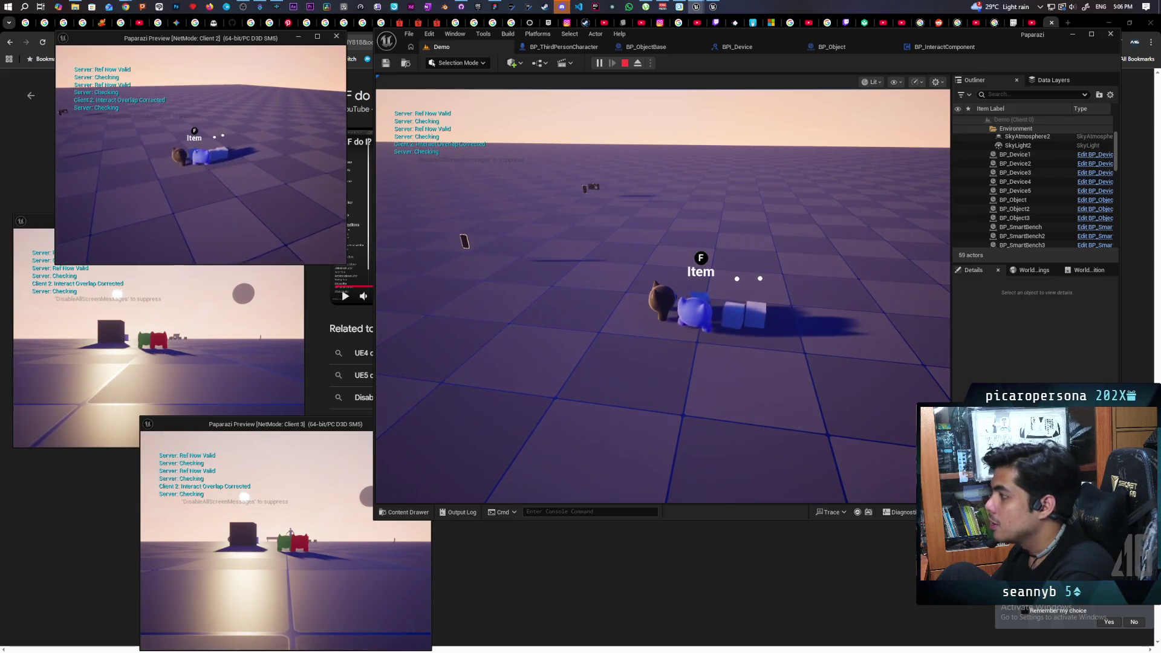
pyautogui.press('w')
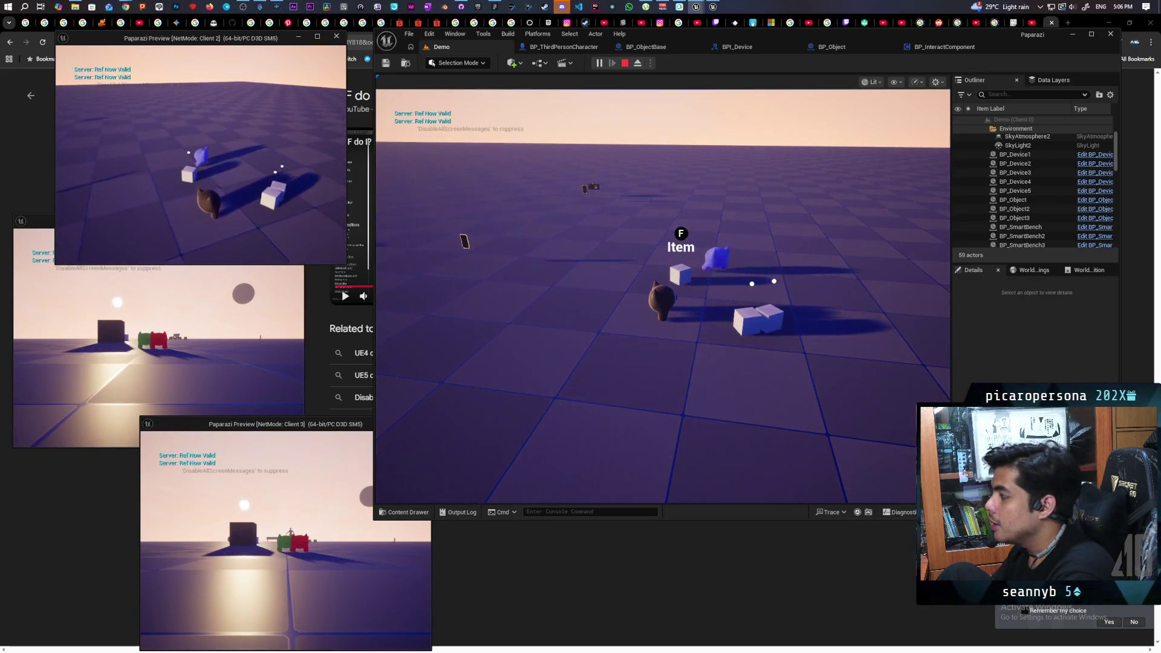
pyautogui.press('w')
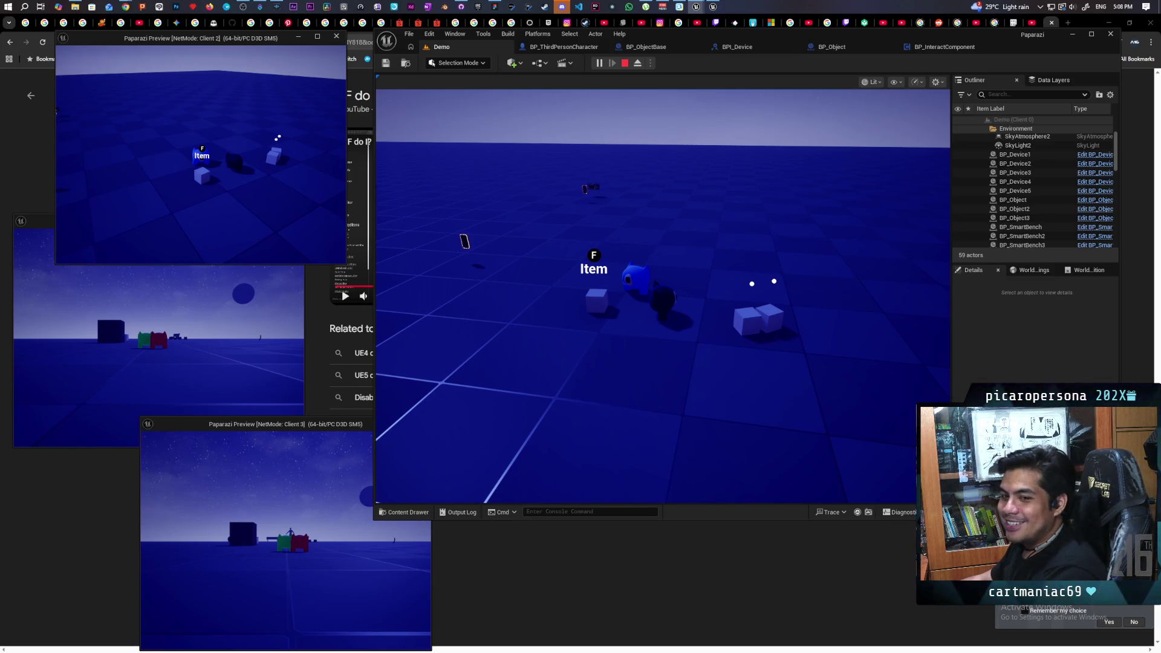
# Press F repeatedly near the Item to test the interact prompt across the preview windows
pyautogui.click(545, 242)
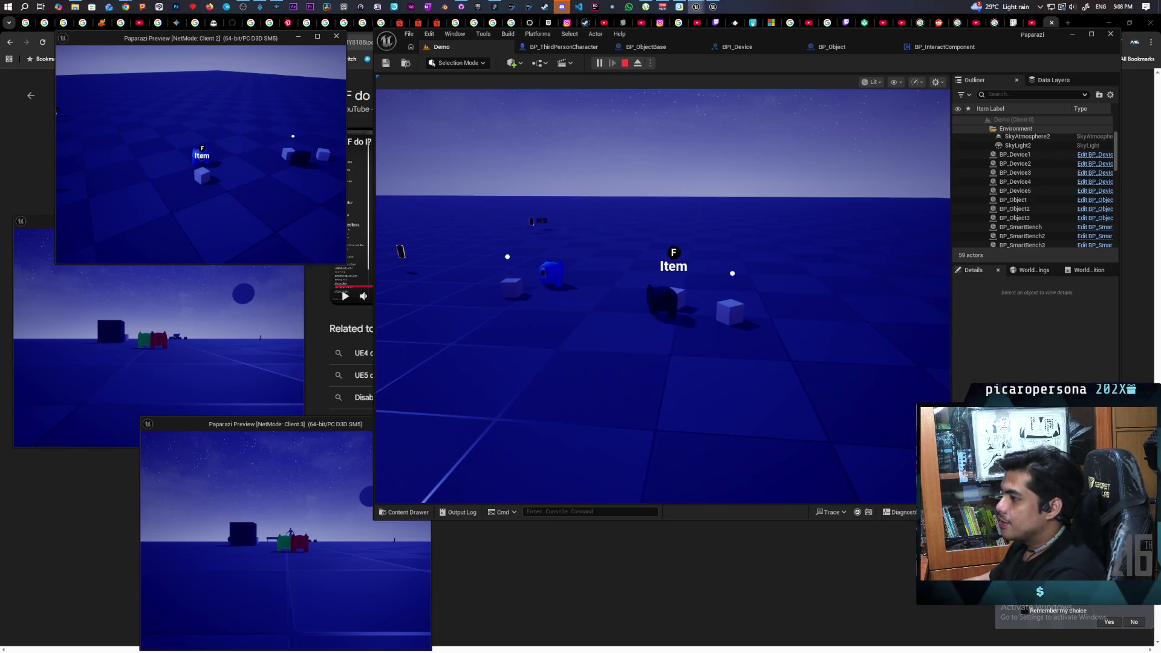
pyautogui.press('f')
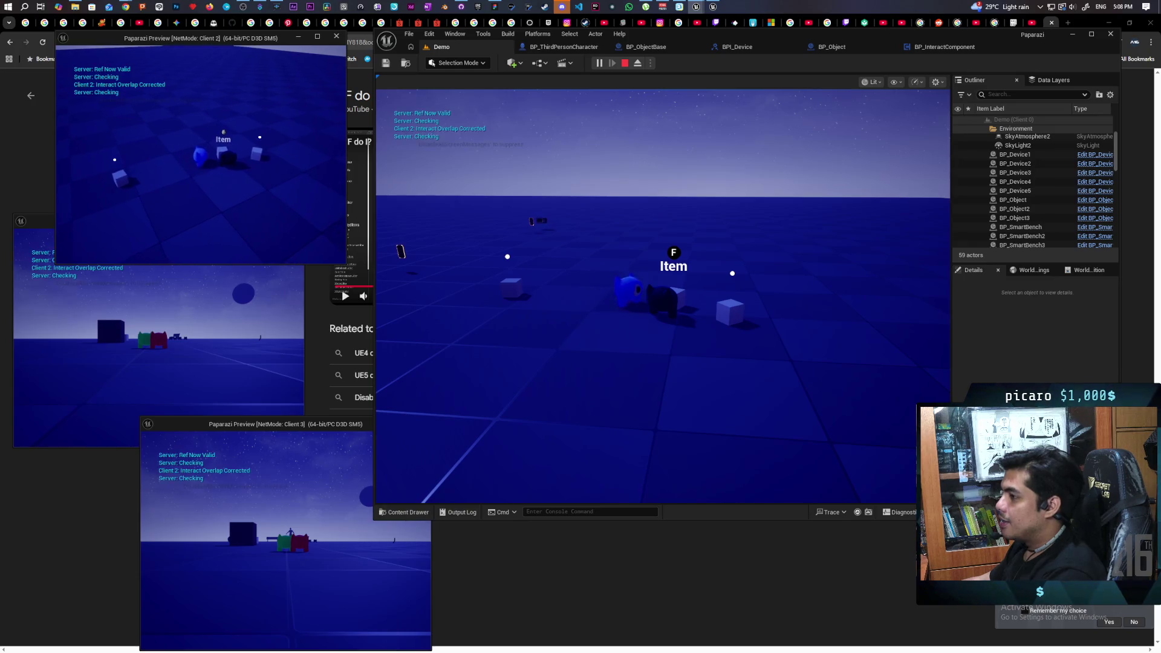
pyautogui.press('f')
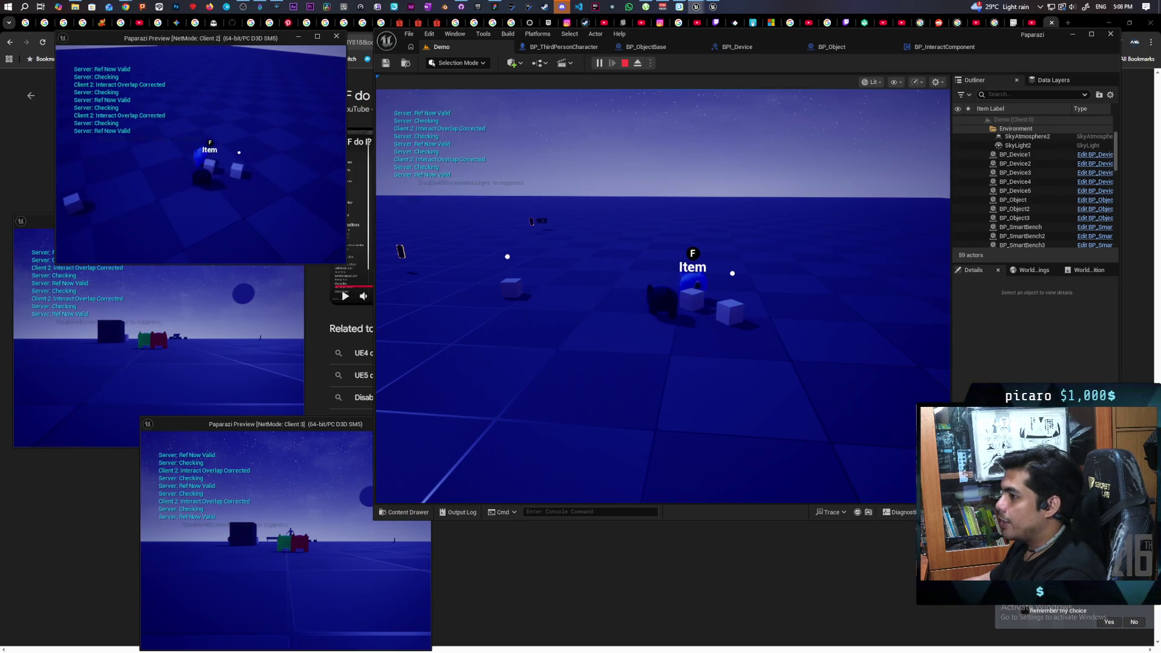
pyautogui.press('f')
pyautogui.press('f')
pyautogui.press('f')
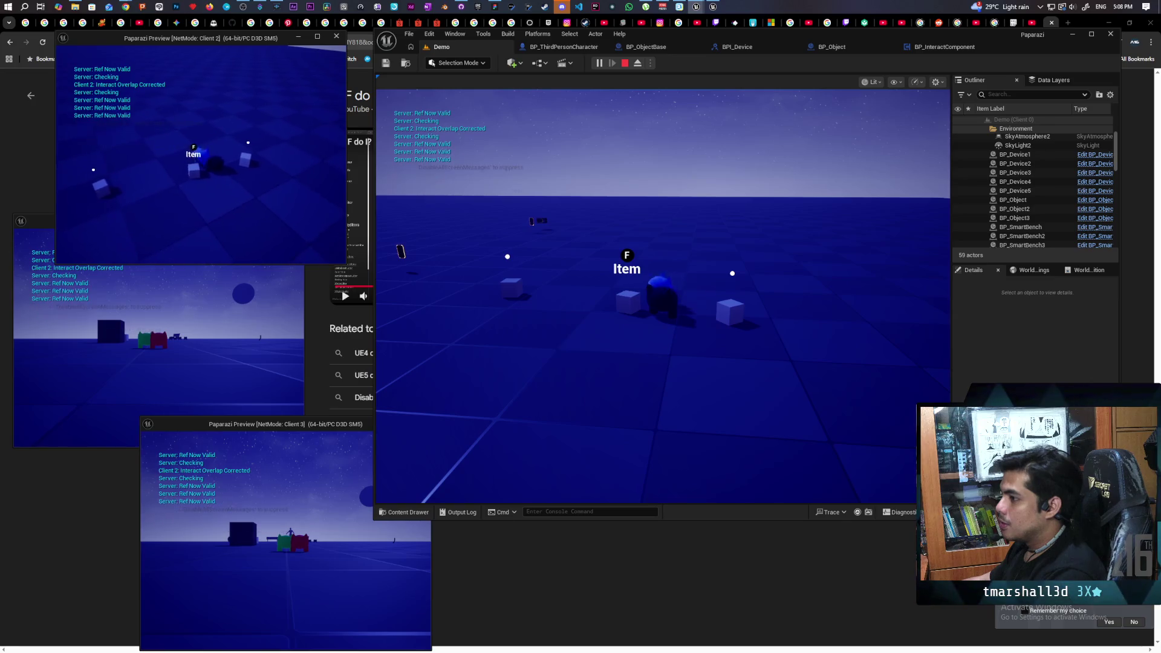
pyautogui.press('f')
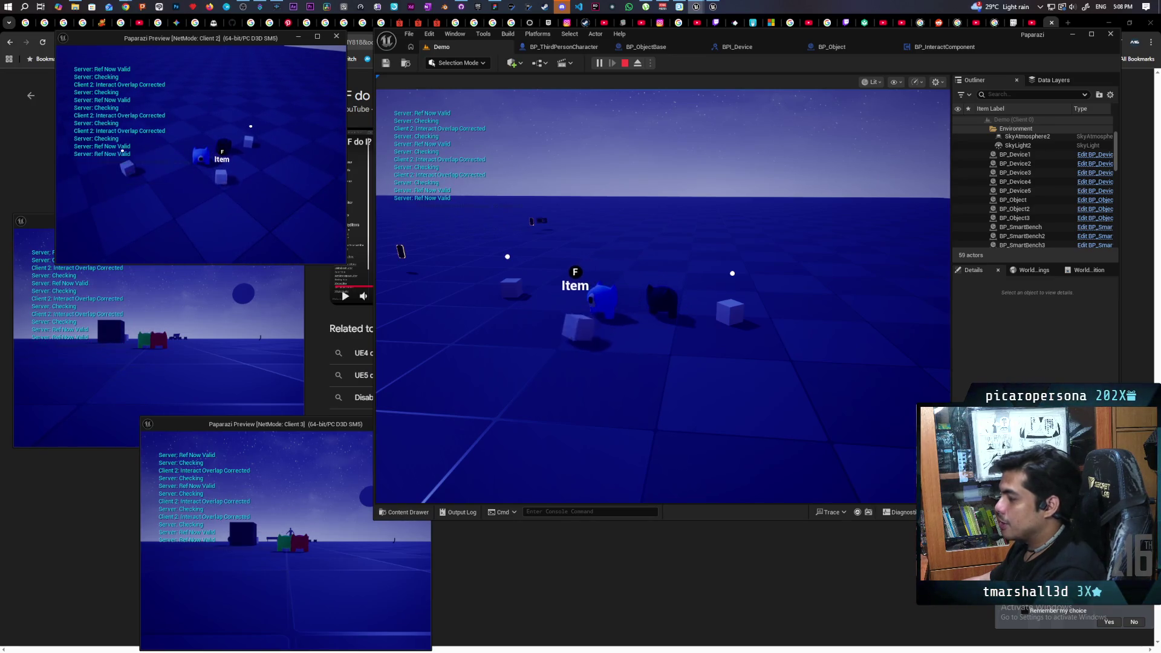
pyautogui.hotkey('alt', 'Tab')
pyautogui.click(567, 89)
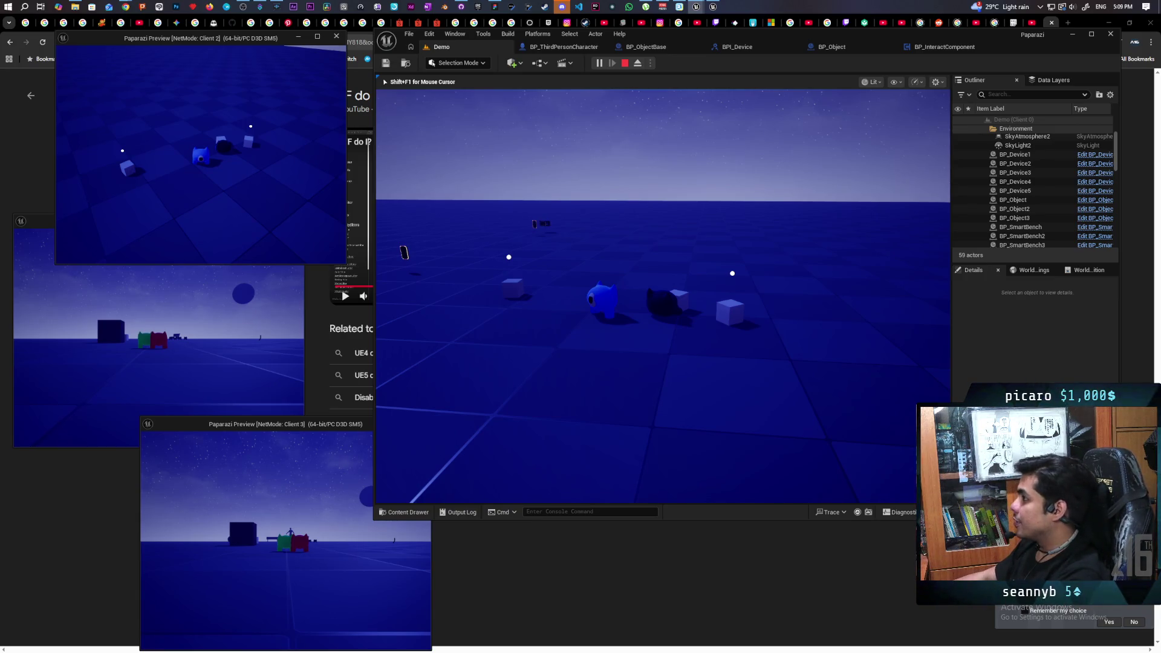
# Stop the play session and edit BP_InteractComponent from BP_ThirdPersonCharacter's Components panel
pyautogui.press('Escape')
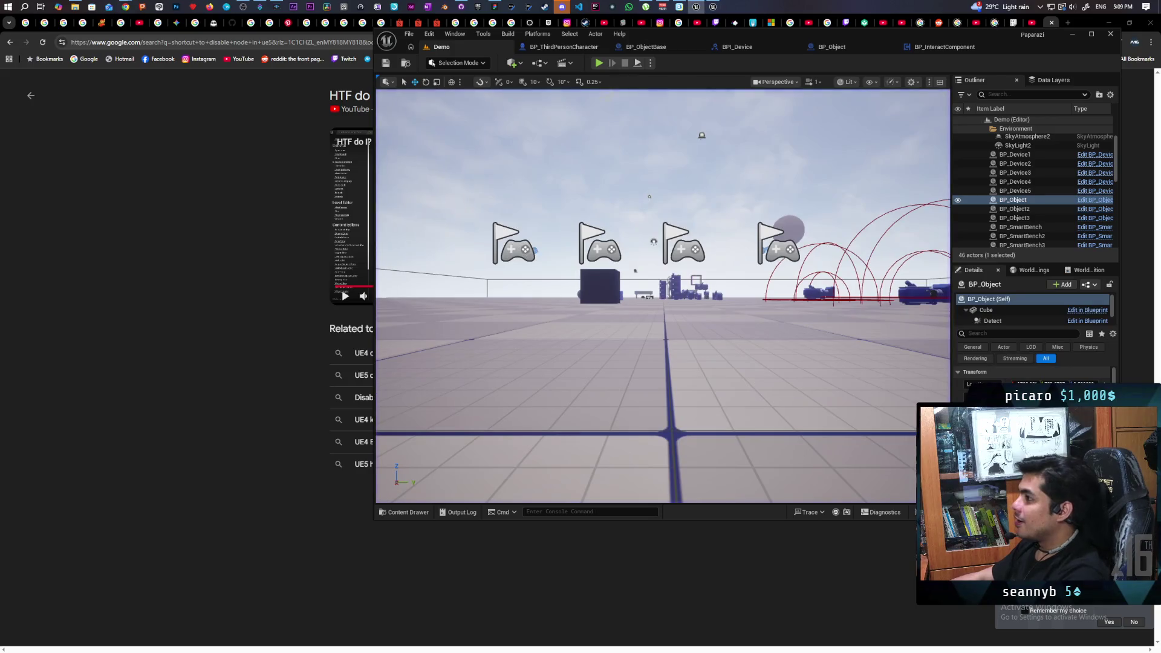
pyautogui.click(561, 49)
pyautogui.scroll(-2, 478, 187)
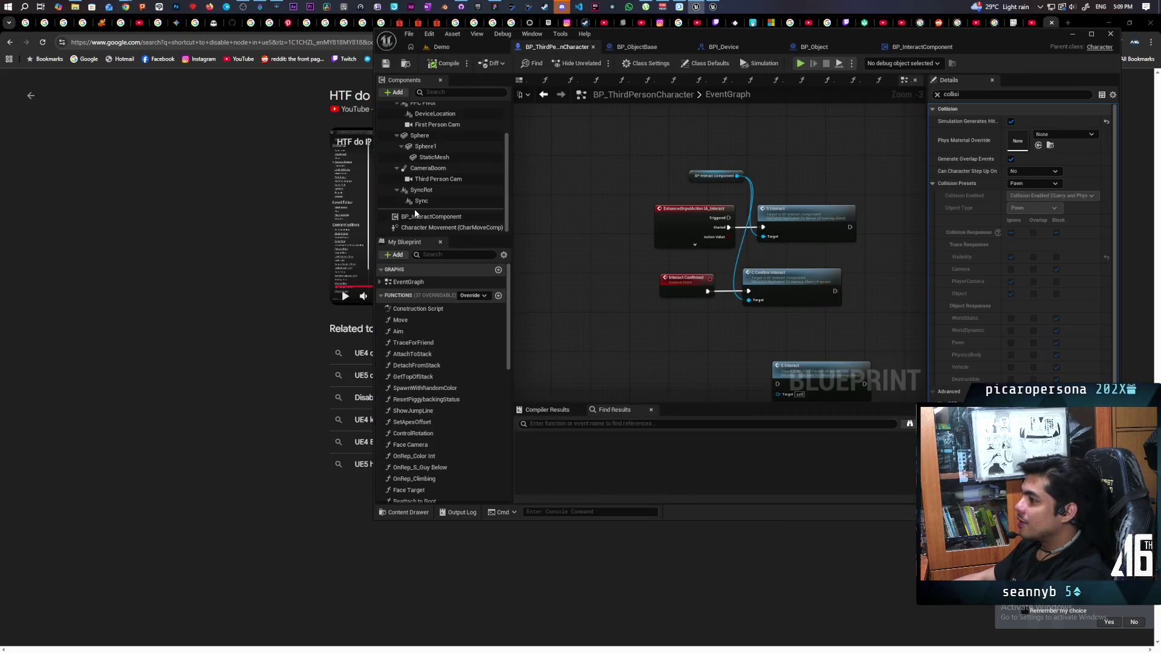
pyautogui.click(431, 216)
pyautogui.rightClick(435, 218)
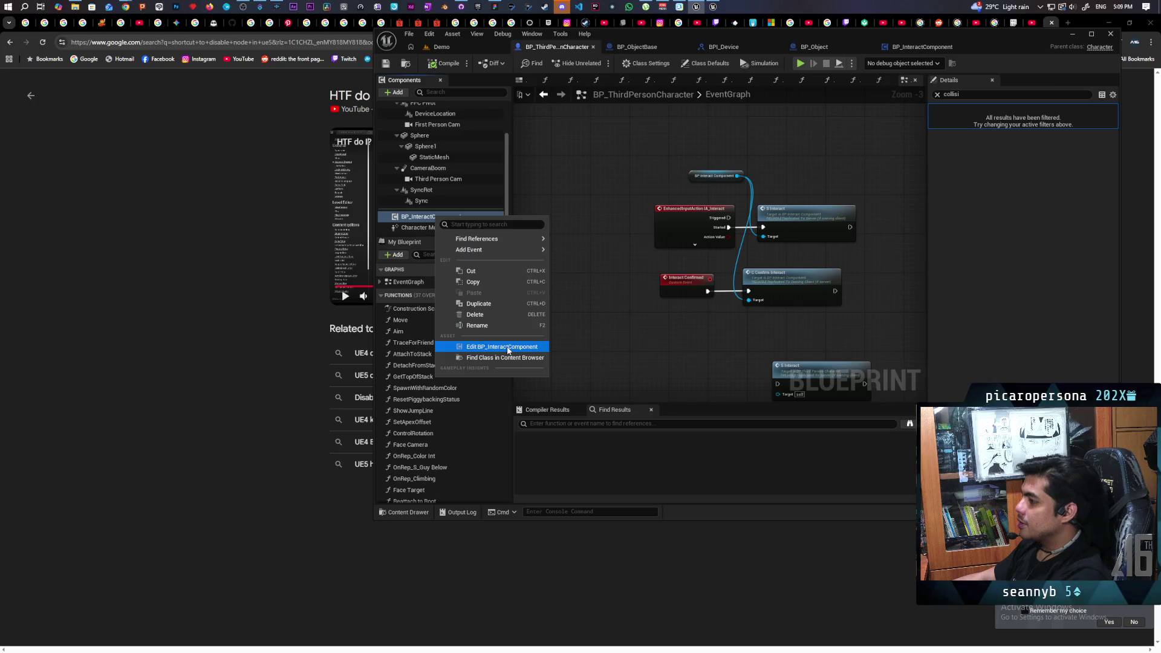
pyautogui.click(478, 342)
# Pan BP_InteractComponent's graph to the OnCharacterMovementUpdated Branch feeding Check
pyautogui.scroll(-3, 632, 295)
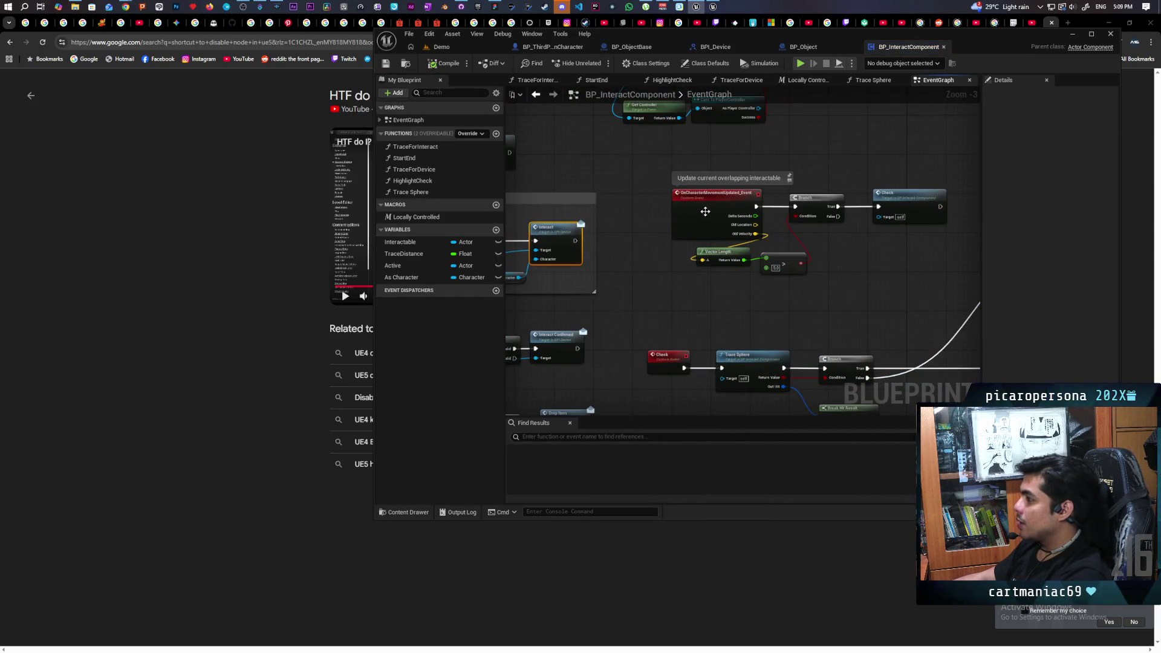
pyautogui.scroll(4, 706, 211)
pyautogui.moveTo(800, 265); pyautogui.dragTo(755, 268)
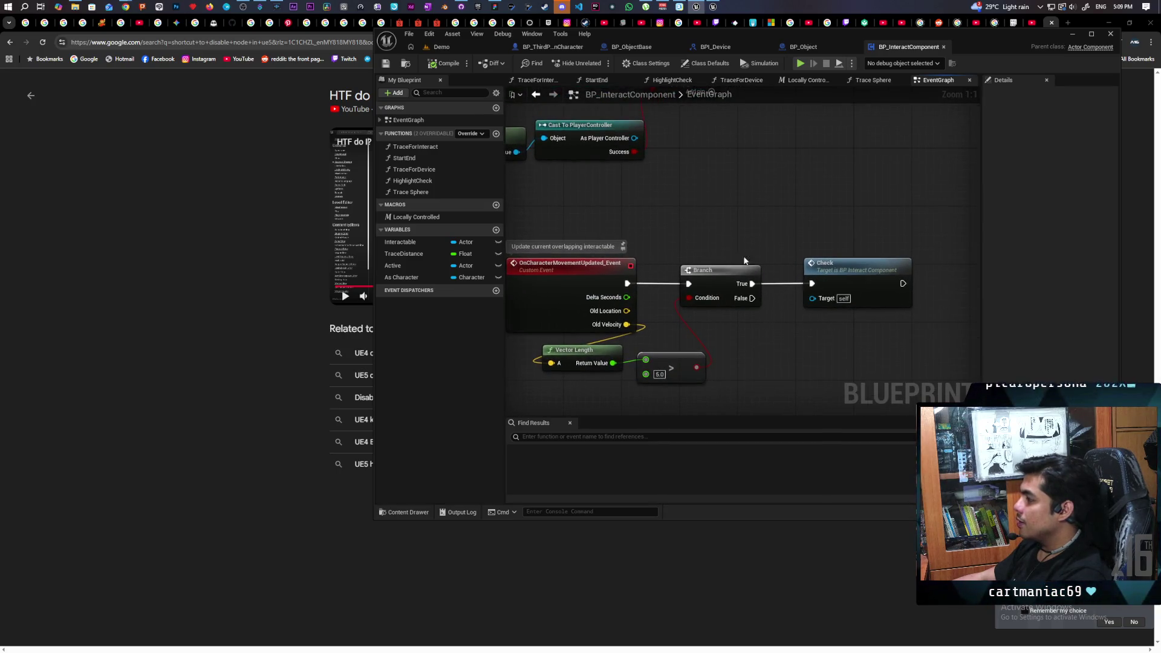
pyautogui.rightClick(716, 236)
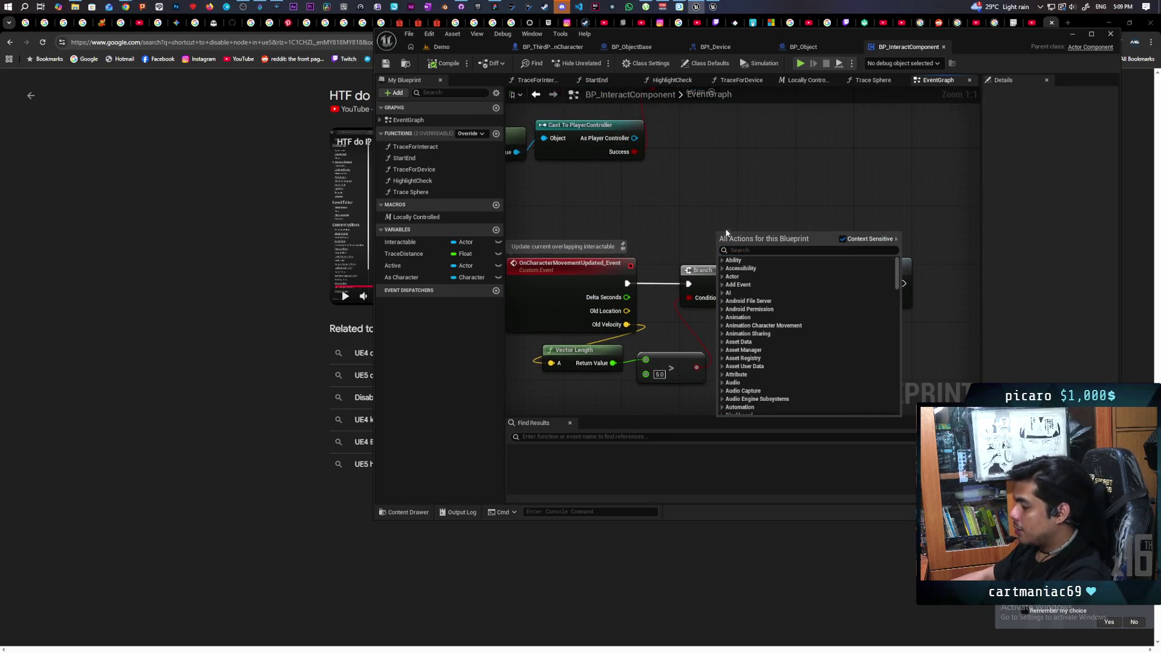
# Find the existing Event Tick node via a 'tick event' search and move it beside Check
pyautogui.rightClick(724, 220)
pyautogui.write('tick')
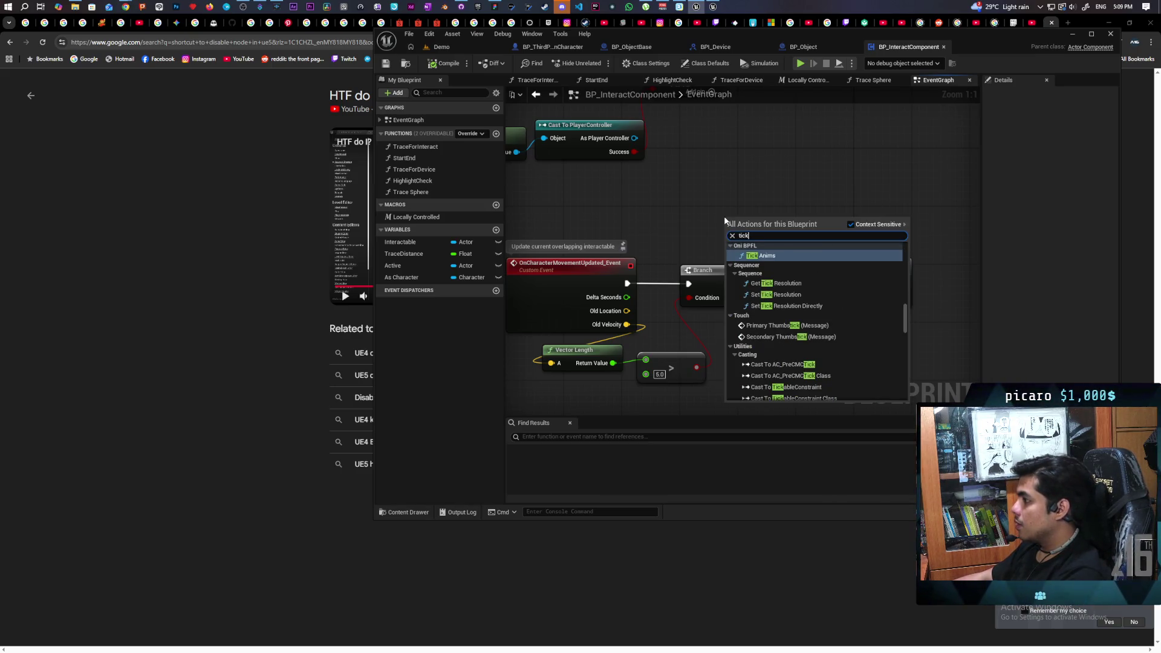
pyautogui.write(' event')
pyautogui.press('Return')
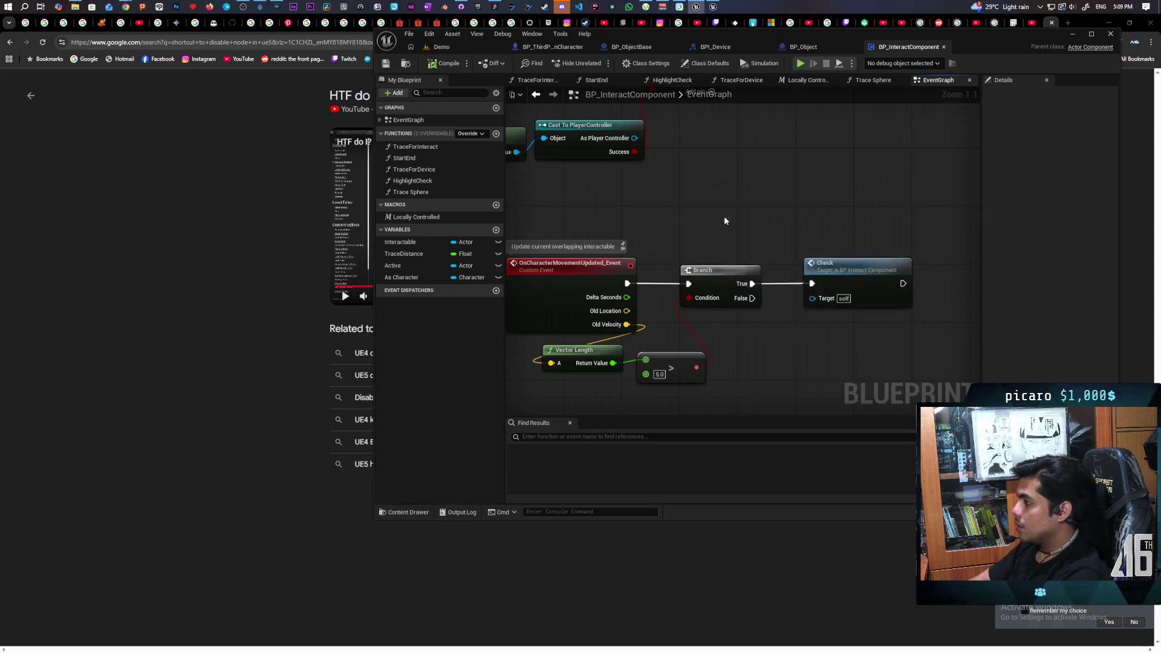
pyautogui.scroll(-2, 725, 220)
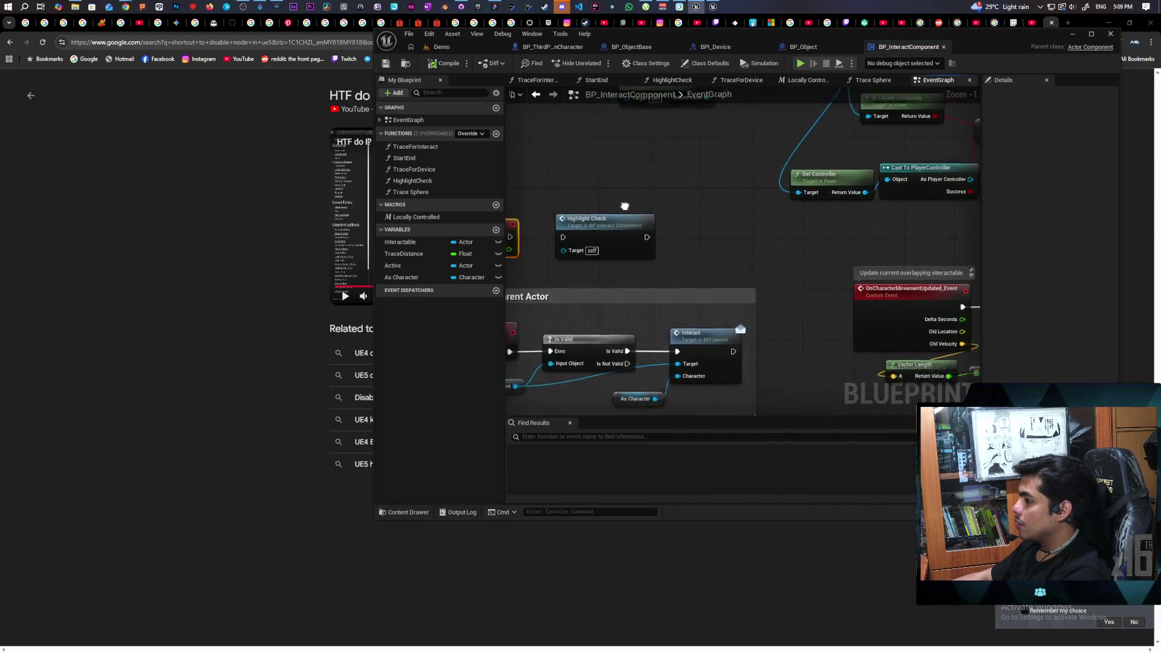
pyautogui.moveTo(597, 191)
pyautogui.mouseDown()
pyautogui.moveTo(915, 192)
pyautogui.moveTo(875, 213)
pyautogui.moveTo(874, 198)
pyautogui.mouseUp()
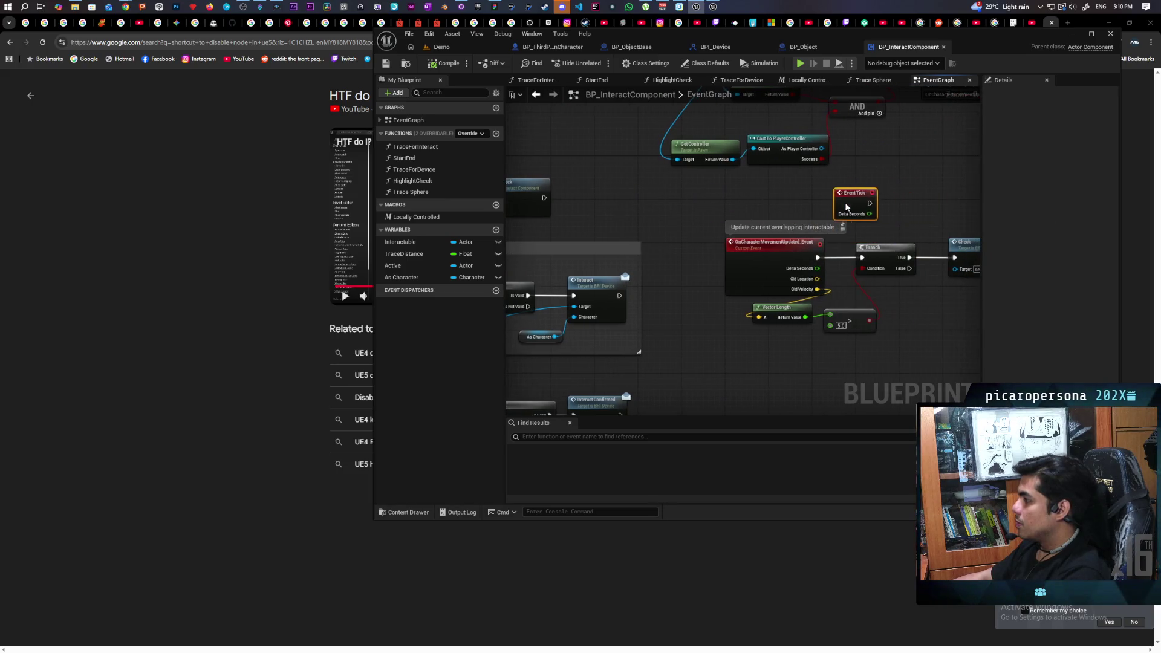
pyautogui.scroll(2, 768, 210)
# Disconnect Check from the Branch True output, wire it to Event Tick, and save
pyautogui.click(767, 285)
pyautogui.keyDown('alt'); pyautogui.click(766, 281); pyautogui.keyUp('alt')
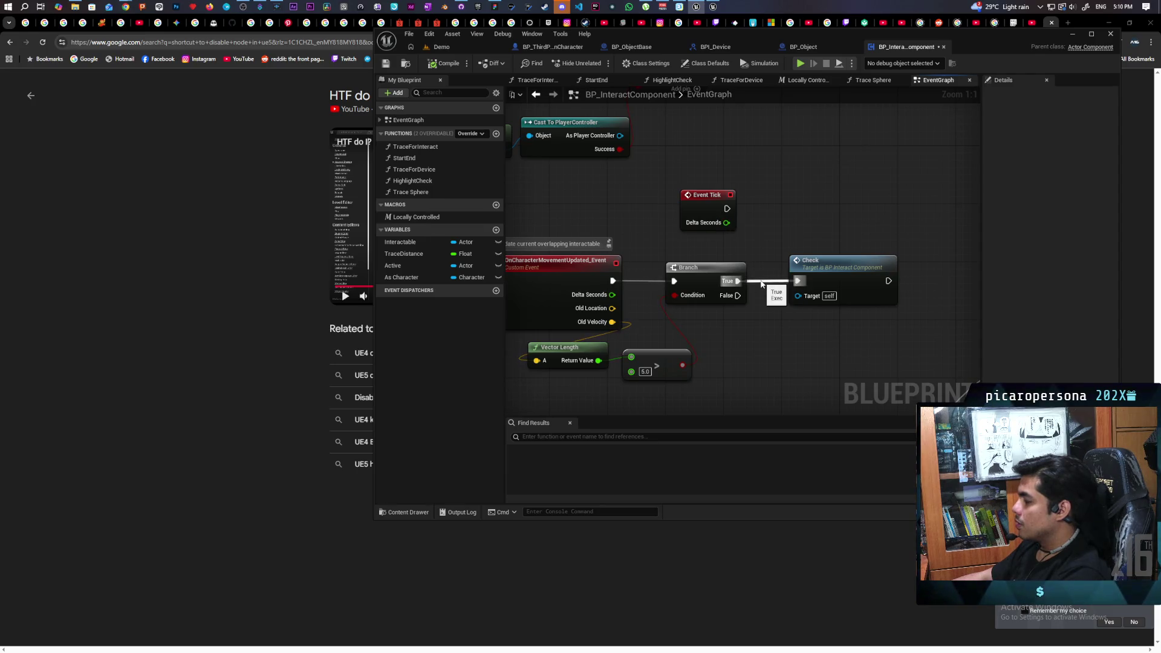
pyautogui.moveTo(727, 209); pyautogui.dragTo(797, 281)
pyautogui.moveTo(719, 196); pyautogui.dragTo(741, 196)
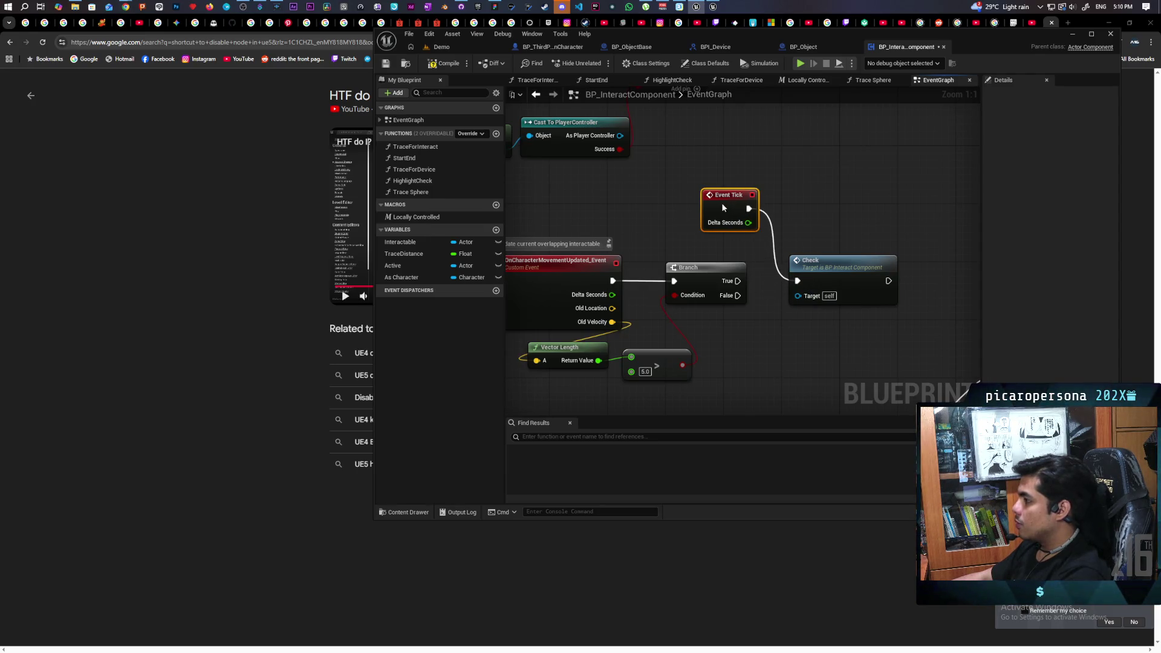
pyautogui.click(755, 169)
pyautogui.hotkey('ctrl', 's')
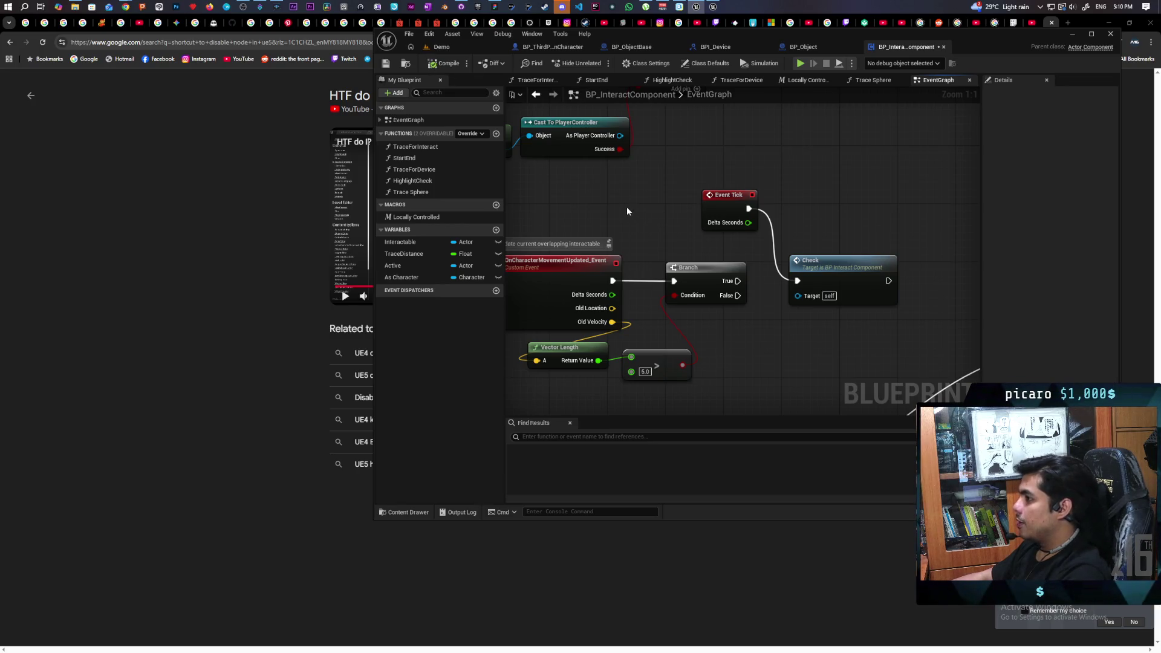
pyautogui.click(705, 63)
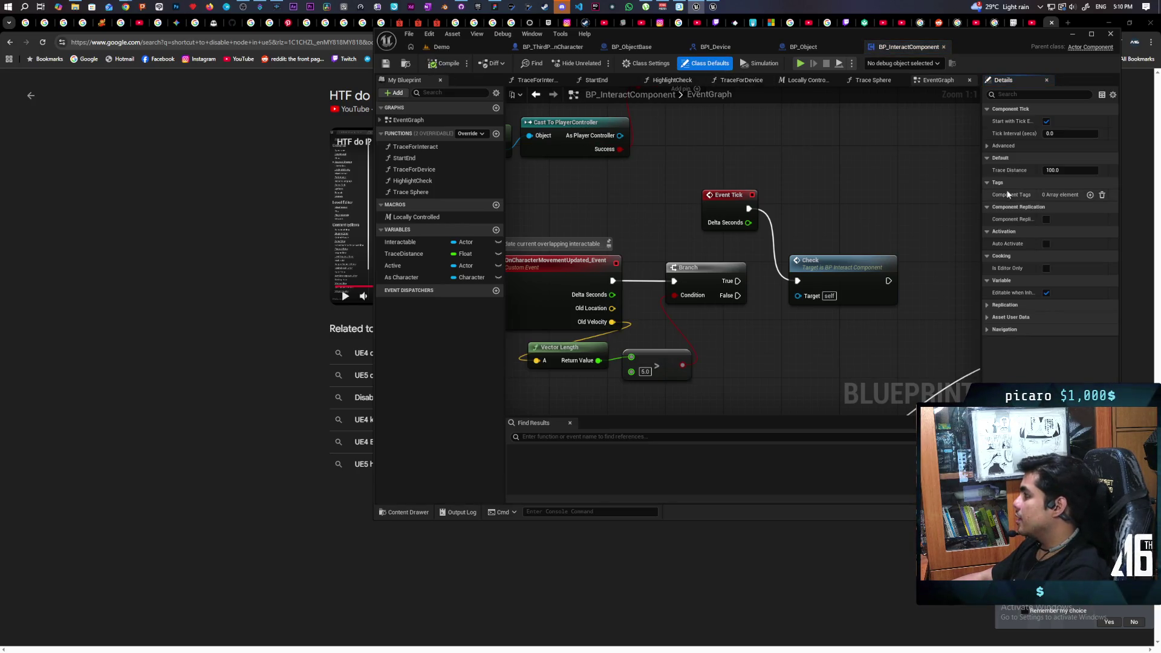
# Set BP_InteractComponent's Tick Interval (secs) to 0.1 in Class Defaults and save
pyautogui.click(1049, 133)
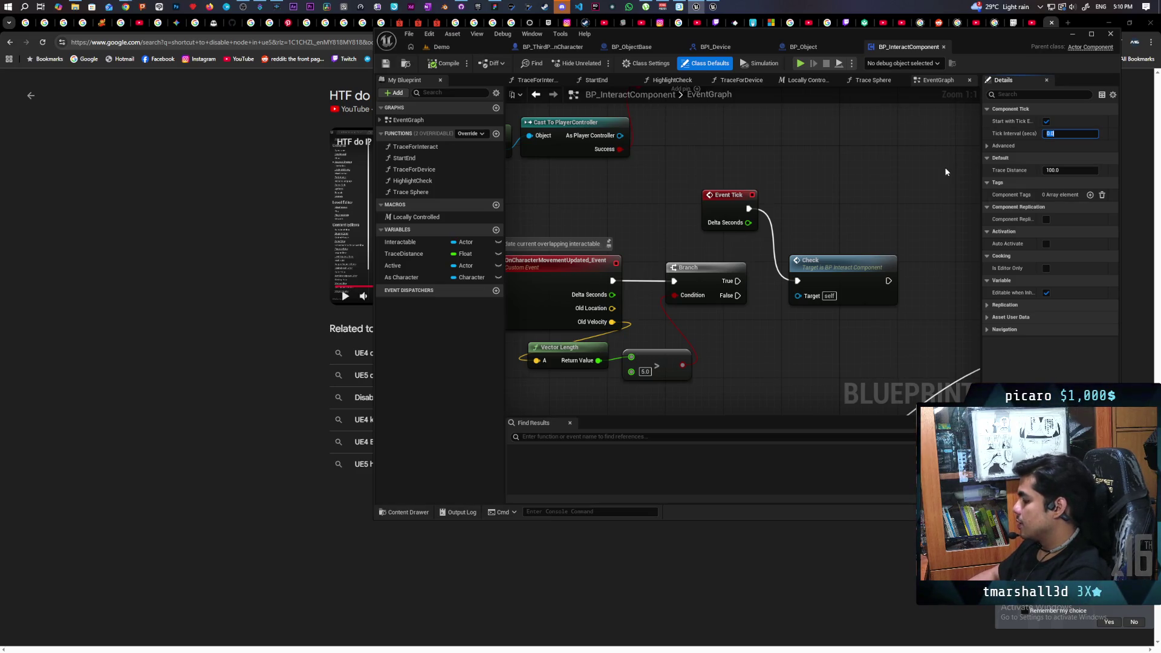
pyautogui.write('0')
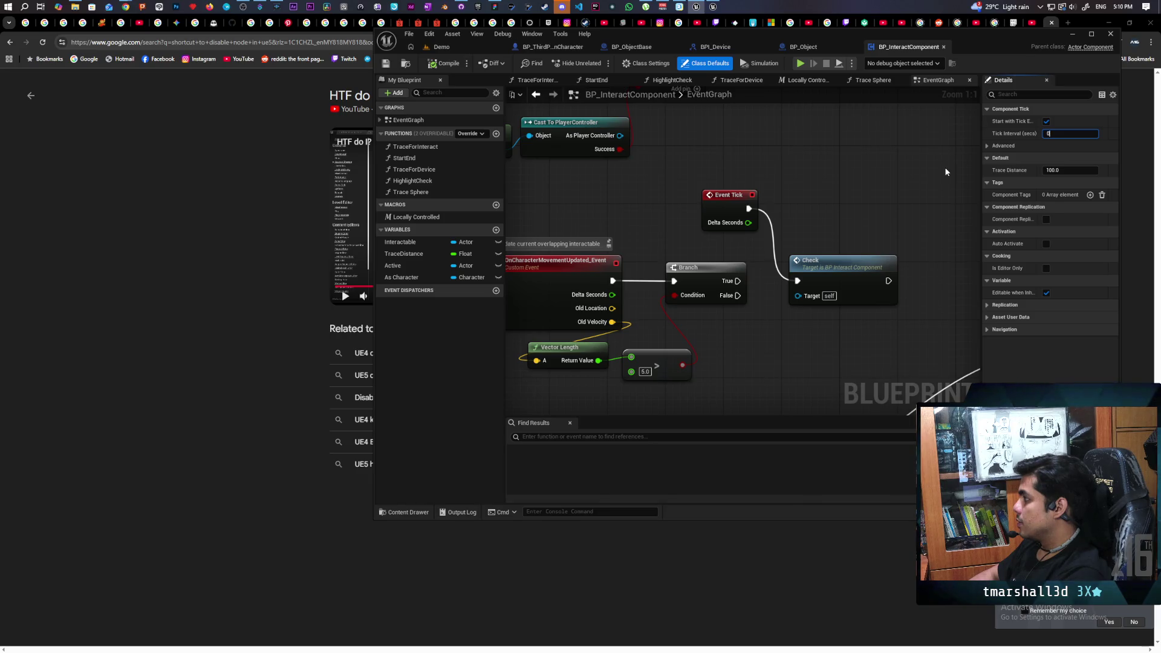
pyautogui.write('.')
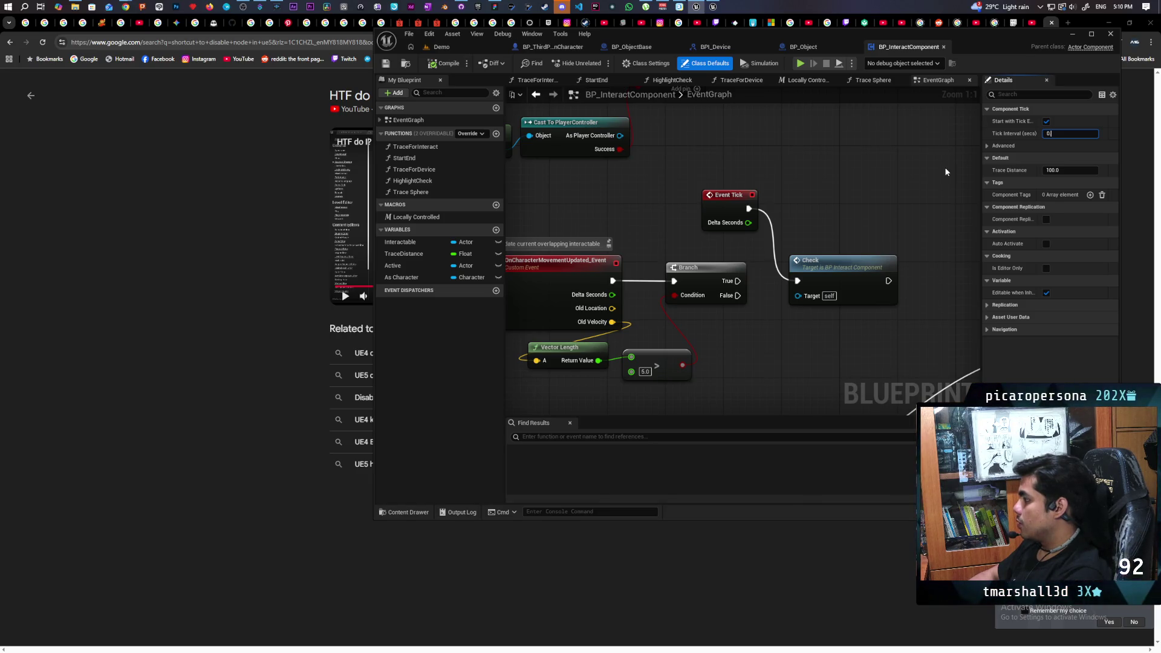
pyautogui.write('1')
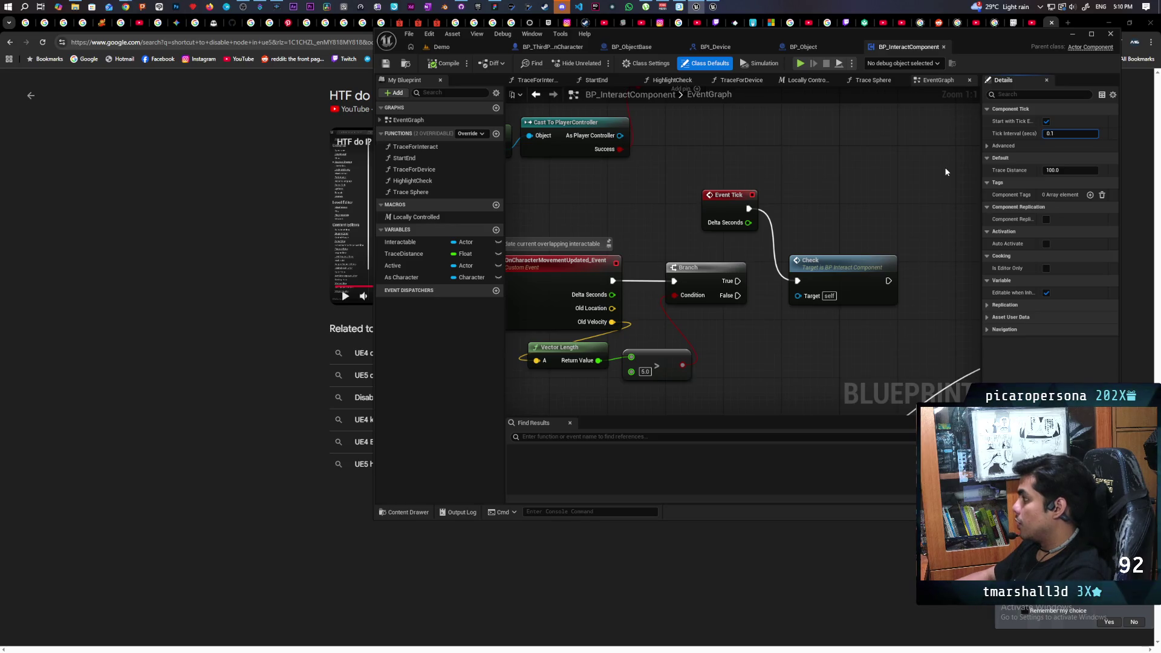
pyautogui.press('Return')
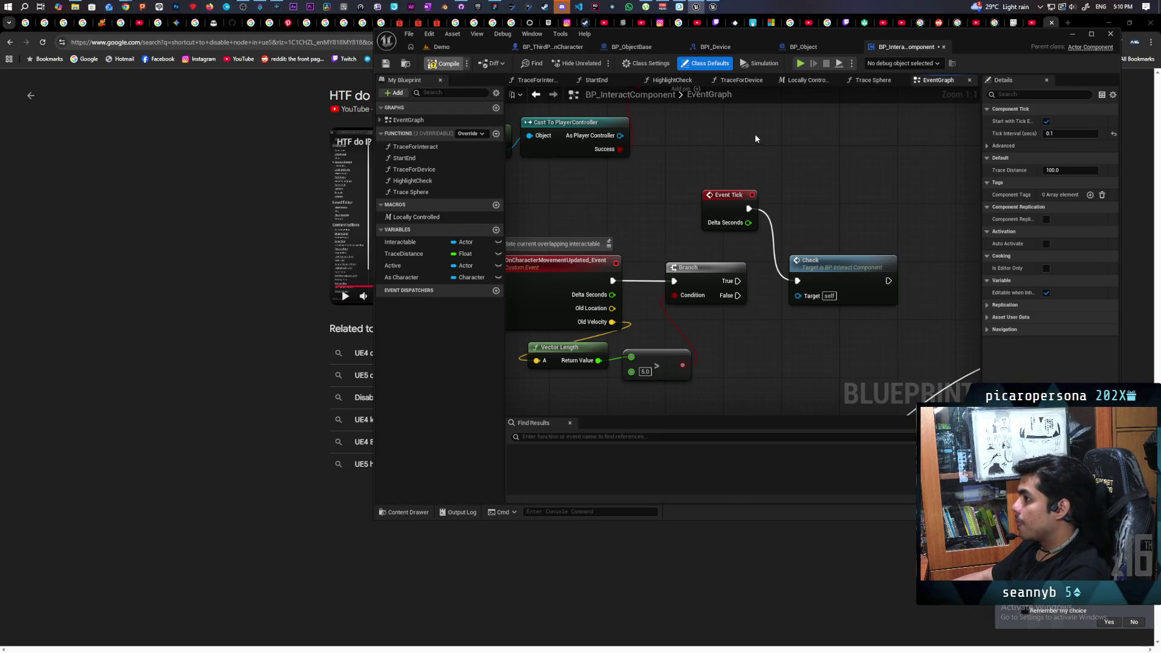
pyautogui.hotkey('ctrl', 's')
pyautogui.click(444, 48)
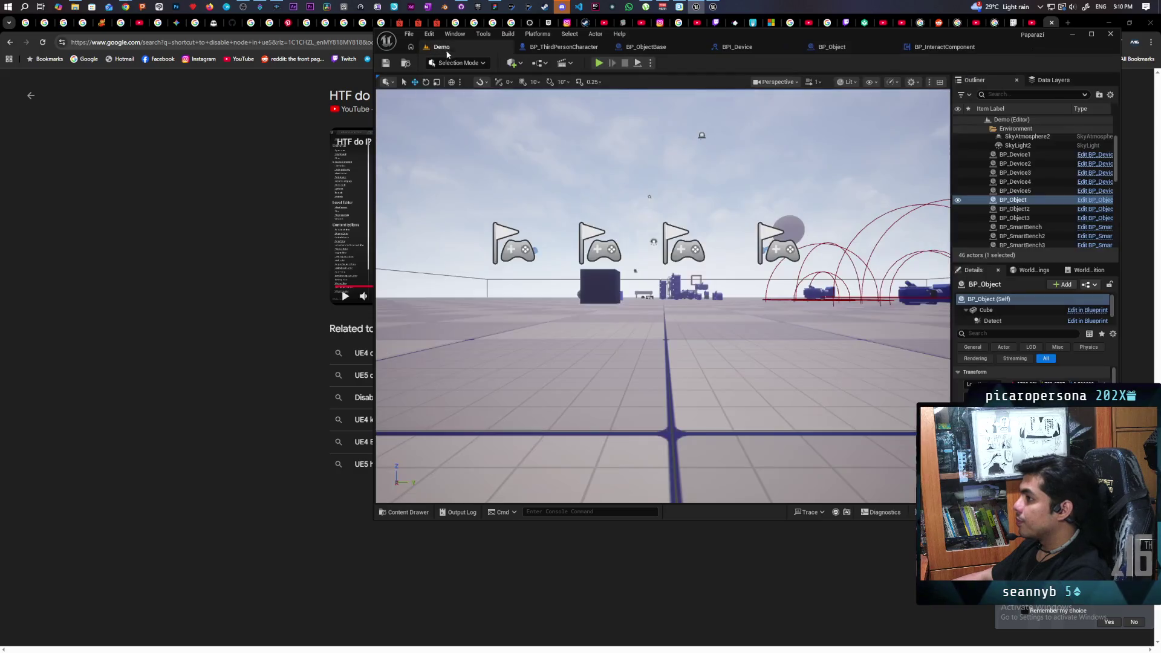
# Start multiplayer PIE, walk both clients' characters to the cubes to watch the Item prompt, then stop
pyautogui.click(599, 63)
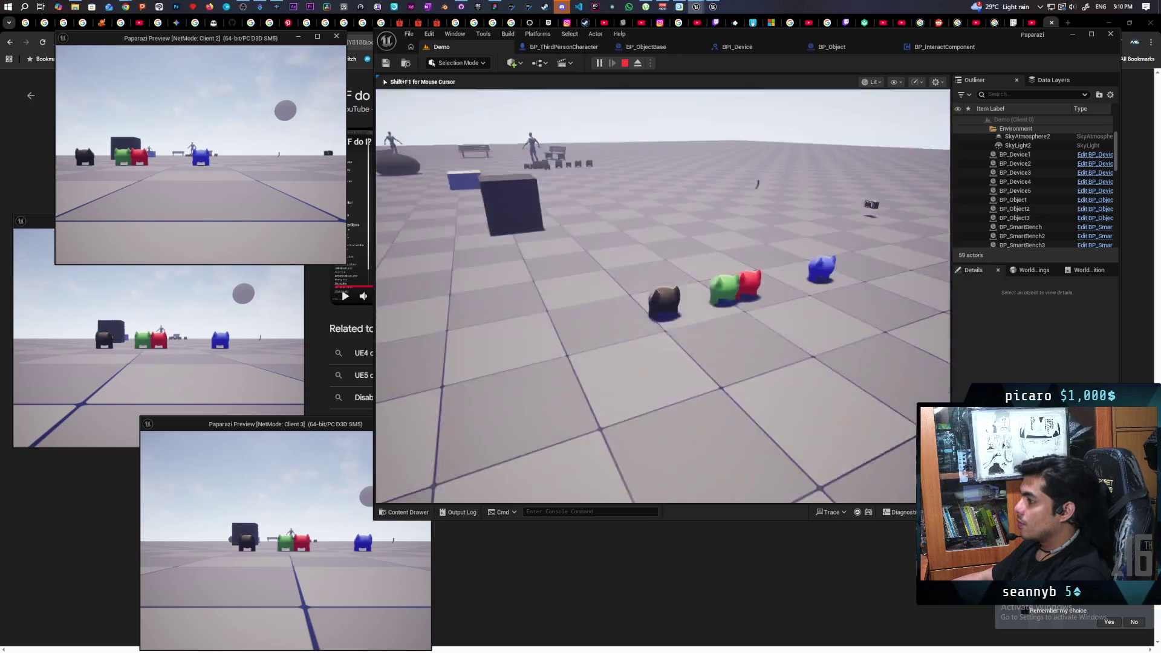
pyautogui.press('w')
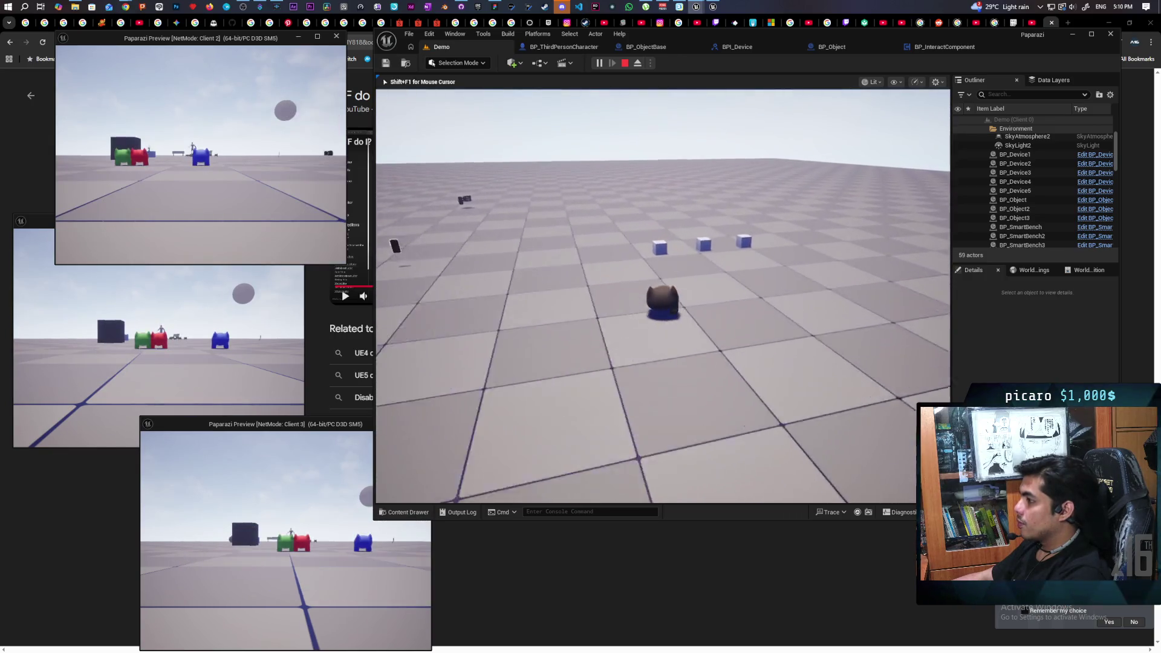
pyautogui.press('w')
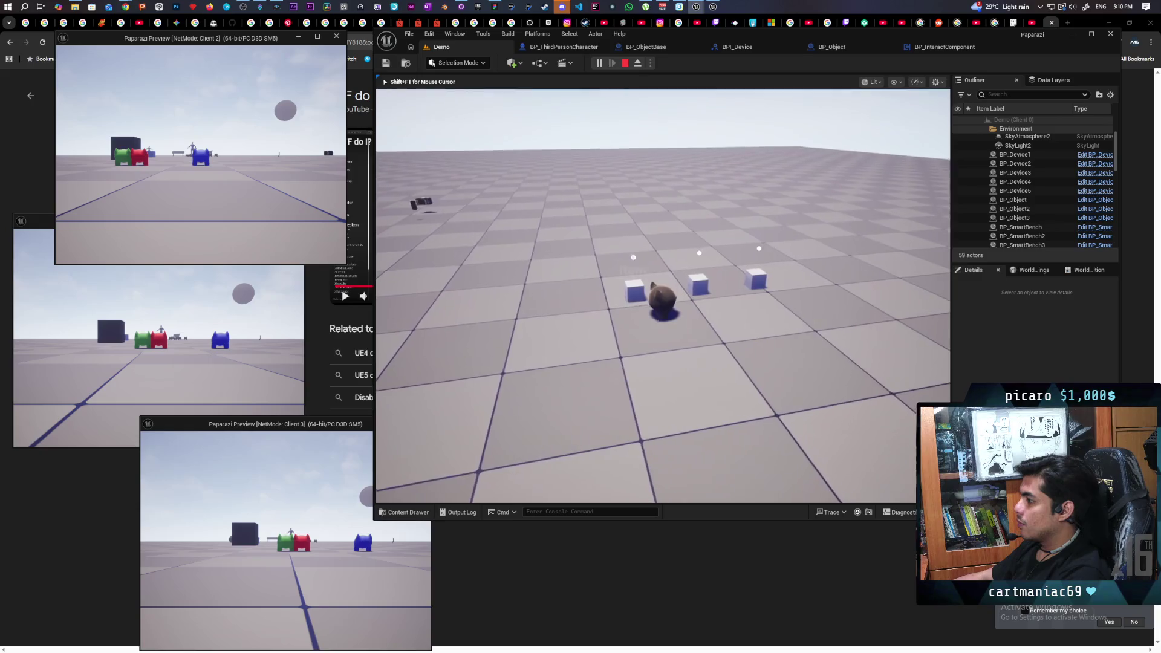
pyautogui.press('s')
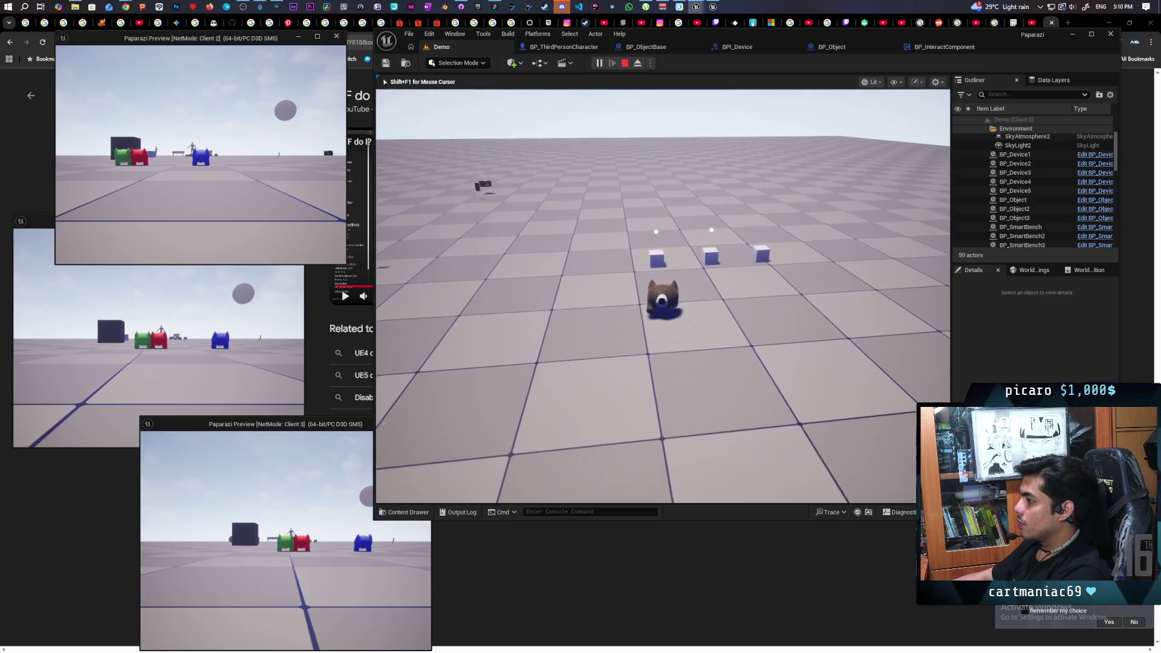
pyautogui.press('w')
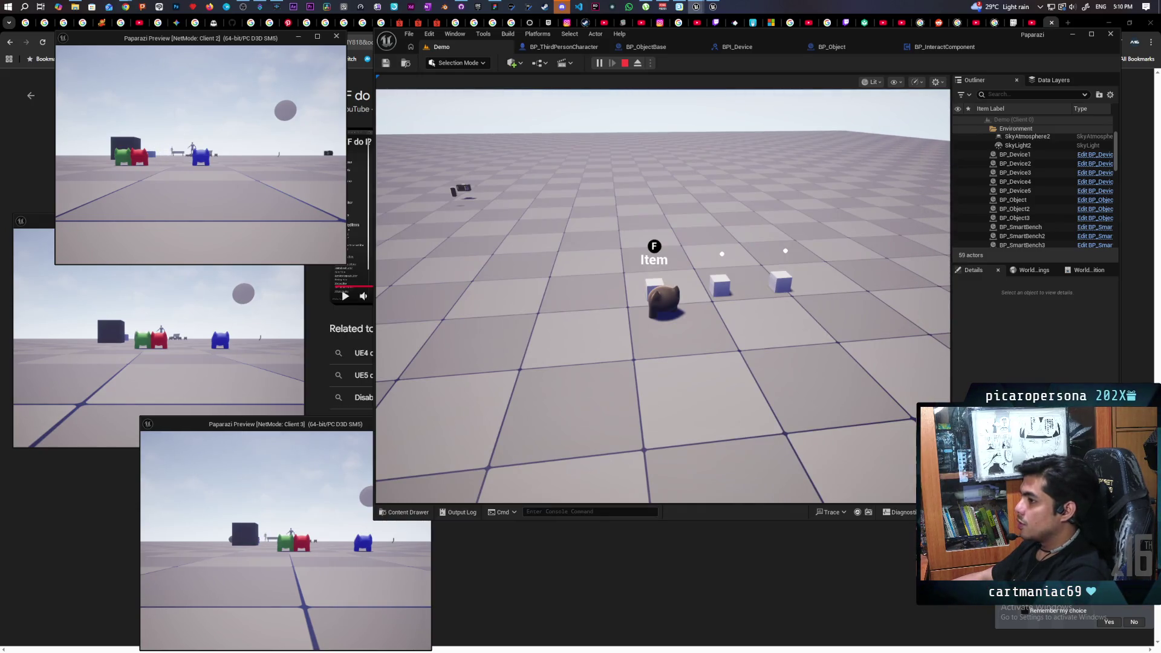
pyautogui.press('w')
pyautogui.press('w')
pyautogui.press('w')
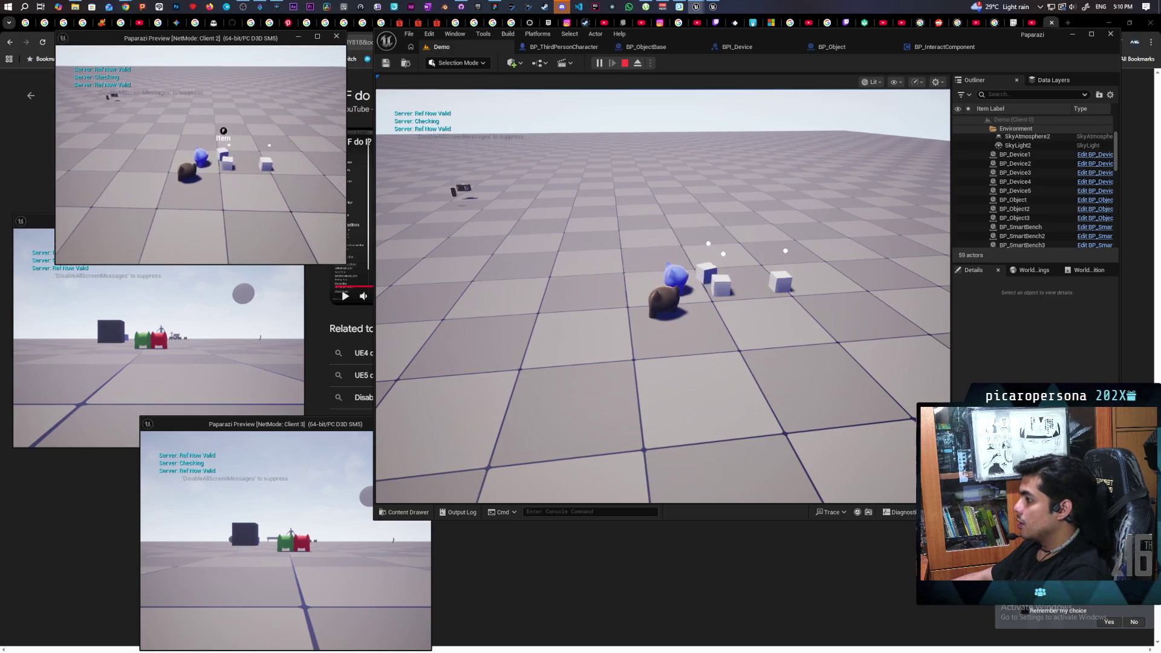
pyautogui.press('a')
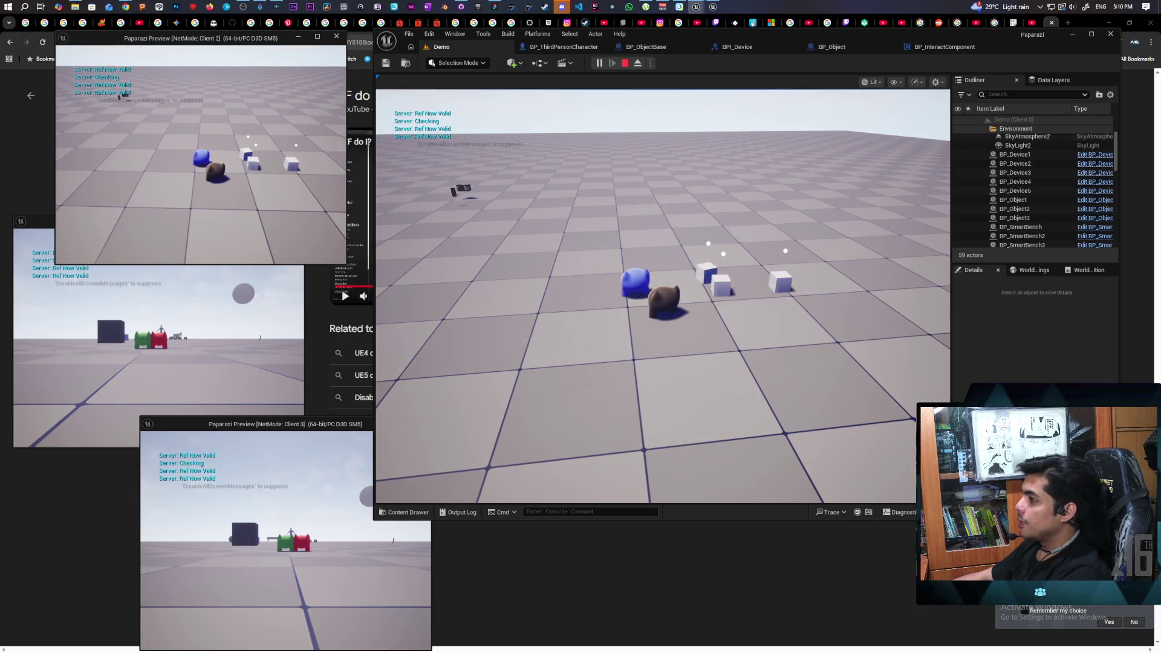
pyautogui.press('Escape')
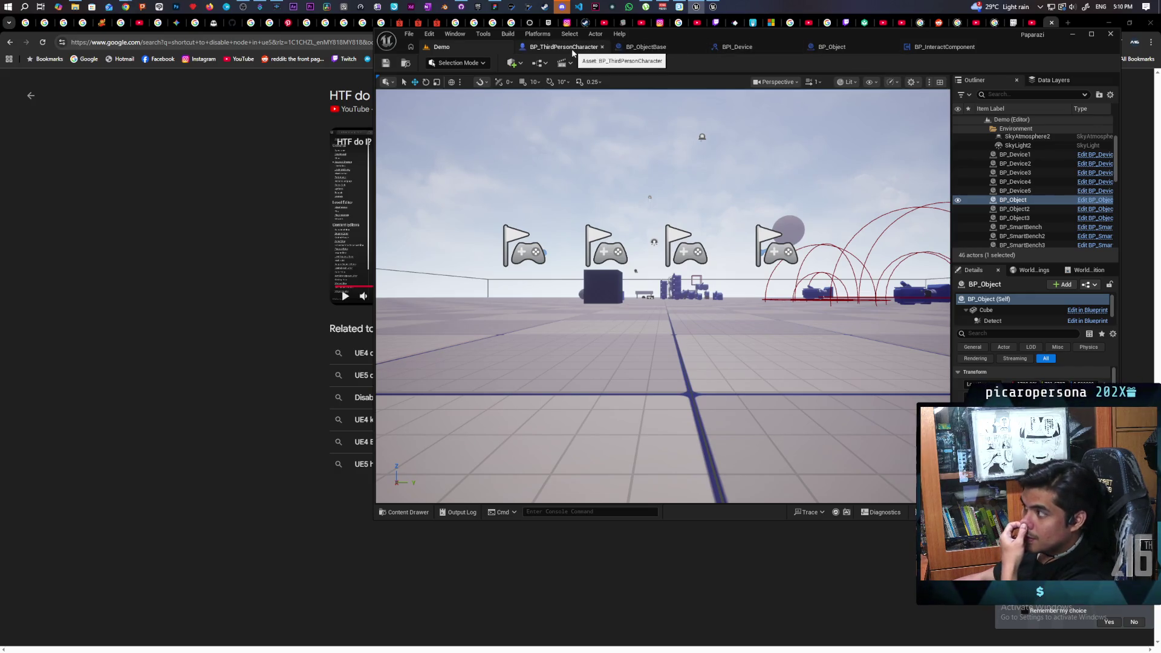
# In BP_InteractComponent, add a Set Component Tick Enabled node with Enabled ticked after the Bind Event
pyautogui.click(924, 47)
pyautogui.press('Home')
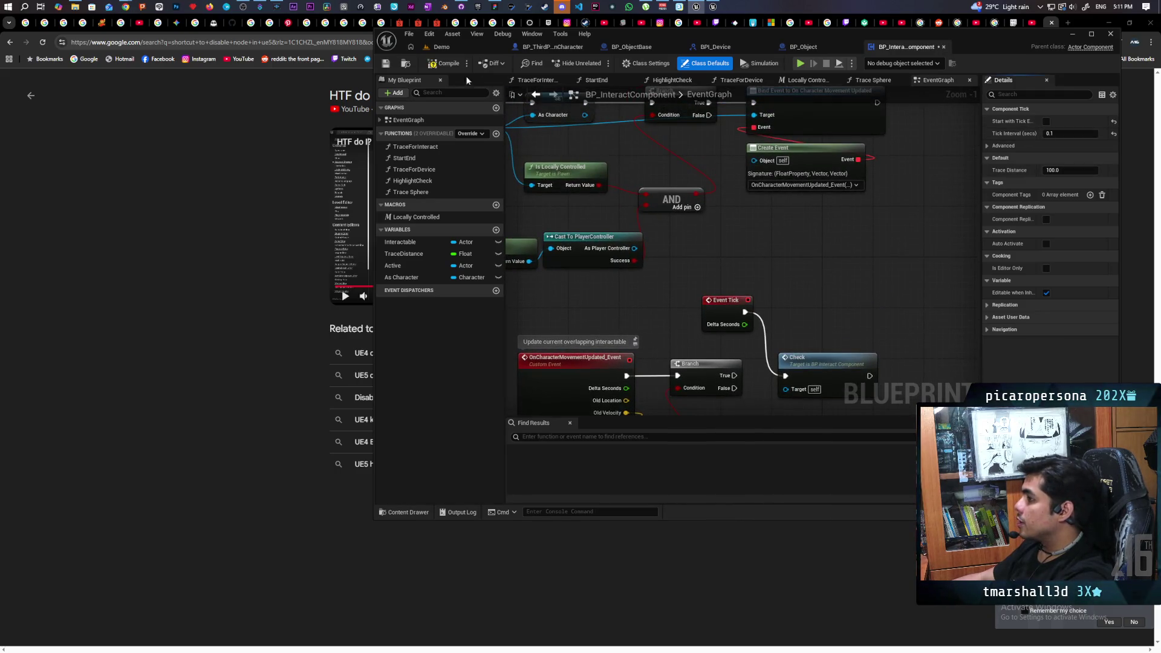
pyautogui.scroll(-1, 722, 257)
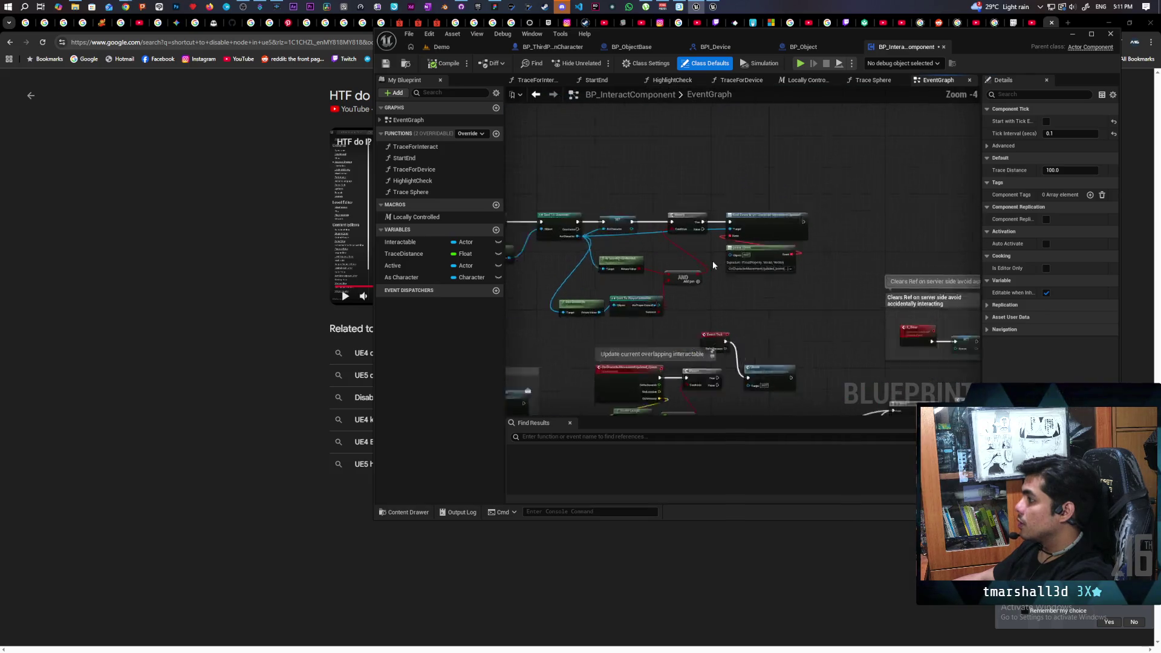
pyautogui.moveTo(694, 246); pyautogui.dragTo(686, 242)
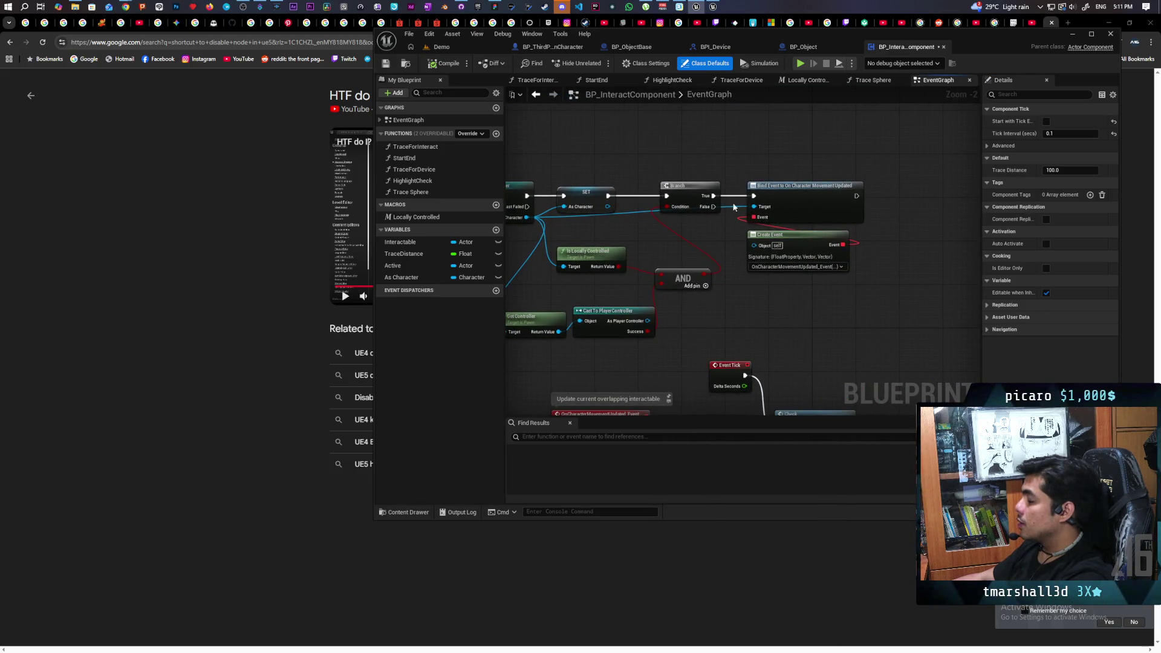
pyautogui.moveTo(789, 198)
pyautogui.mouseDown()
pyautogui.moveTo(714, 204)
pyautogui.moveTo(750, 171)
pyautogui.mouseUp()
pyautogui.rightClick(777, 155)
pyautogui.write('set tick enabled')
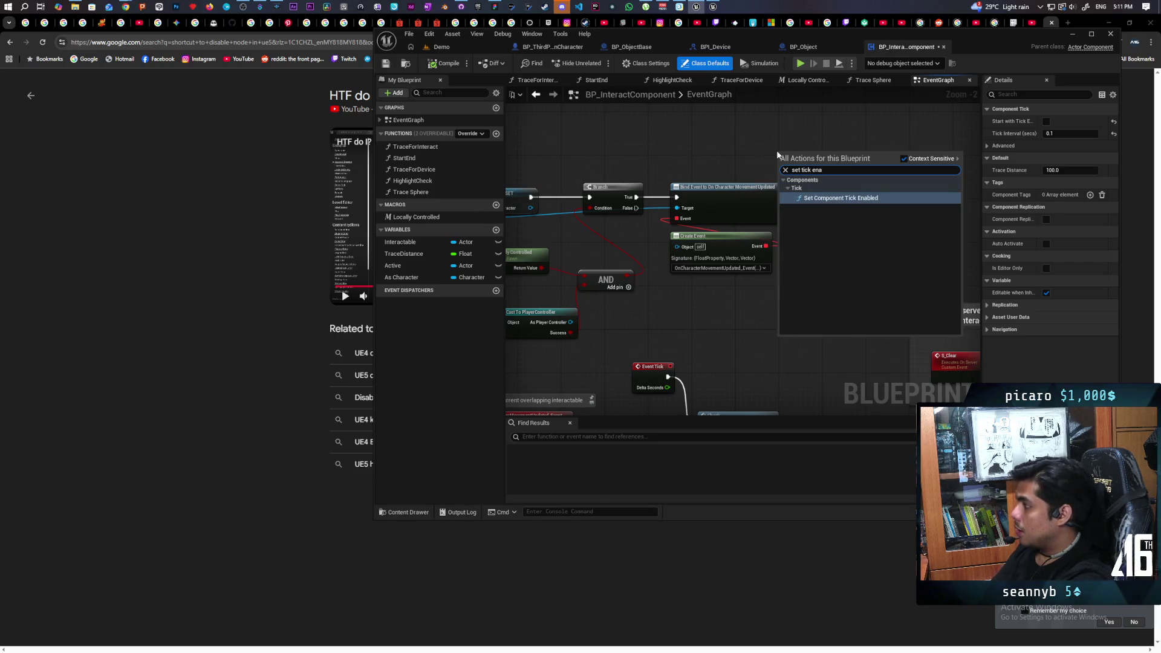
pyautogui.press('Return')
pyautogui.click(830, 226)
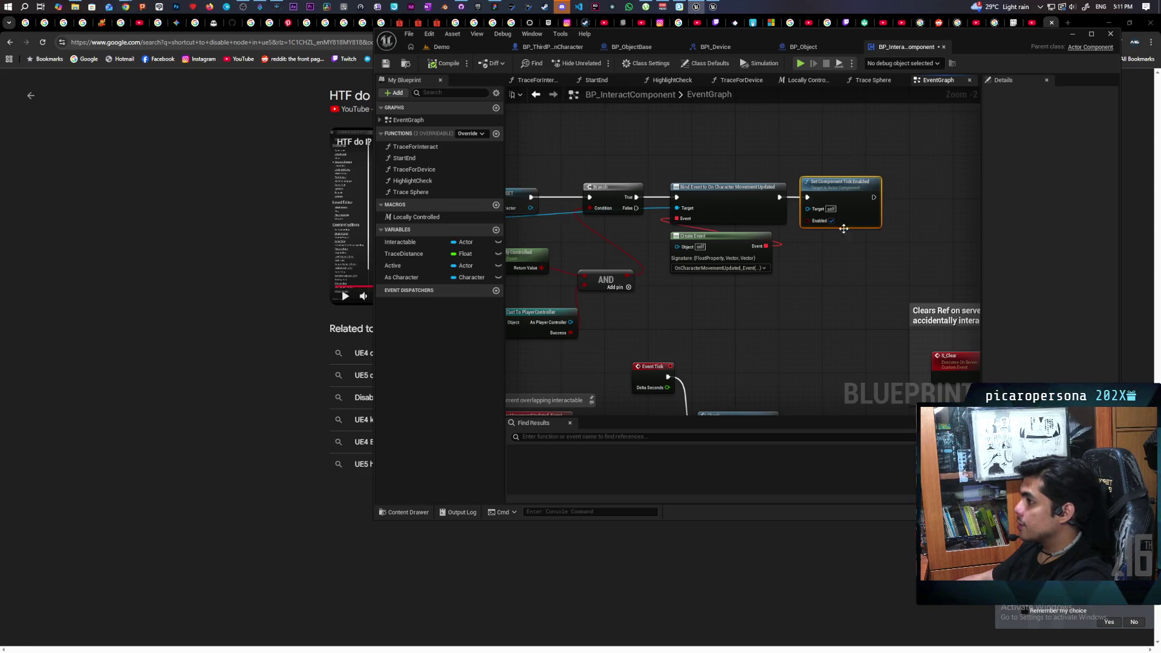
pyautogui.click(439, 47)
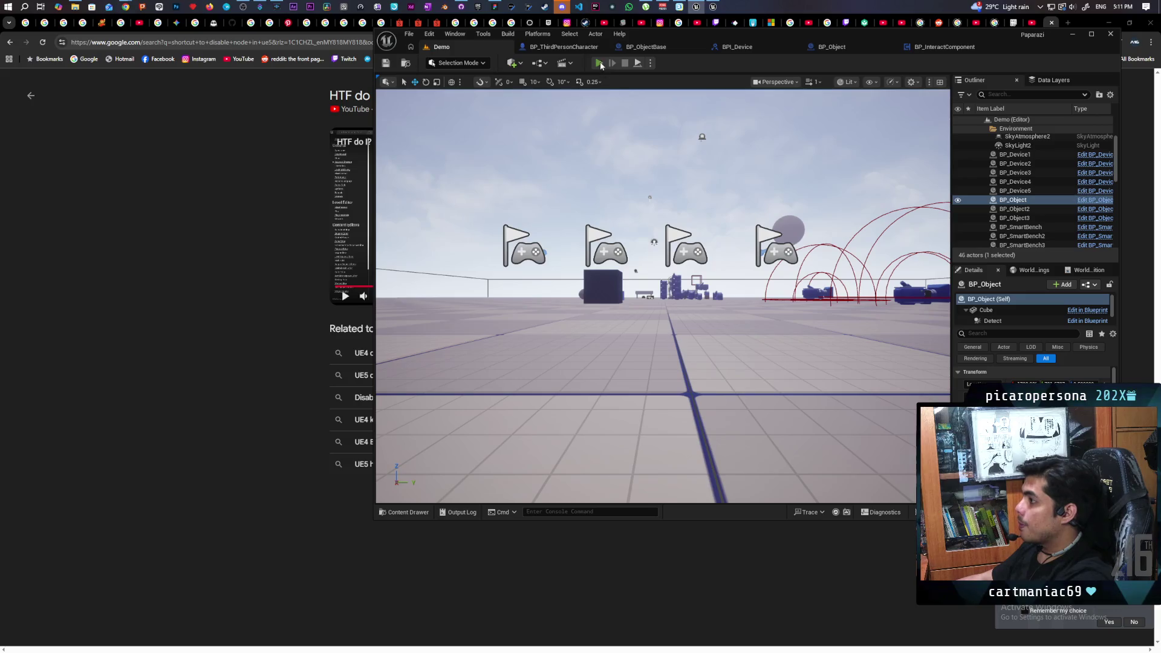
# Start a multiplayer play session and turn on the 'stat fps' frame-rate counter
pyautogui.hotkey('alt', 'p')
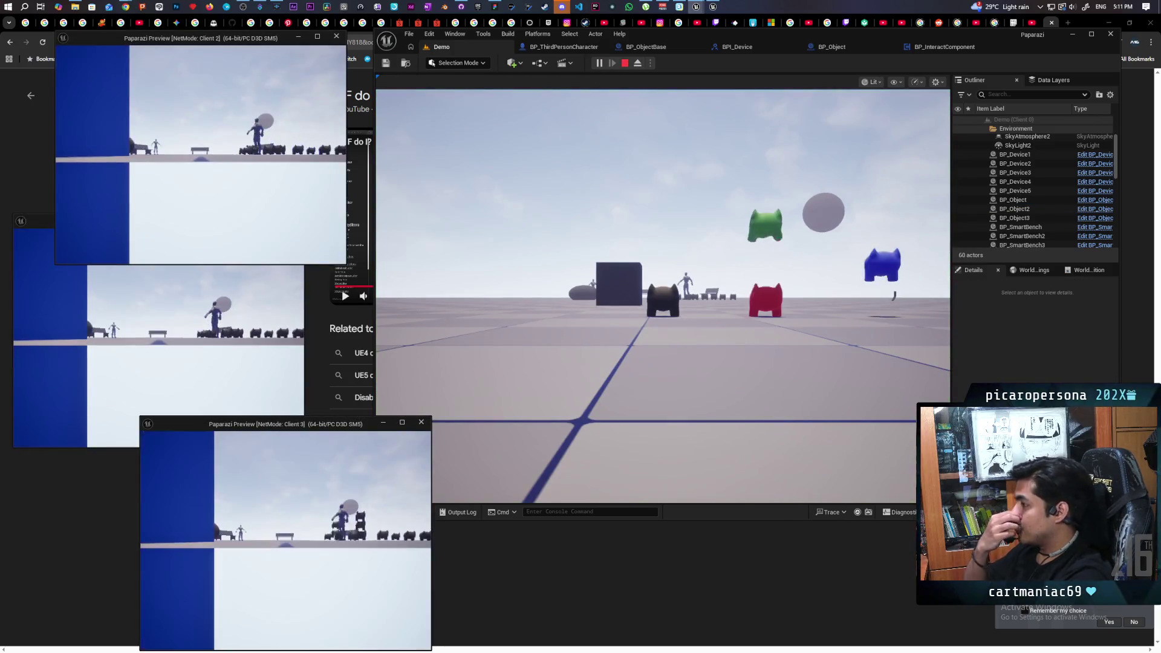
pyautogui.click(611, 325)
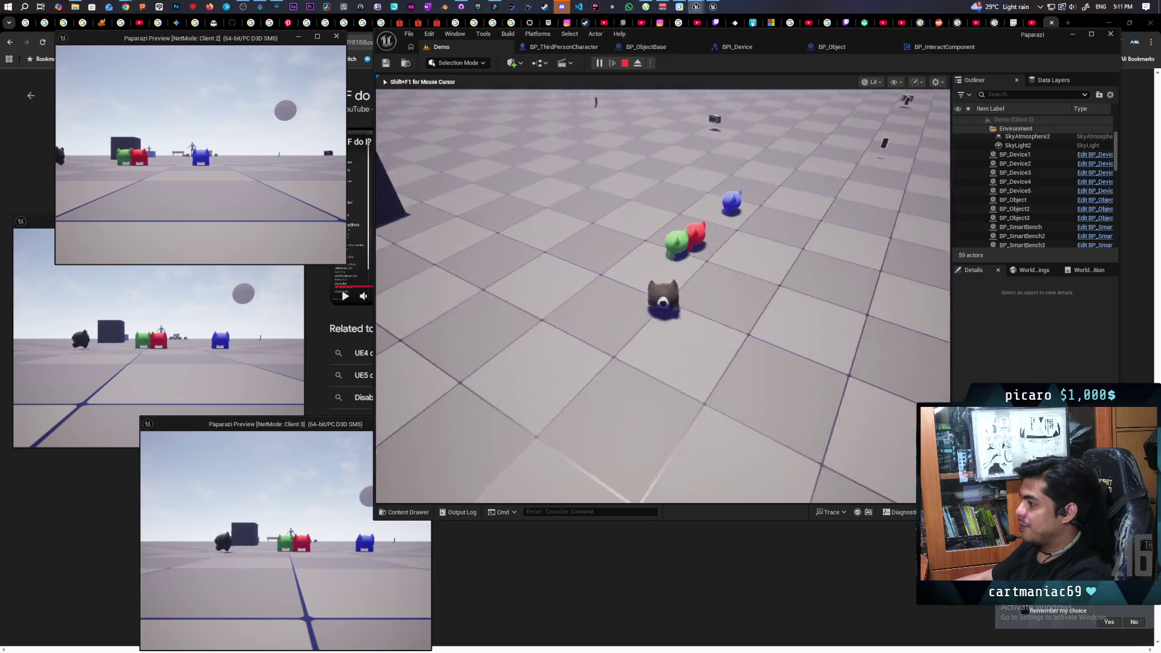
pyautogui.press('w')
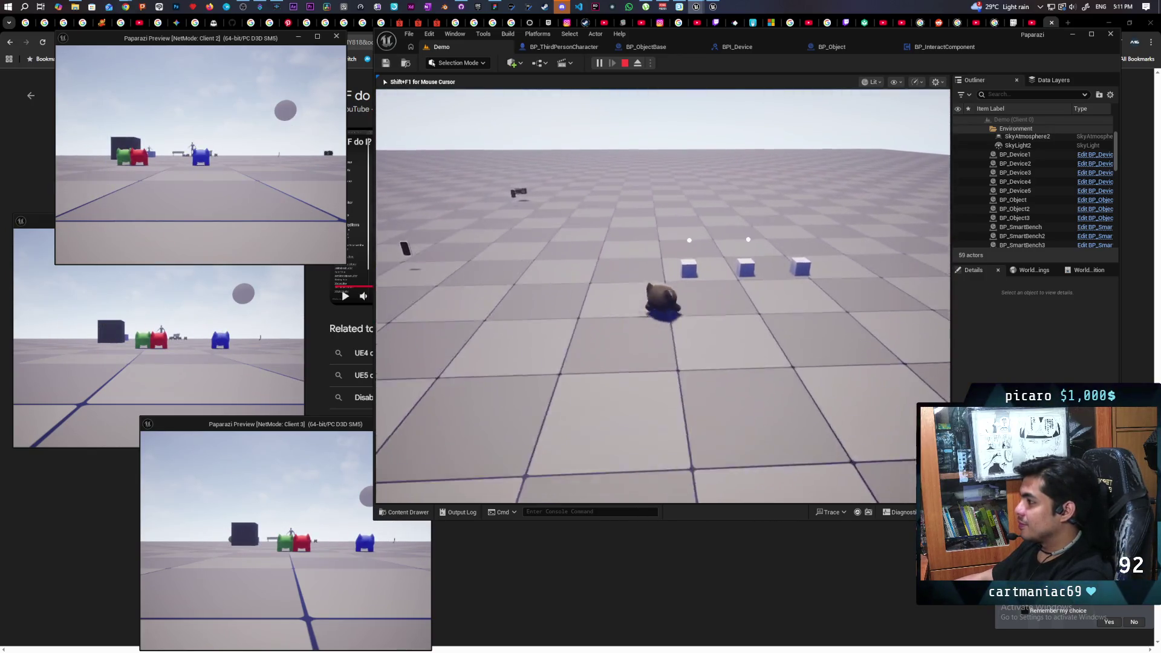
pyautogui.write('stat fps')
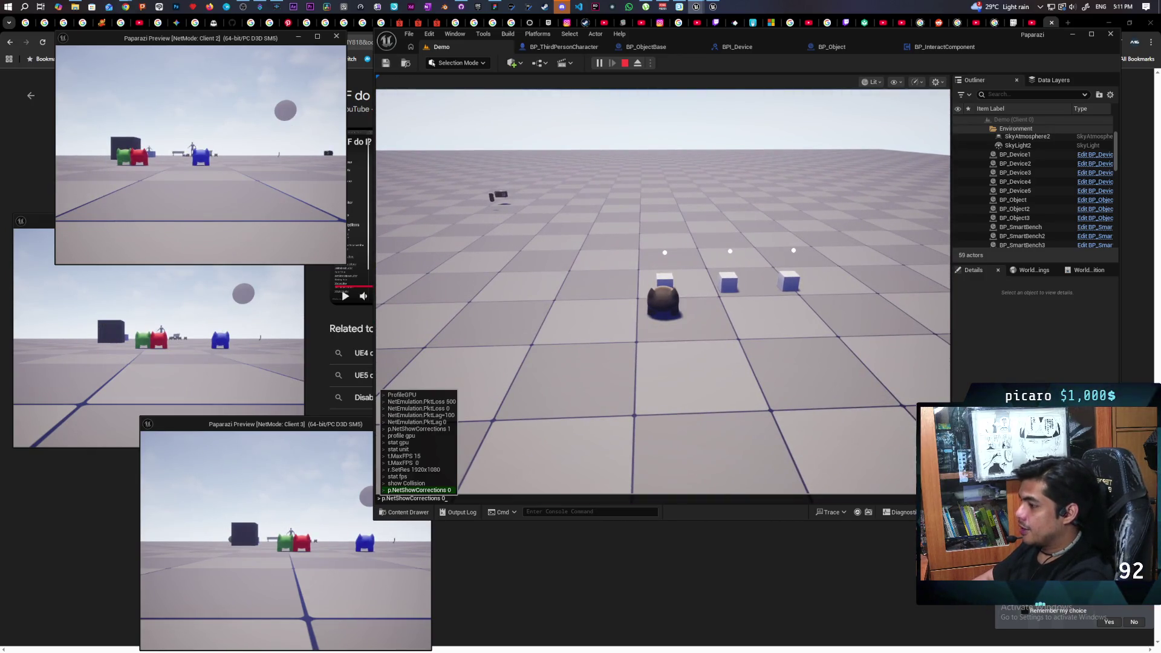
pyautogui.press('Return')
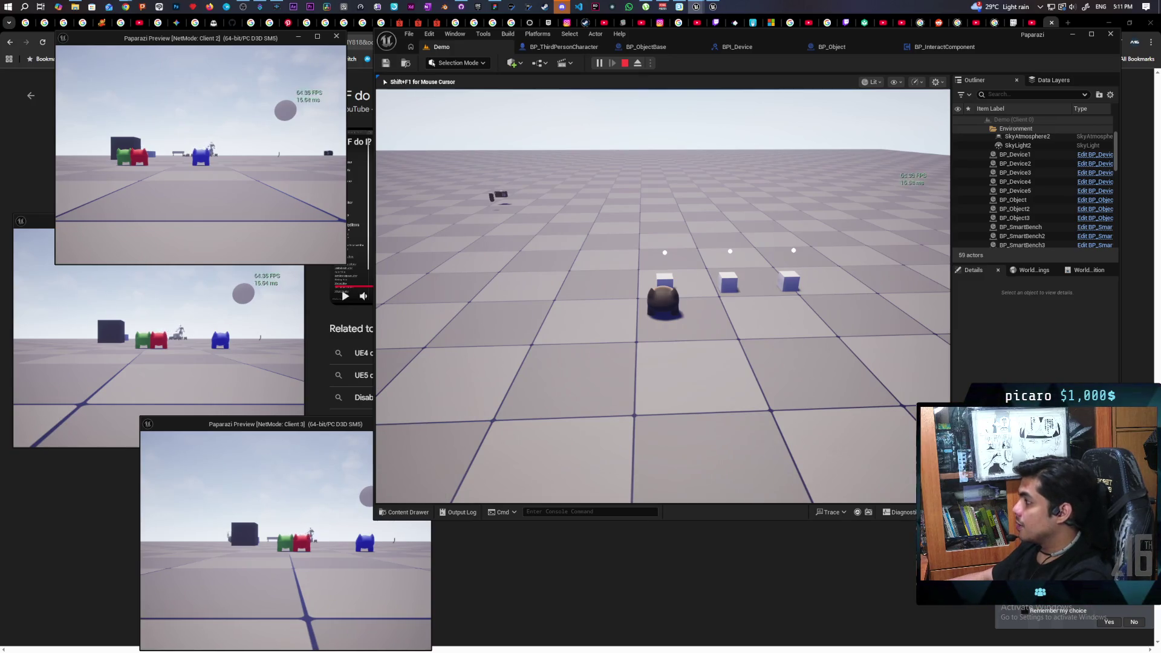
# Walk the first client's character up to the first cube to trigger the Item prompt
pyautogui.press('a')
pyautogui.press('d')
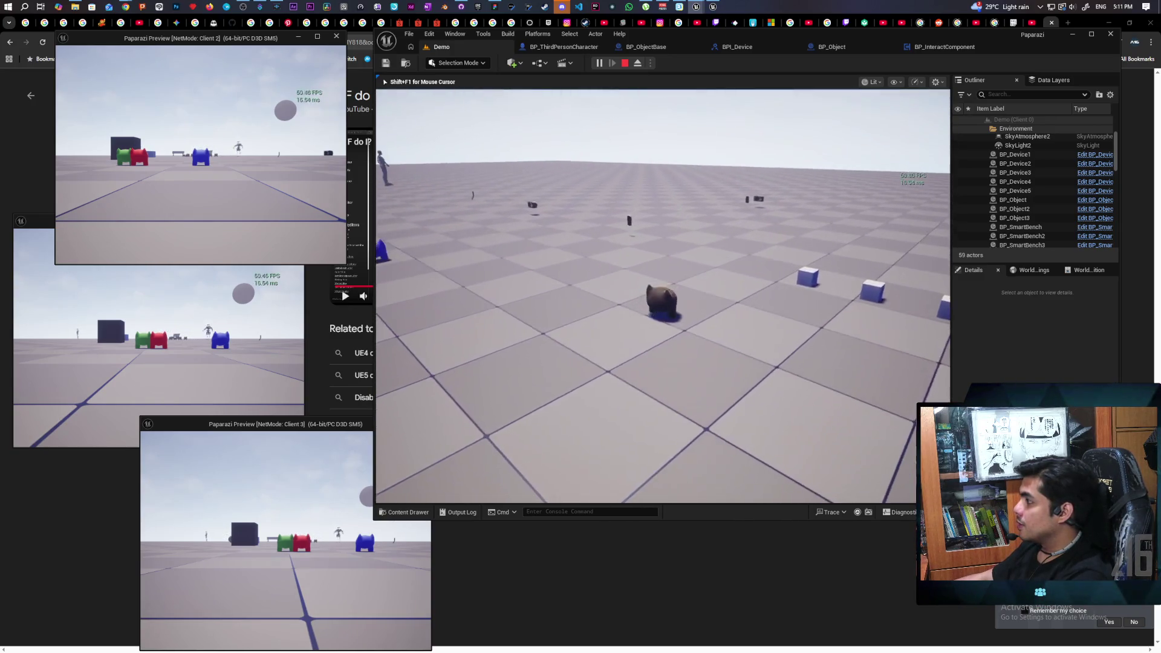
pyautogui.press('w')
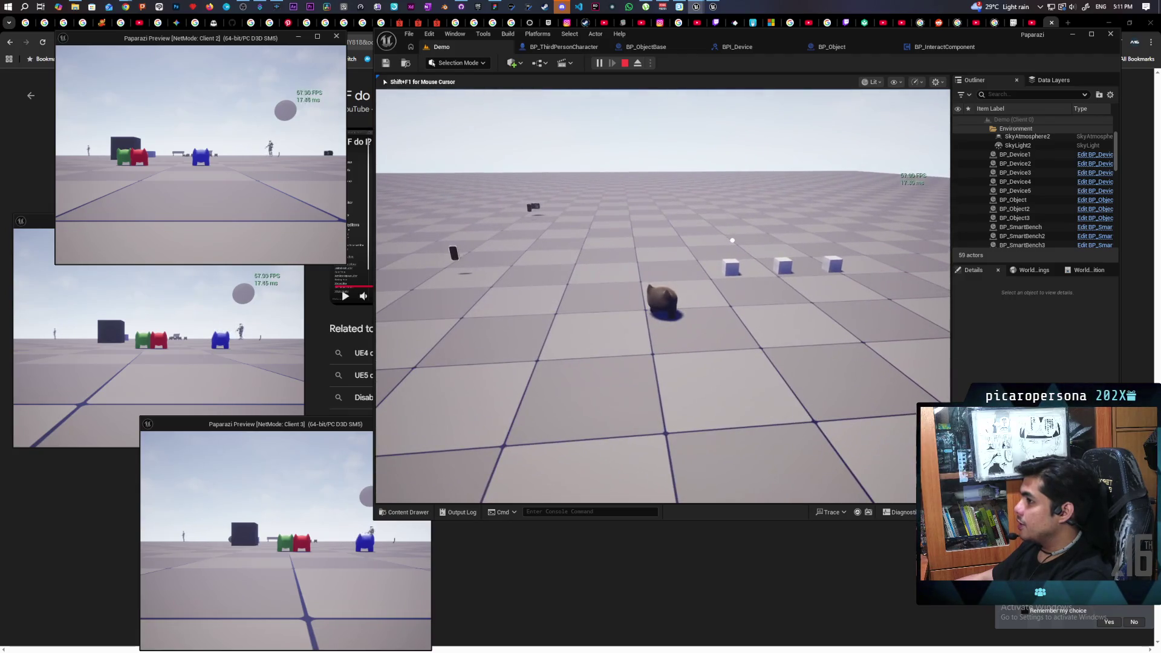
pyautogui.press('d')
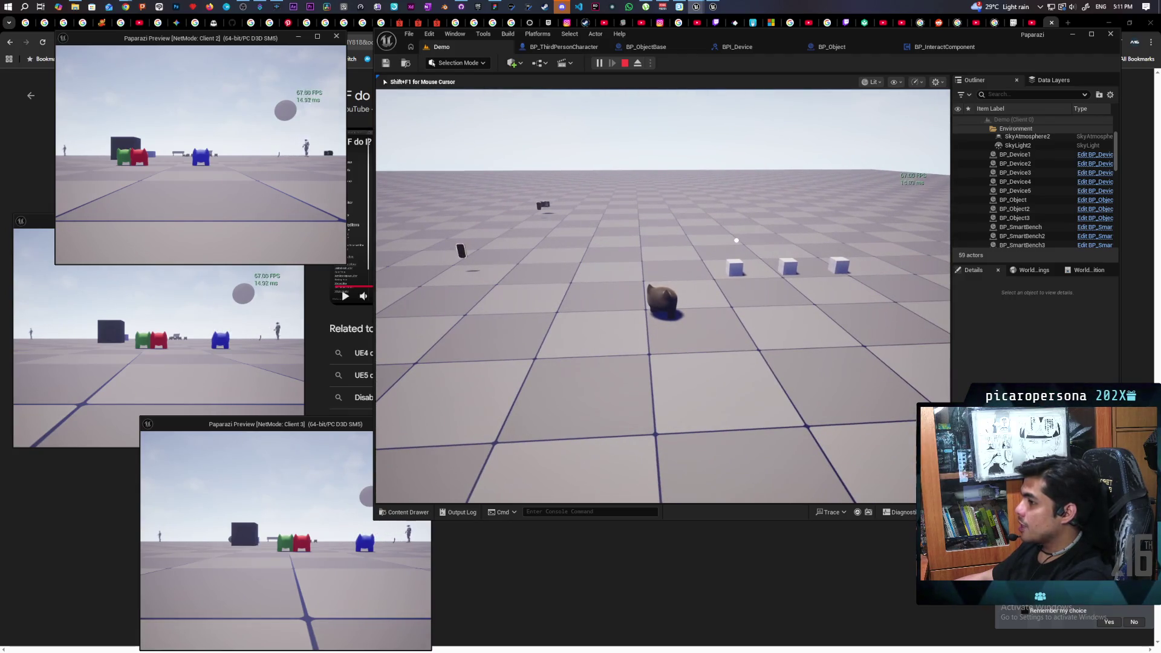
pyautogui.press('w')
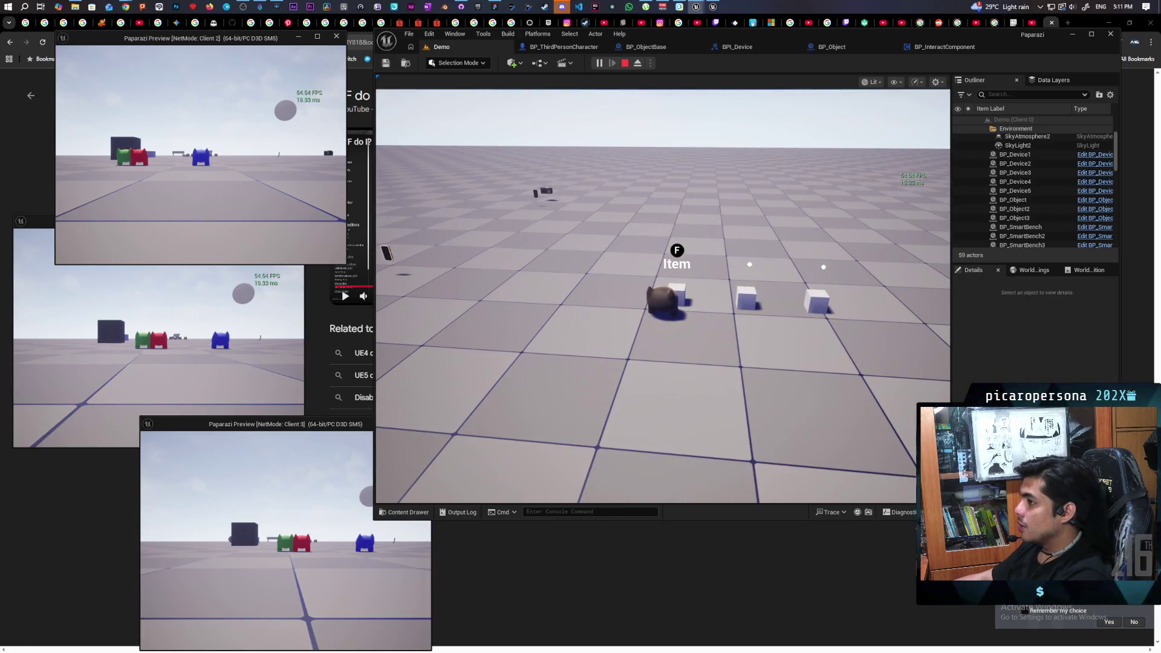
# Walk the second client's character to the cubes, recheck the main view, and end the session
pyautogui.press('w')
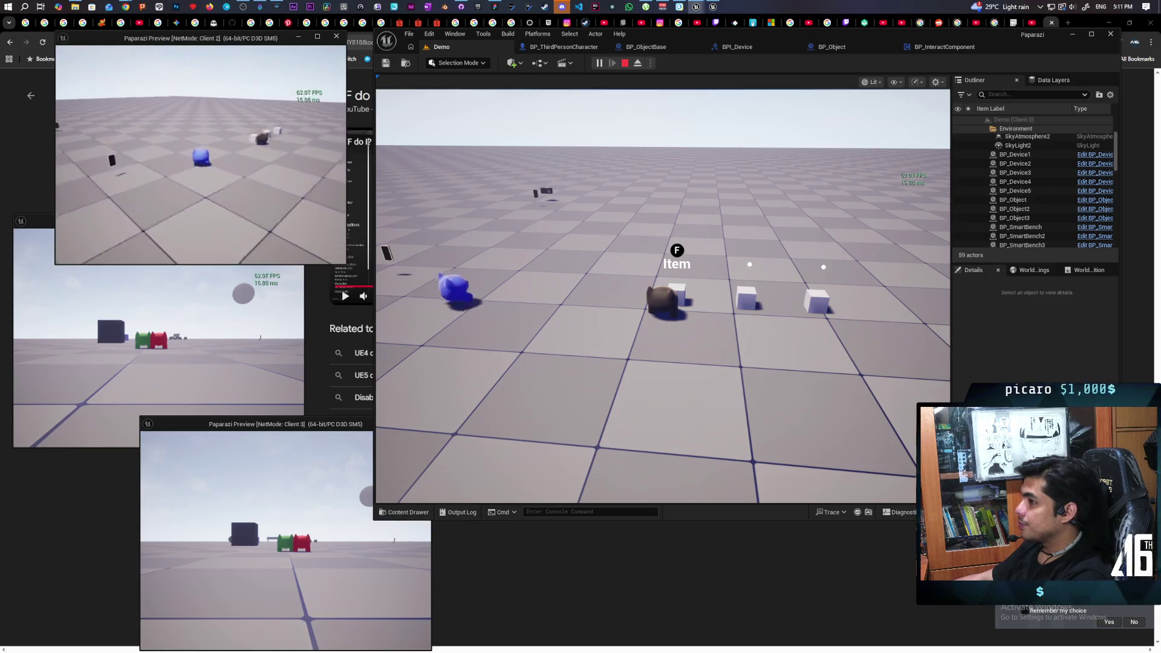
pyautogui.press('w')
pyautogui.press('f')
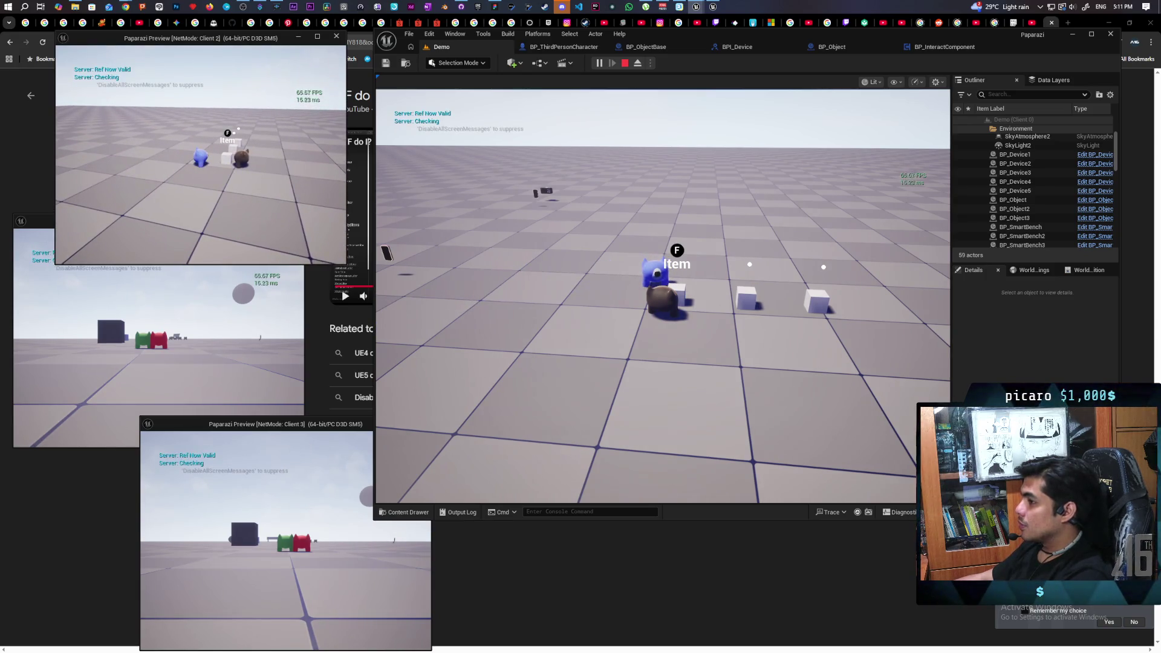
pyautogui.hotkey('alt', 'Tab')
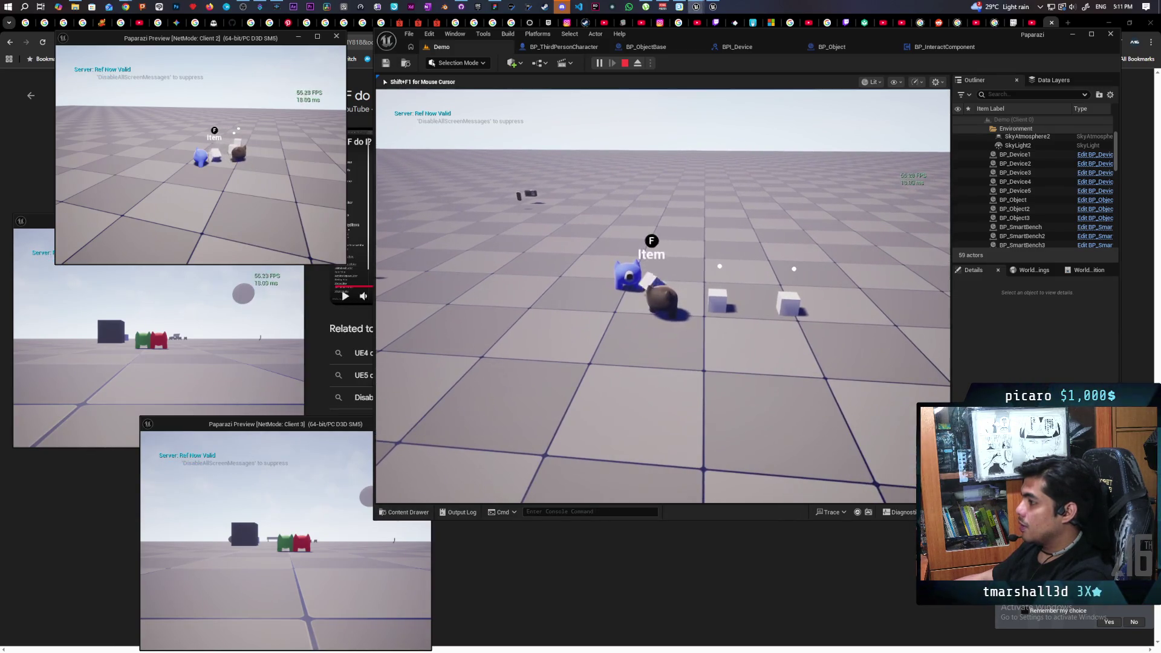
pyautogui.press('w')
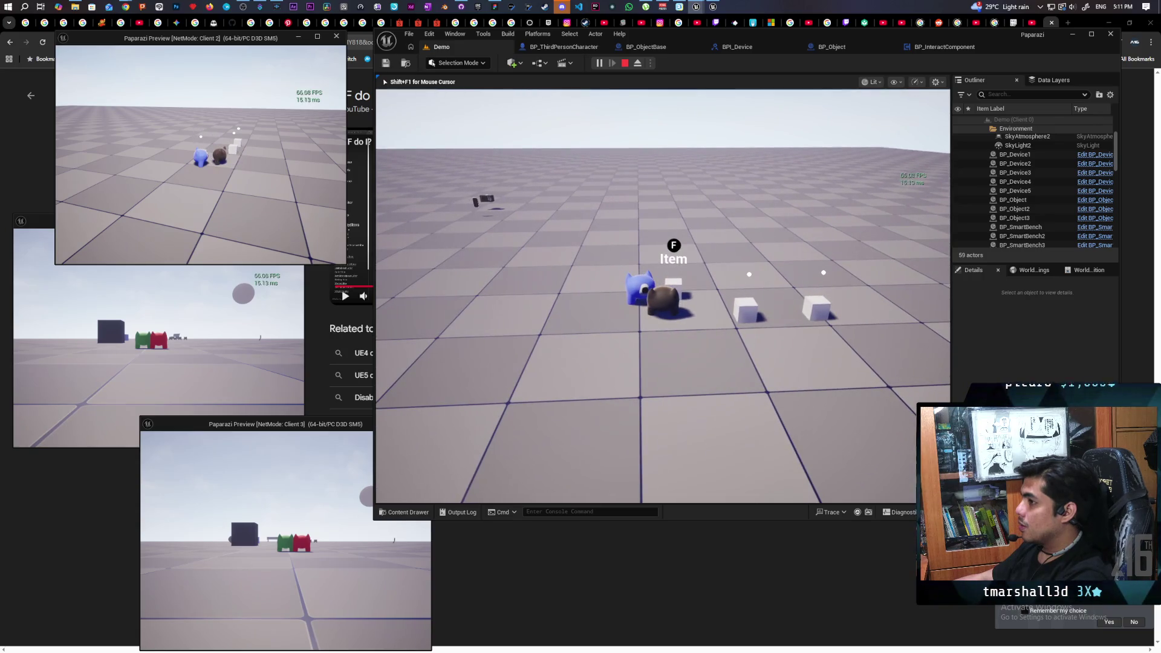
pyautogui.press('s')
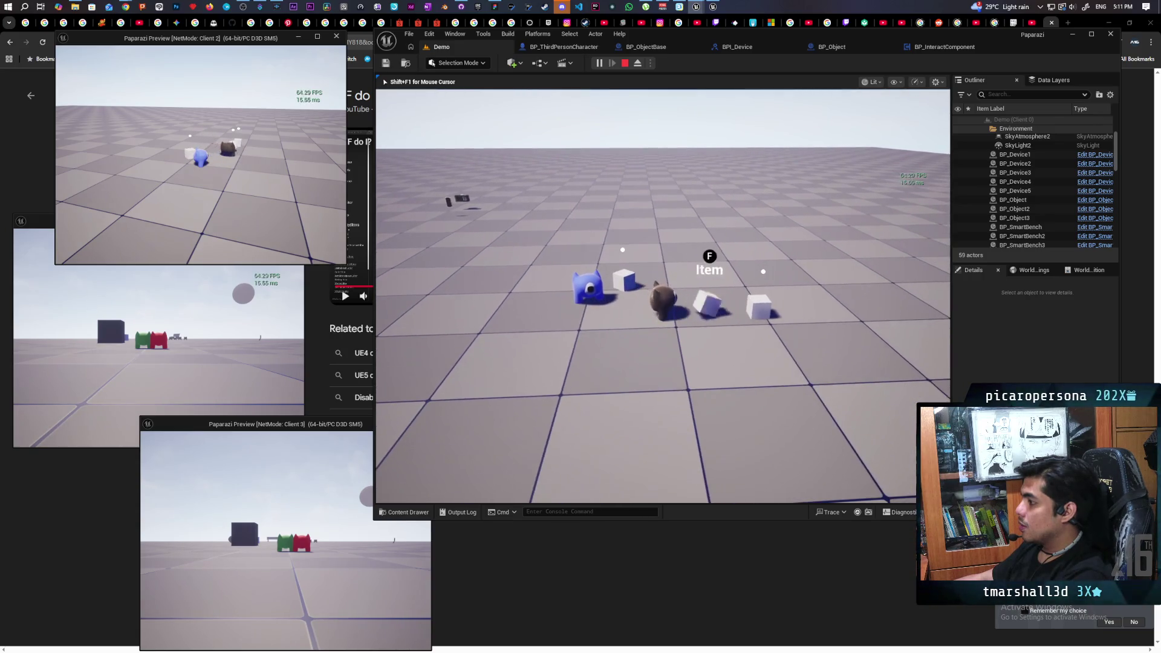
pyautogui.press('Escape')
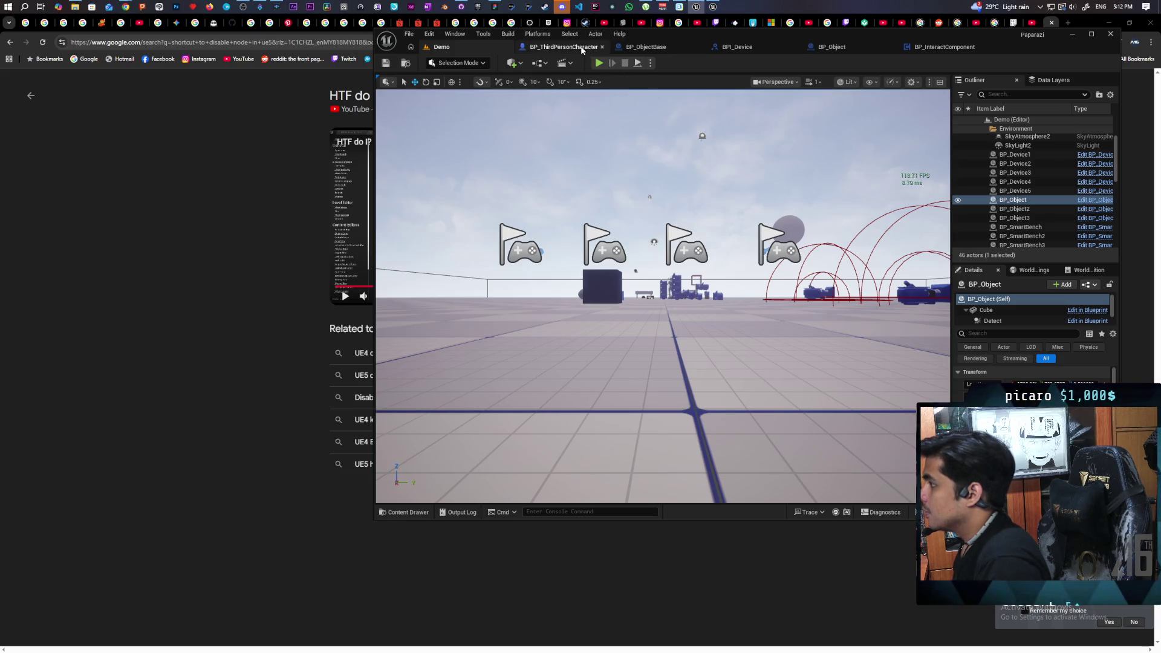
# In BP_ObjectBase, wire the Cast node's exec output straight into Set Actor Transform, then start a multiplayer test
pyautogui.click(581, 48)
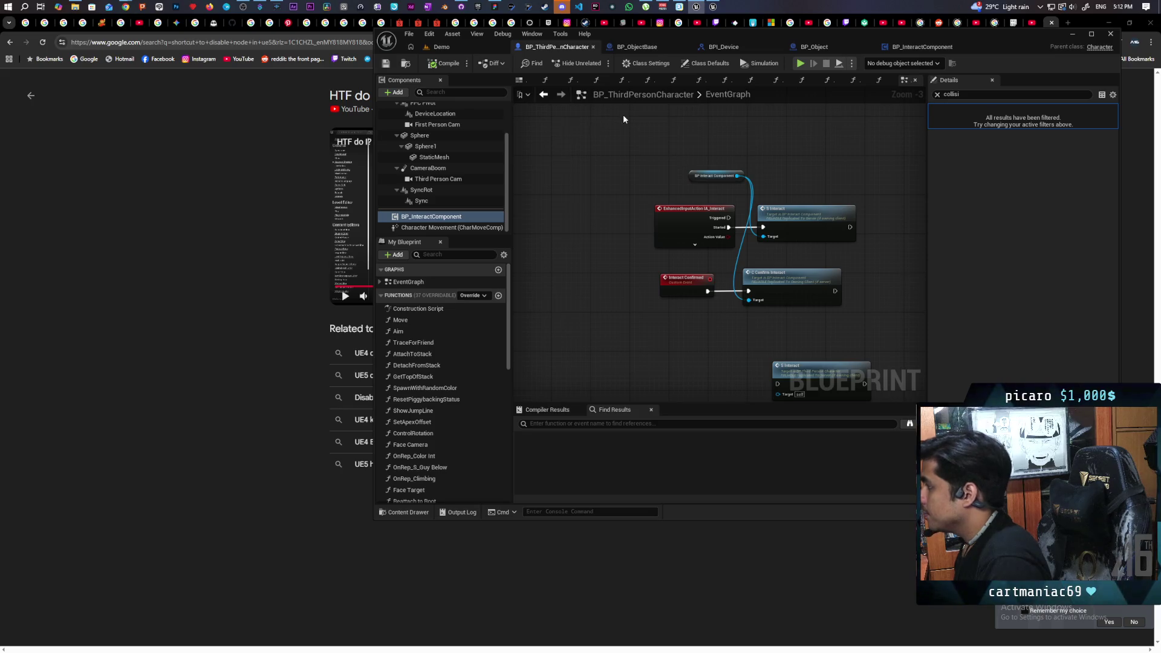
pyautogui.click(645, 48)
pyautogui.scroll(-5, 725, 175)
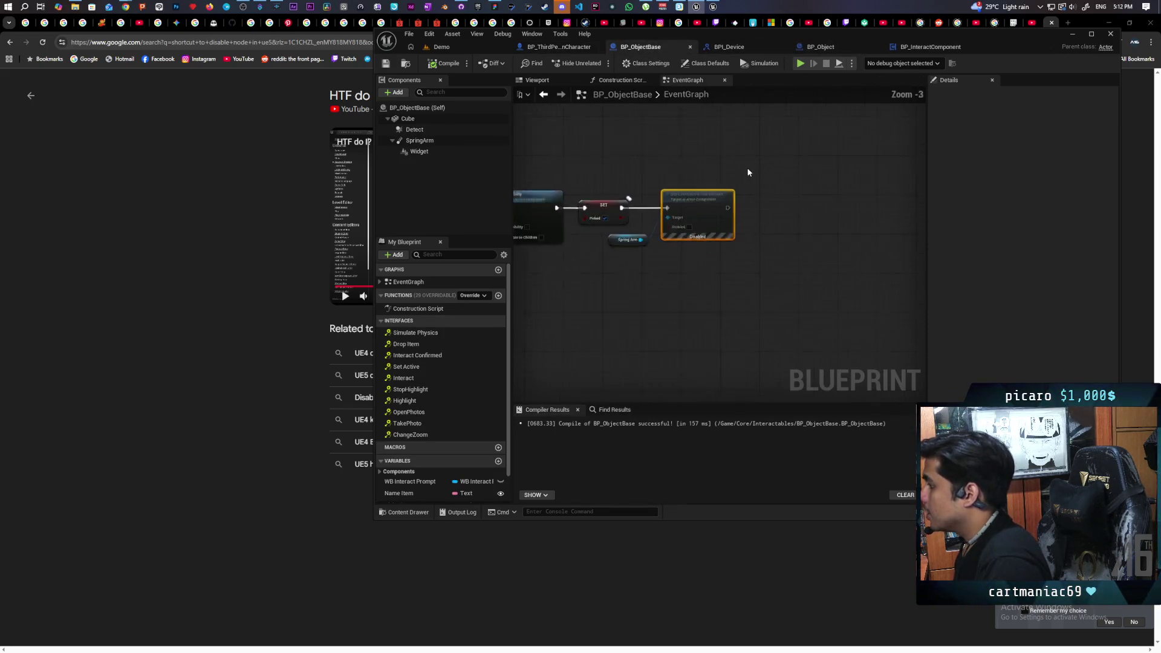
pyautogui.scroll(6, 693, 329)
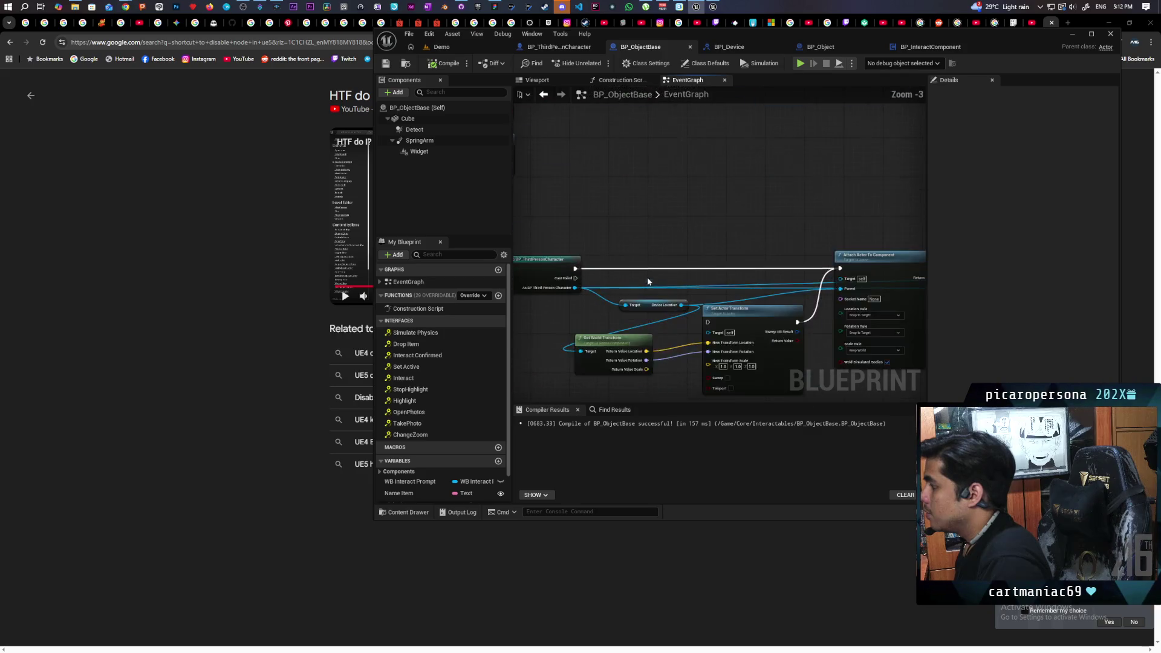
pyautogui.moveTo(657, 287); pyautogui.dragTo(736, 284)
pyautogui.moveTo(803, 316); pyautogui.dragTo(815, 248)
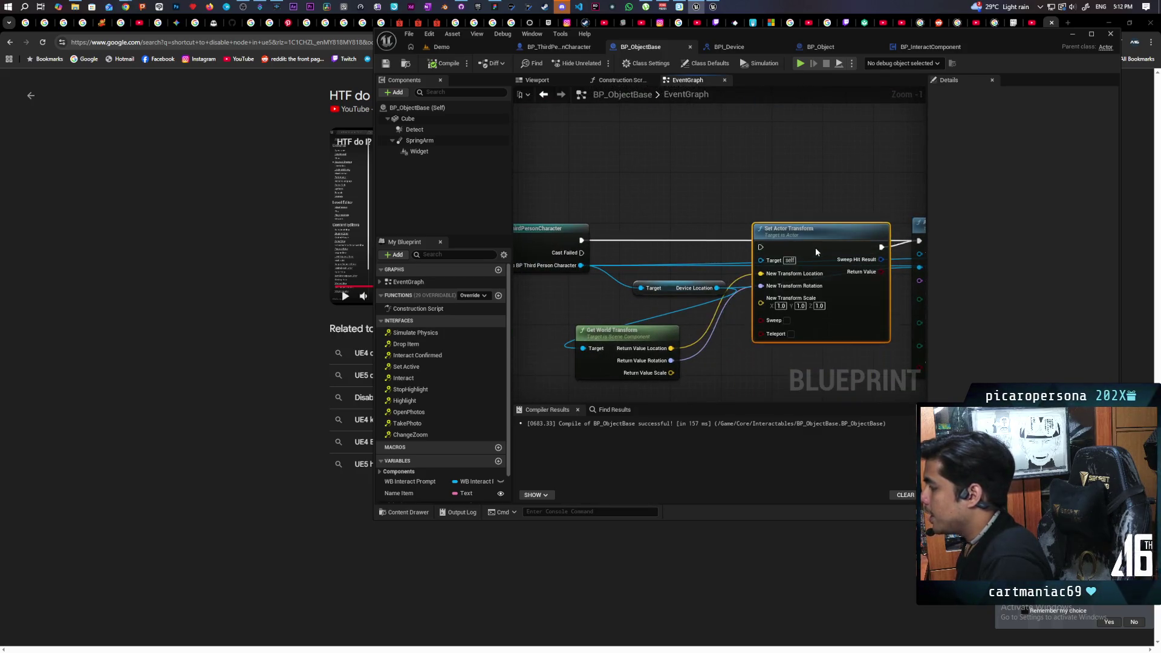
pyautogui.moveTo(581, 241); pyautogui.dragTo(760, 241)
pyautogui.scroll(-3, 688, 240)
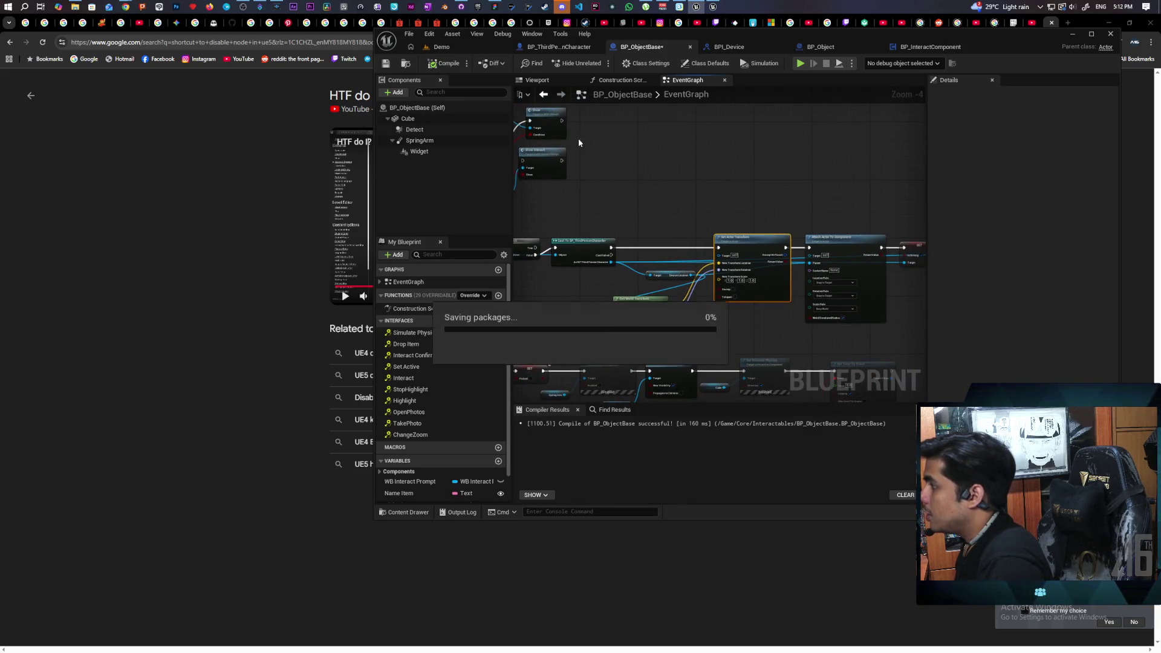
pyautogui.click(439, 47)
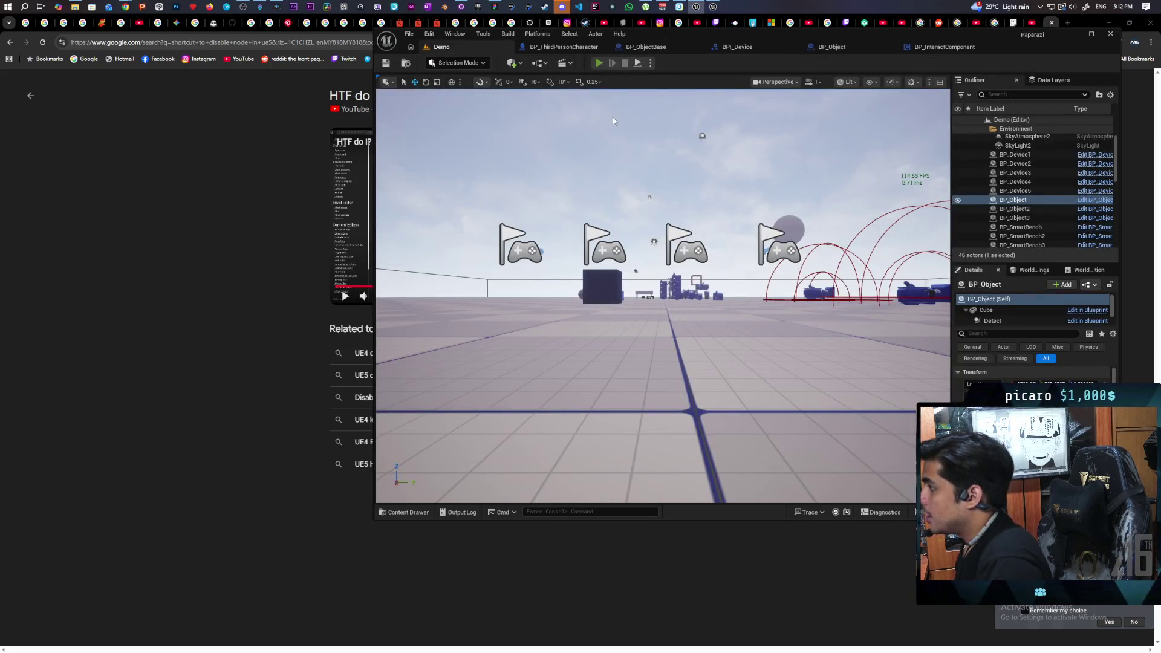
pyautogui.hotkey('alt', 'p')
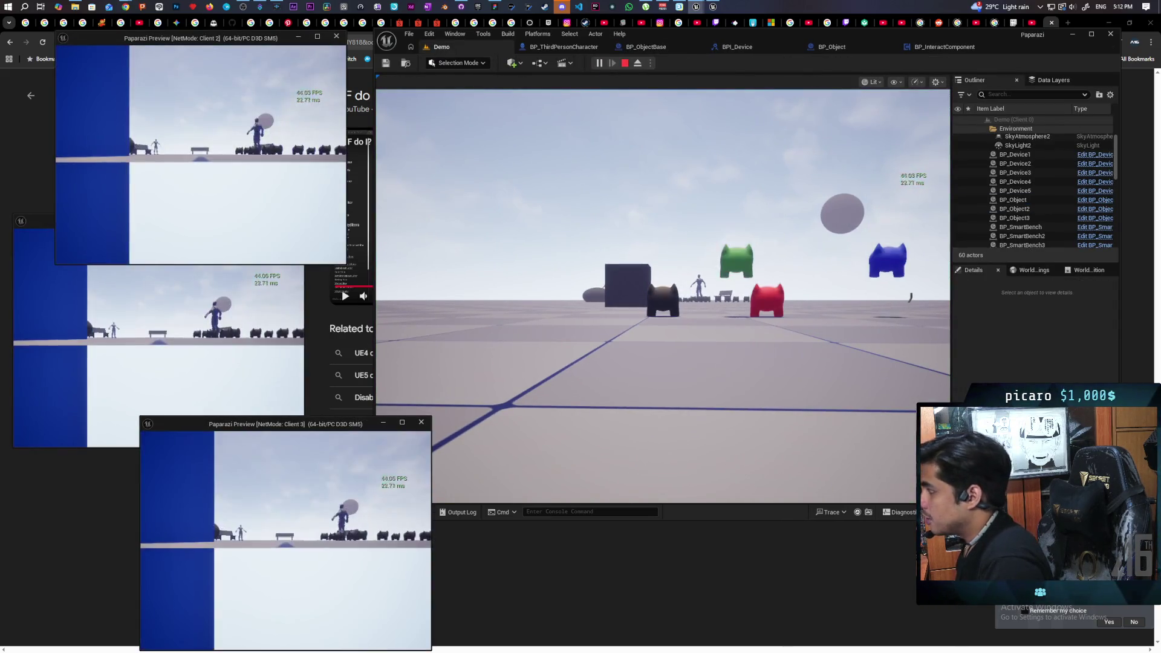
pyautogui.hotkey('alt', 'Tab')
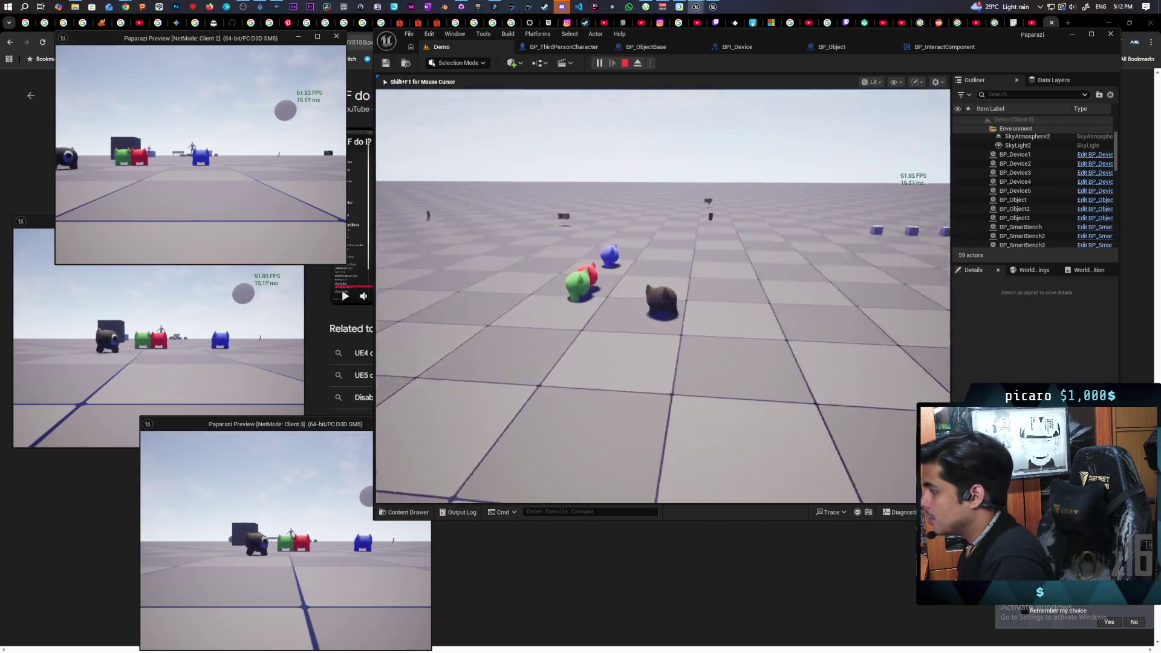
pyautogui.press('w')
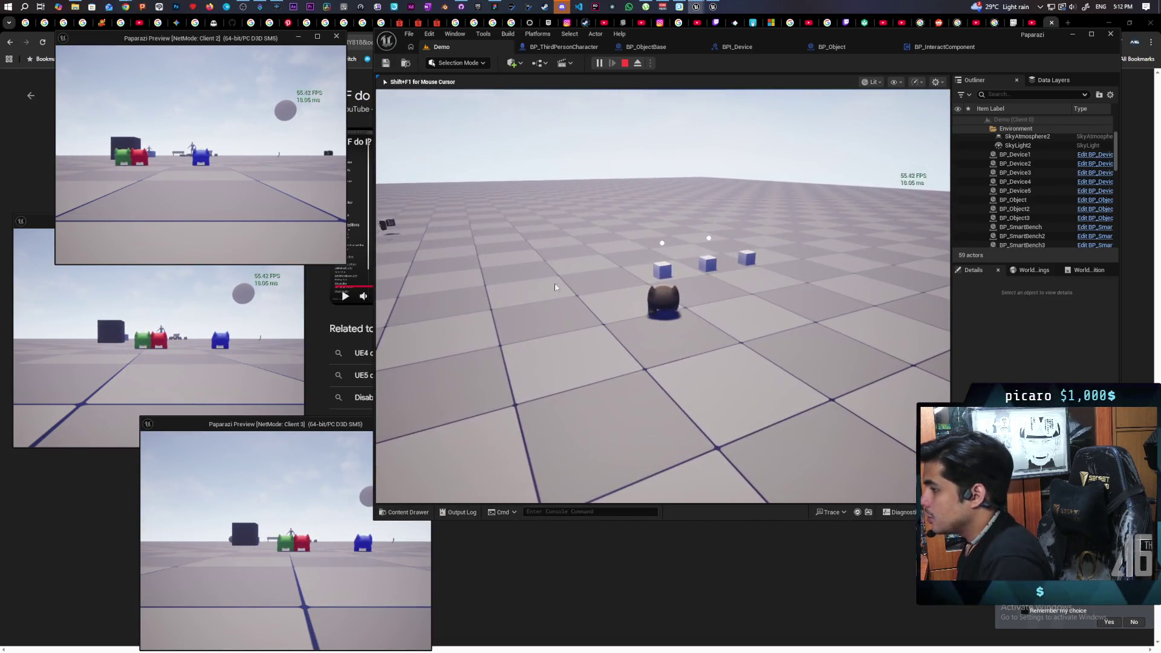
pyautogui.press('w')
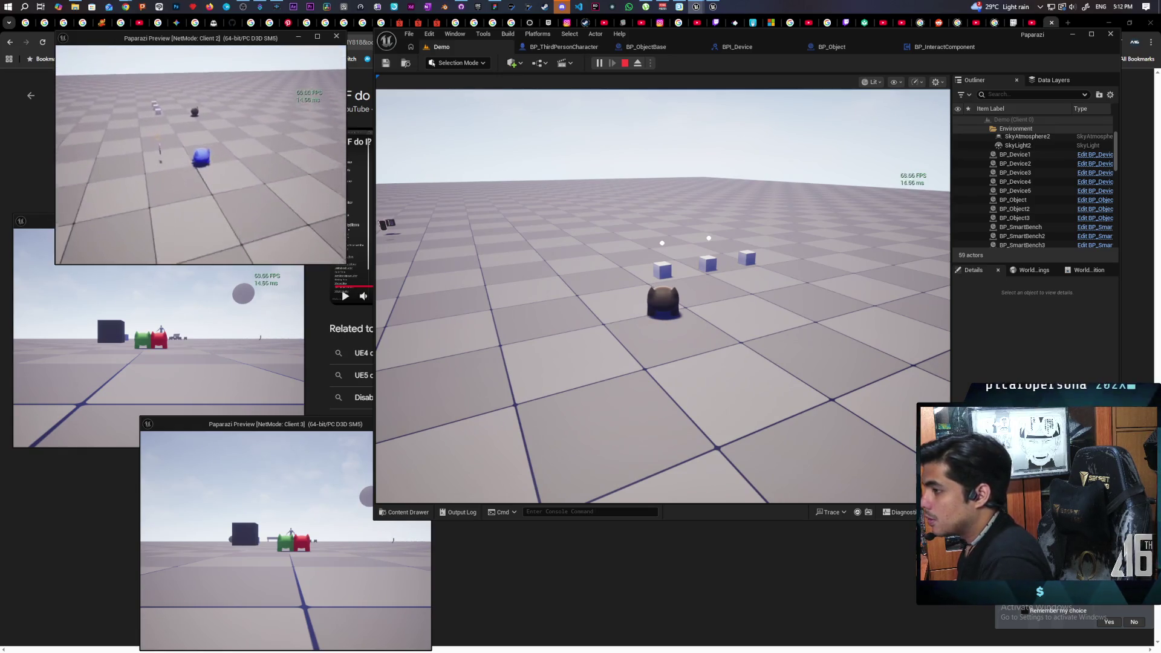
pyautogui.press('w')
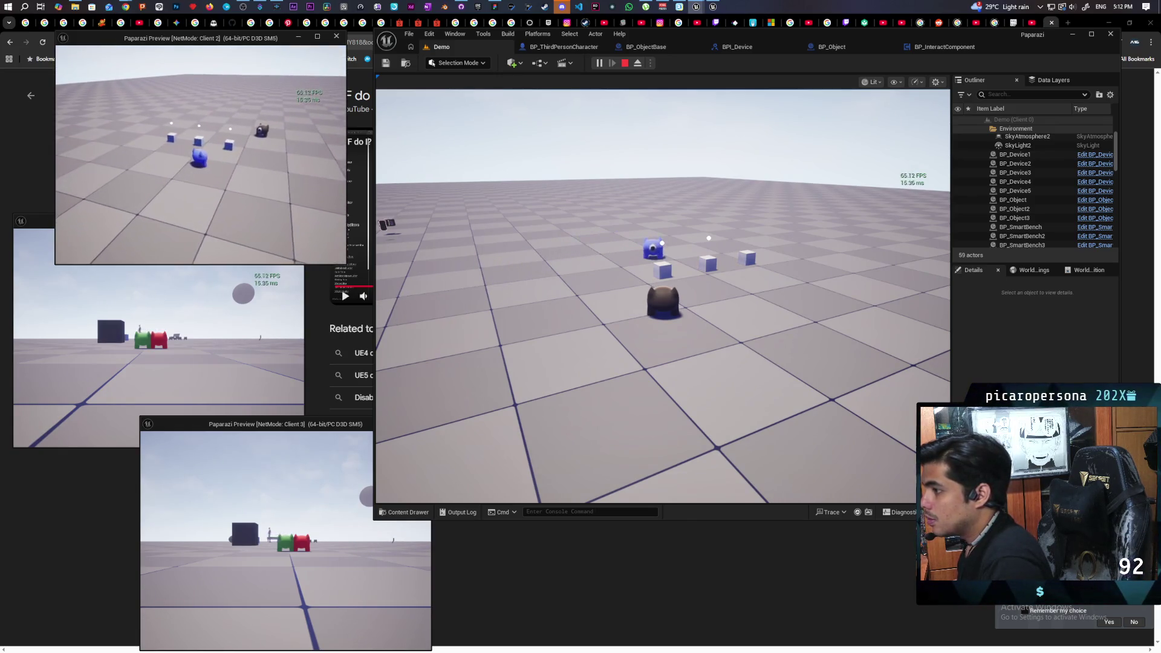
pyautogui.click(523, 112)
pyautogui.press('w')
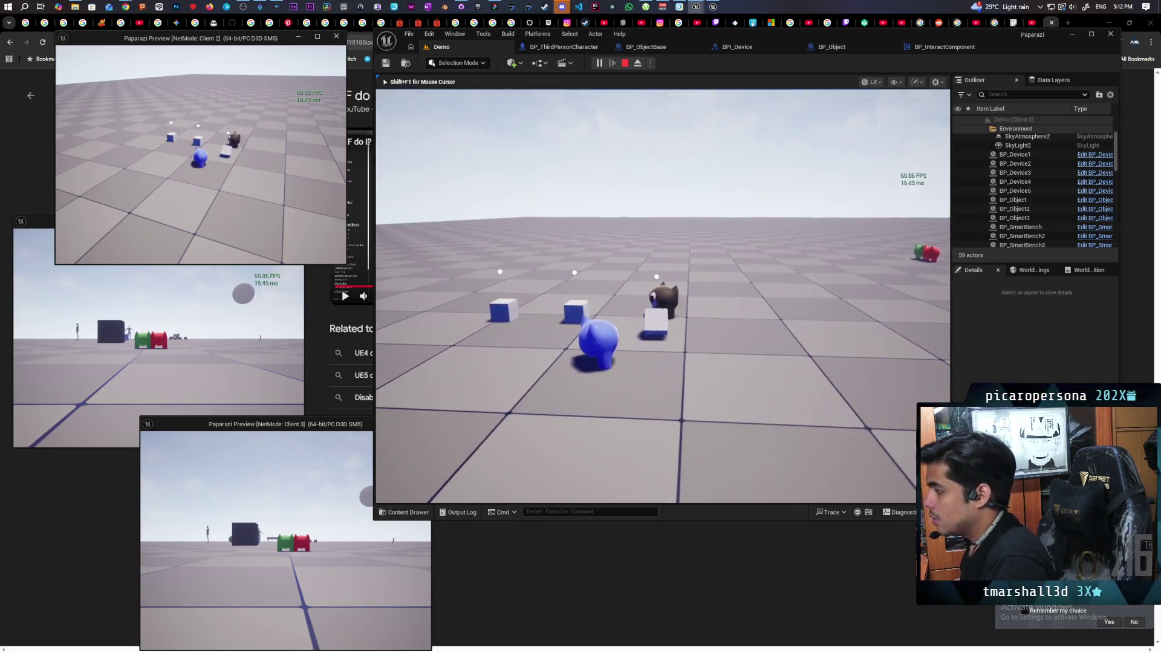
pyautogui.press('f')
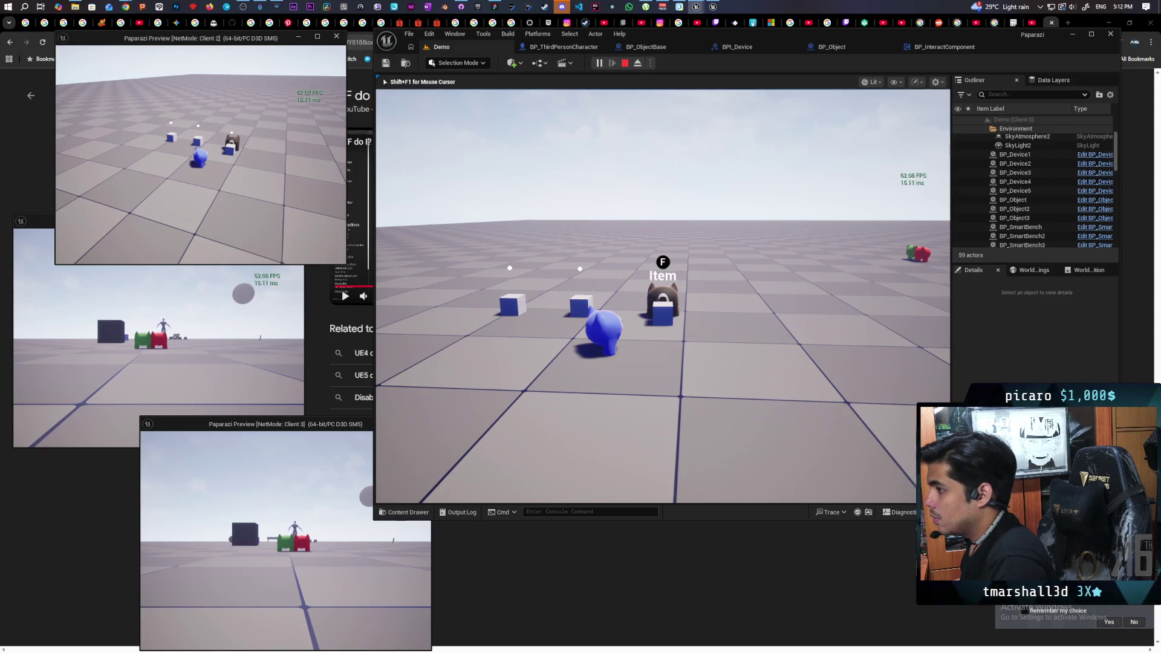
pyautogui.press('a')
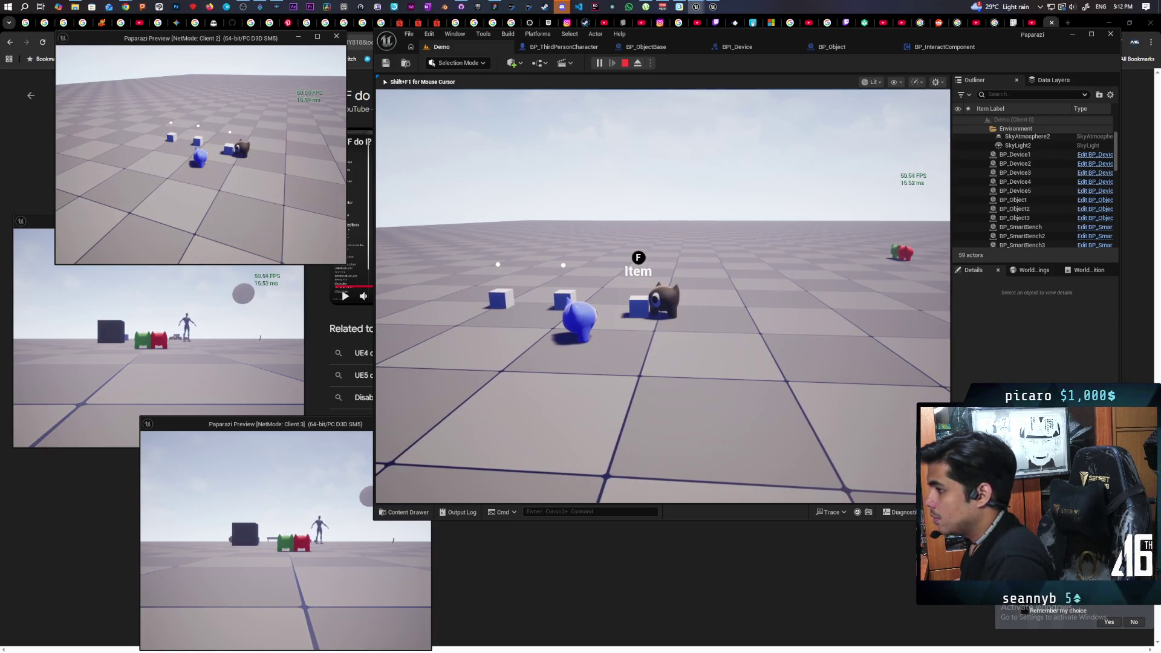
pyautogui.press('f')
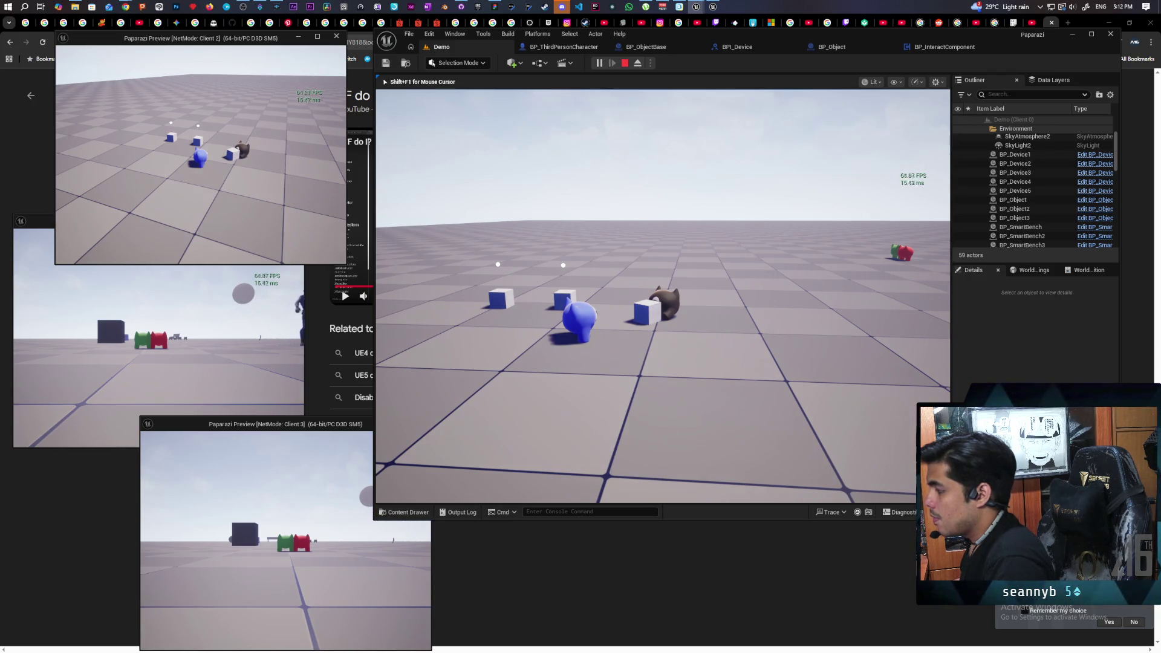
pyautogui.press('w')
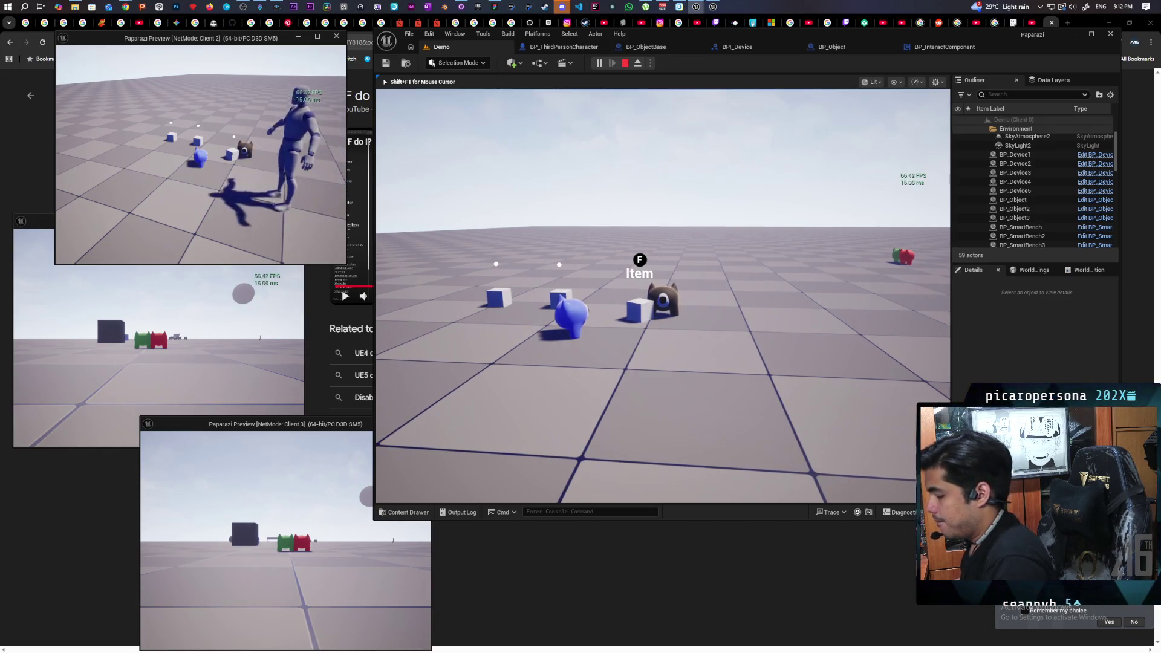
pyautogui.press('f')
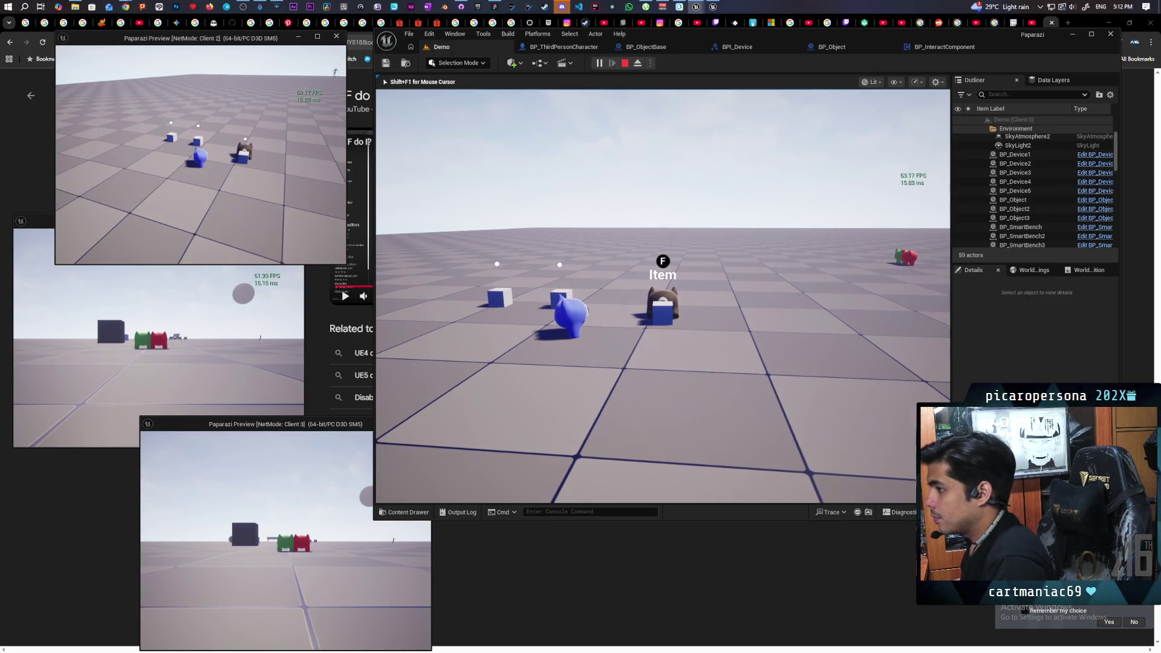
pyautogui.hotkey('shift', 'F1')
pyautogui.click(157, 272)
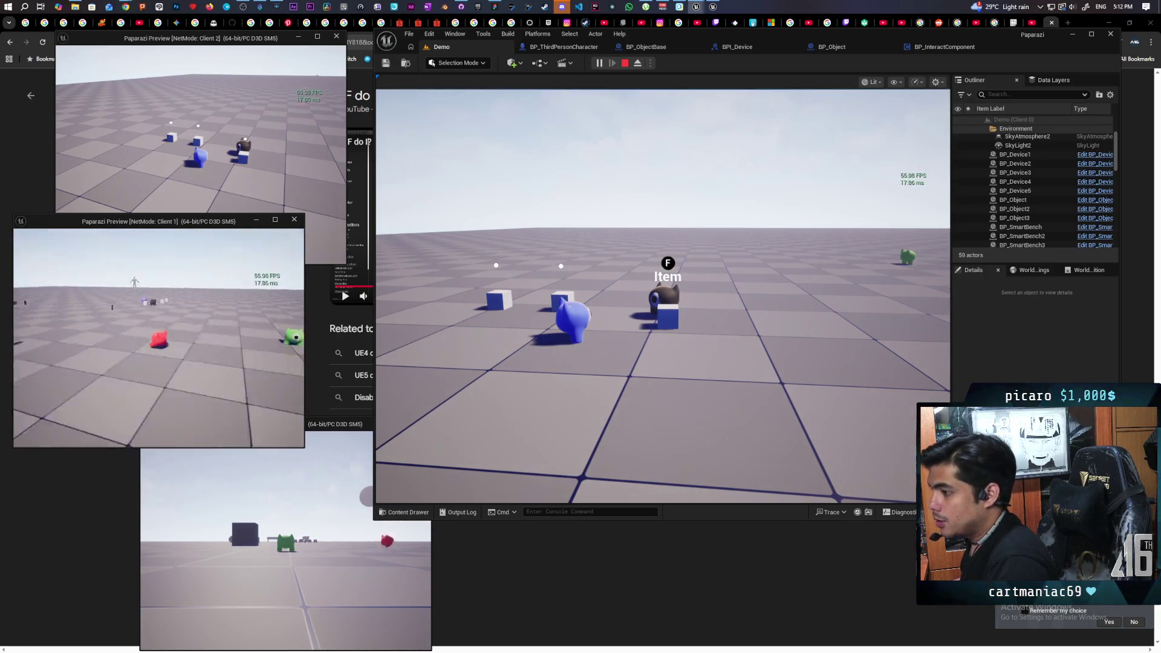
pyautogui.press('w')
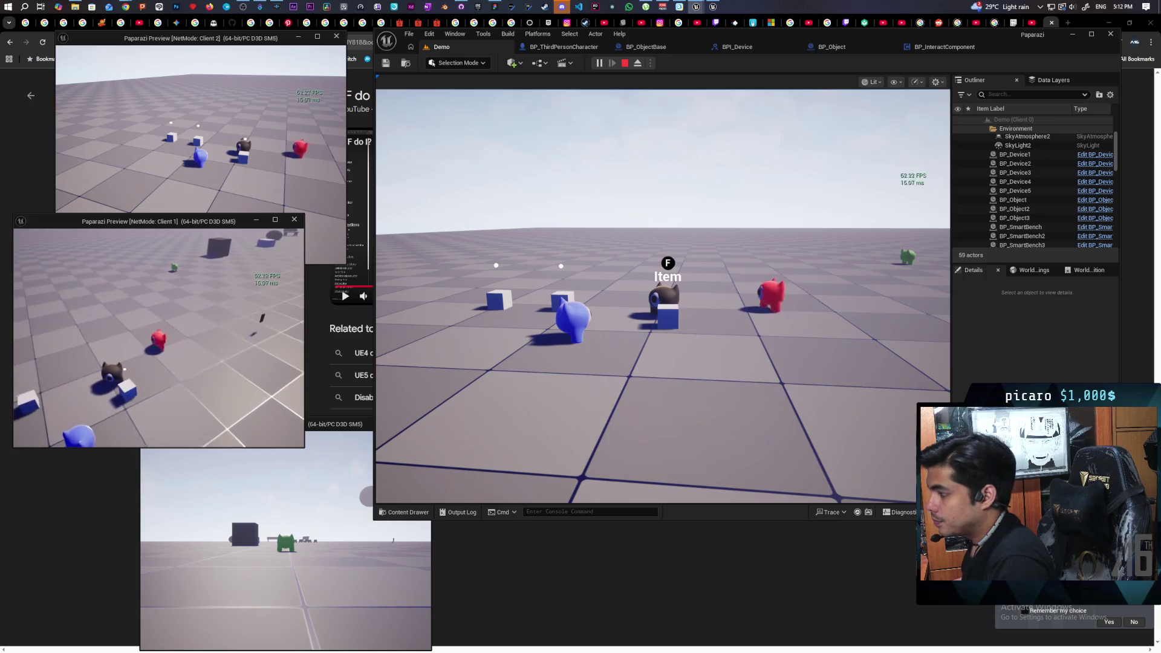
pyautogui.press('w')
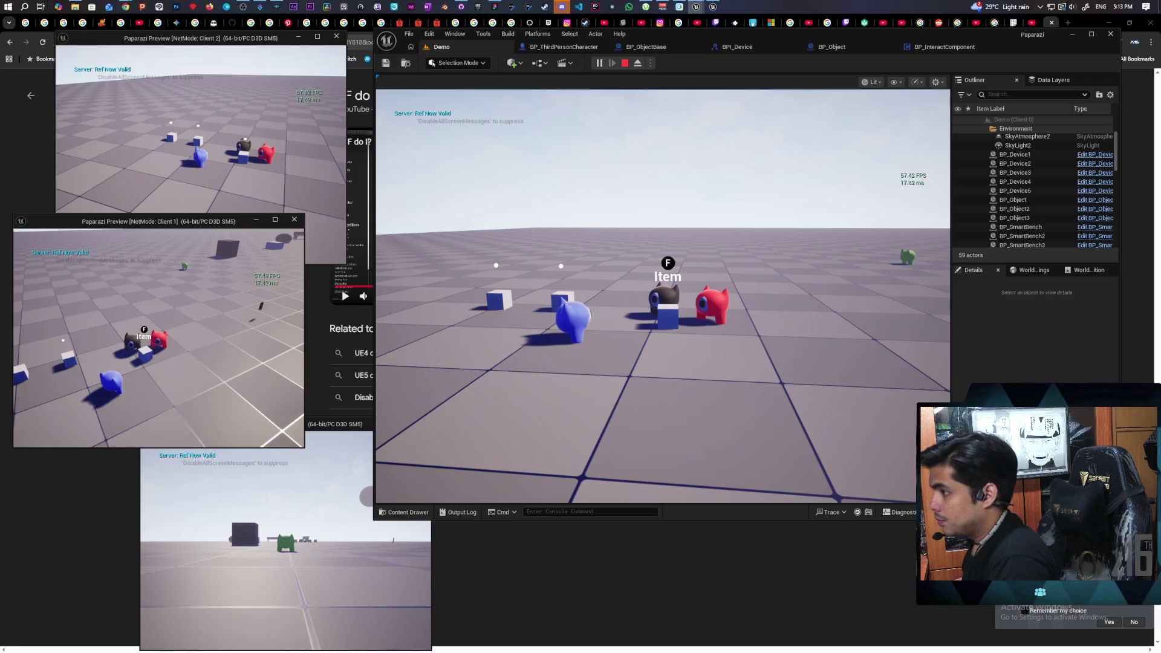
pyautogui.press('f')
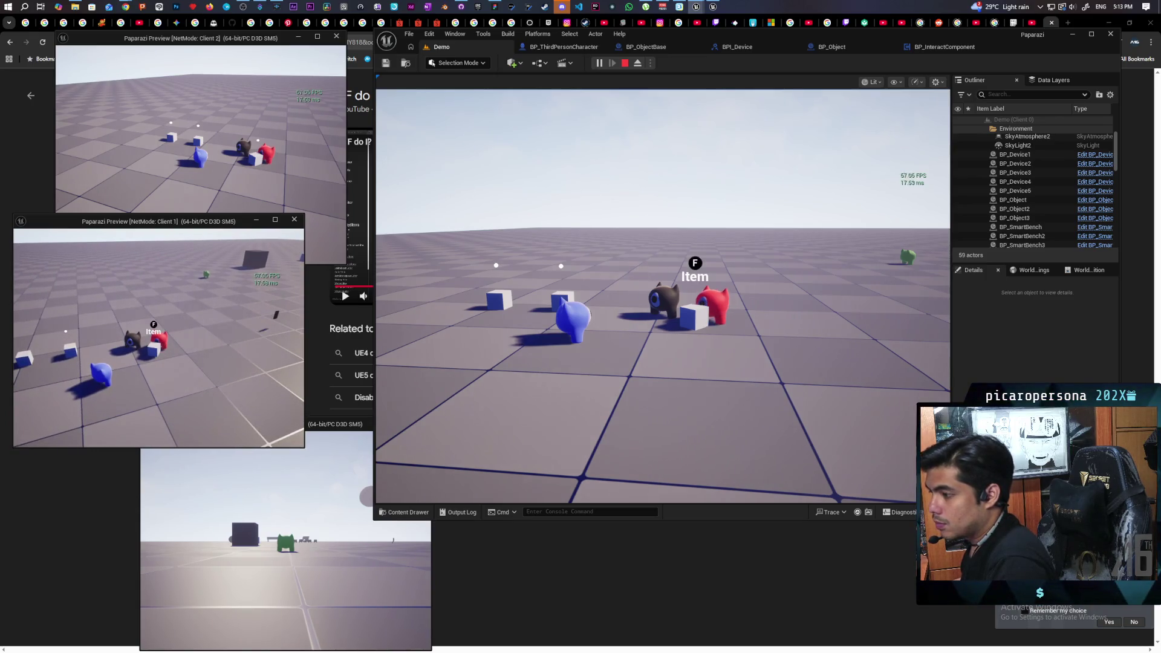
pyautogui.press('f')
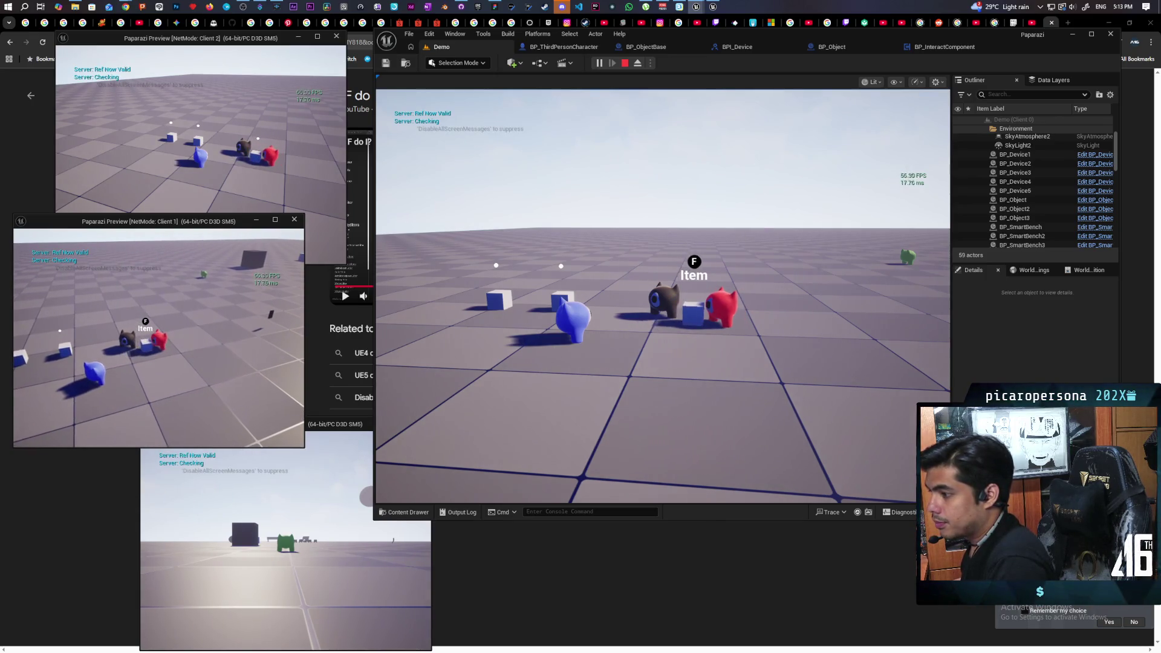
pyautogui.press('f')
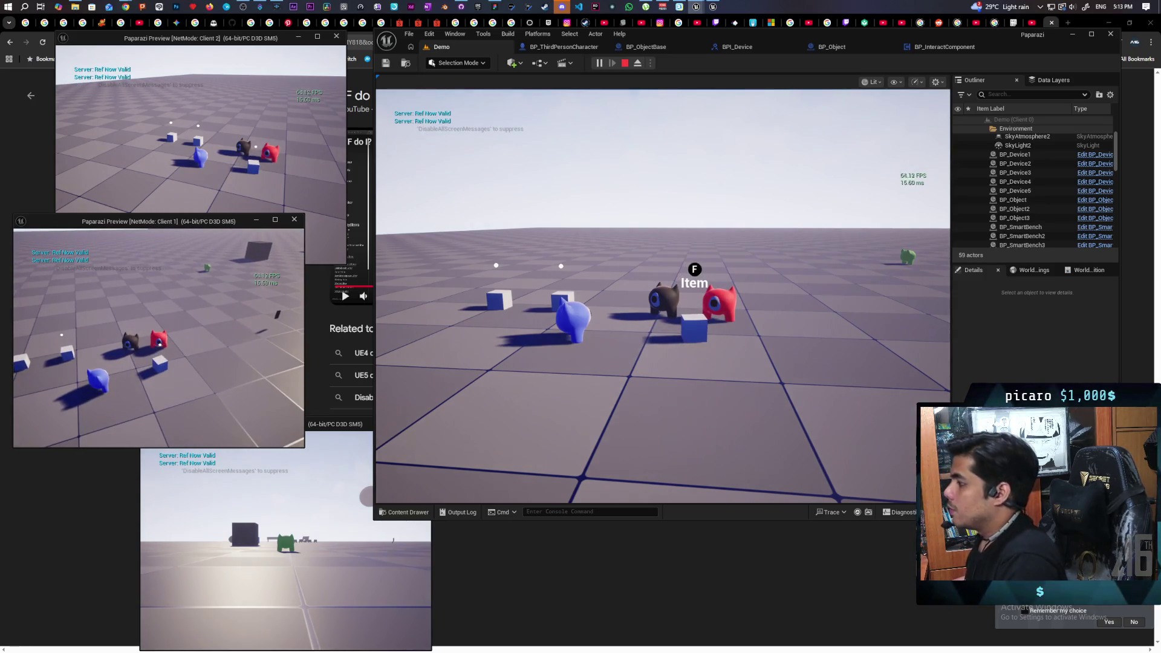
pyautogui.press('Escape')
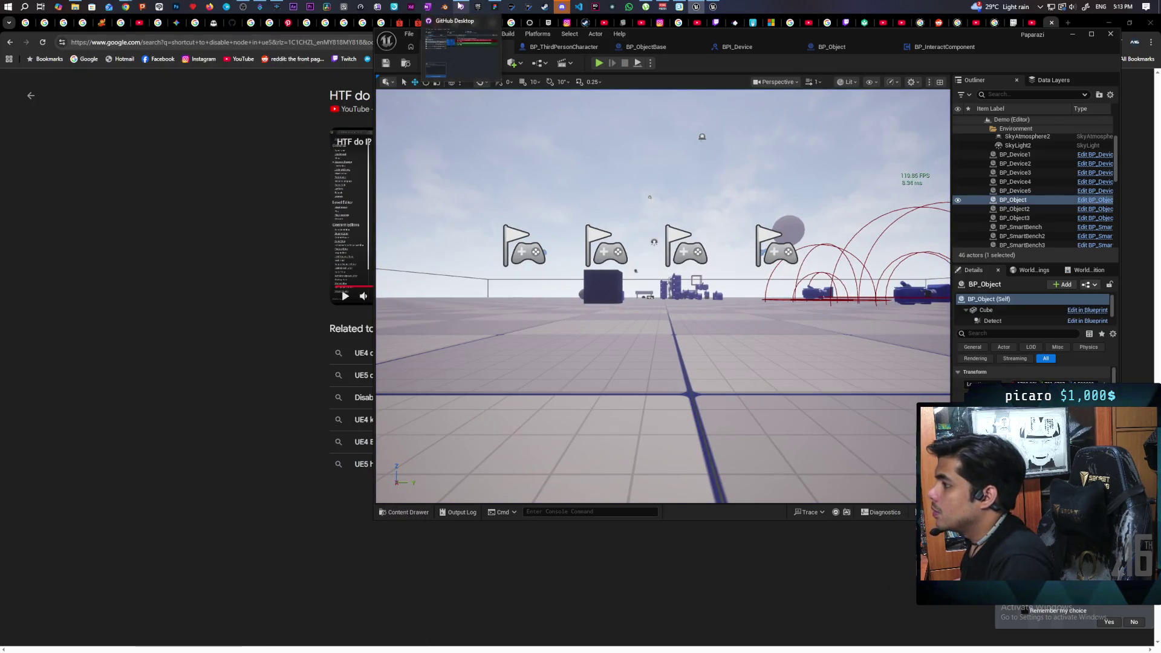
pyautogui.click(459, 6)
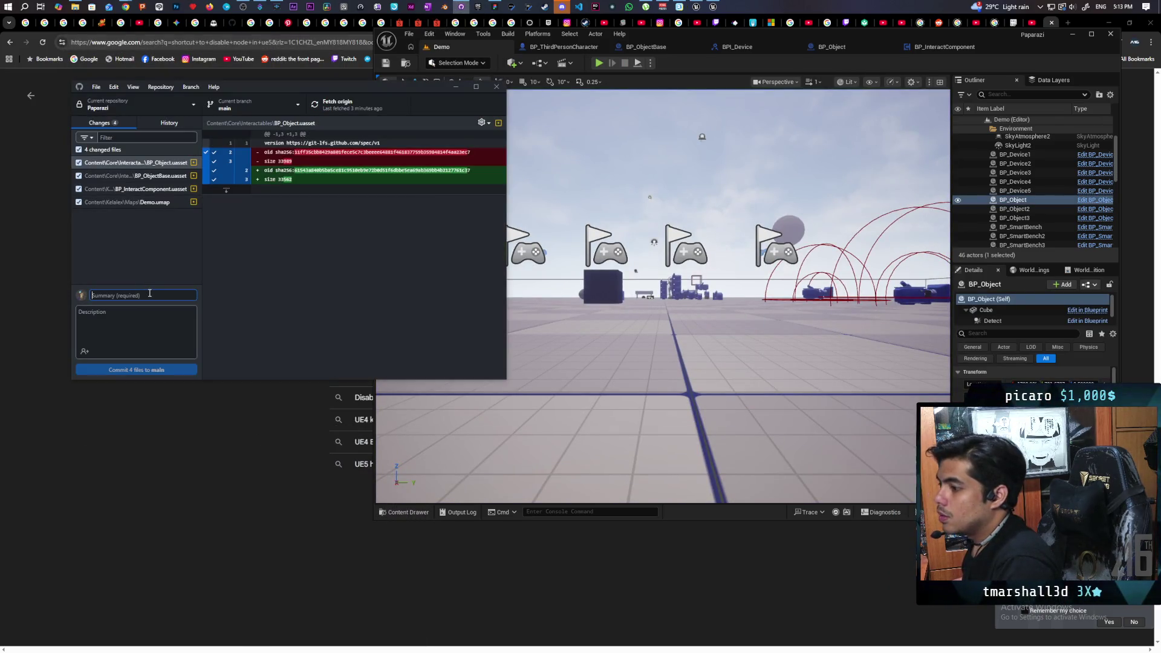
# Enter the commit summary 'adjusted tick components' and begin the description 'trace now runs o'
pyautogui.write('adjusted s')
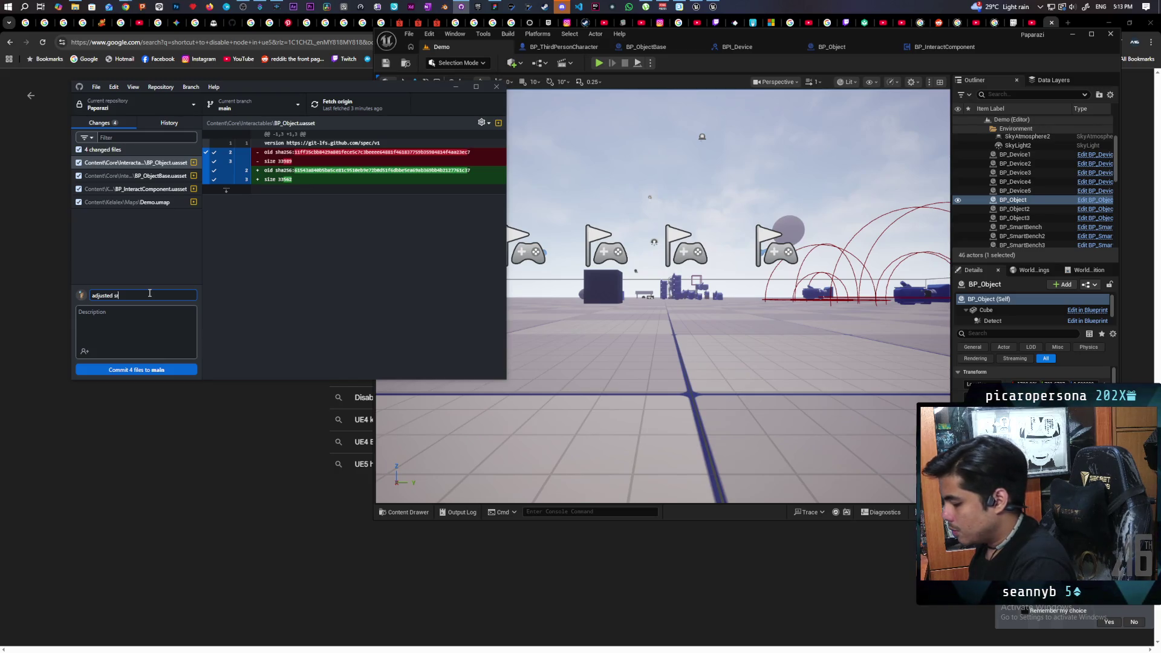
pyautogui.press('BackSpace')
pyautogui.press('BackSpace')
pyautogui.write('tick compo')
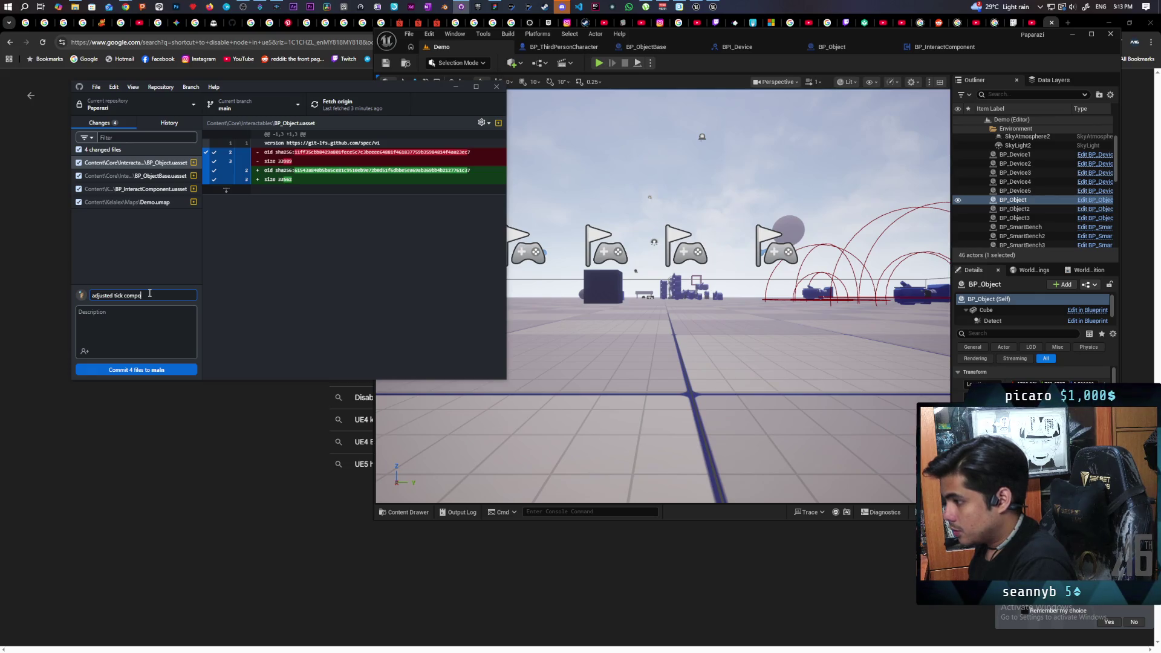
pyautogui.write('nents')
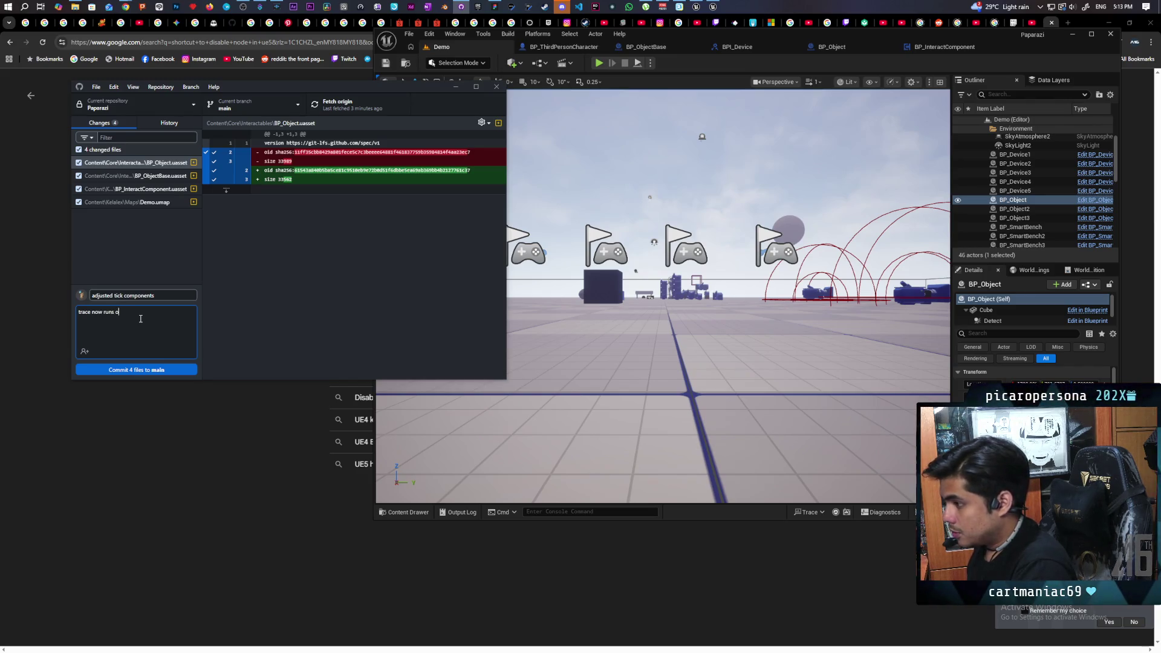
# Continue the description explaining the interact trace now runs on a 0.1 tick
pyautogui.write('1.1')
pyautogui.press('BackSpace')
pyautogui.write('0.1 t')
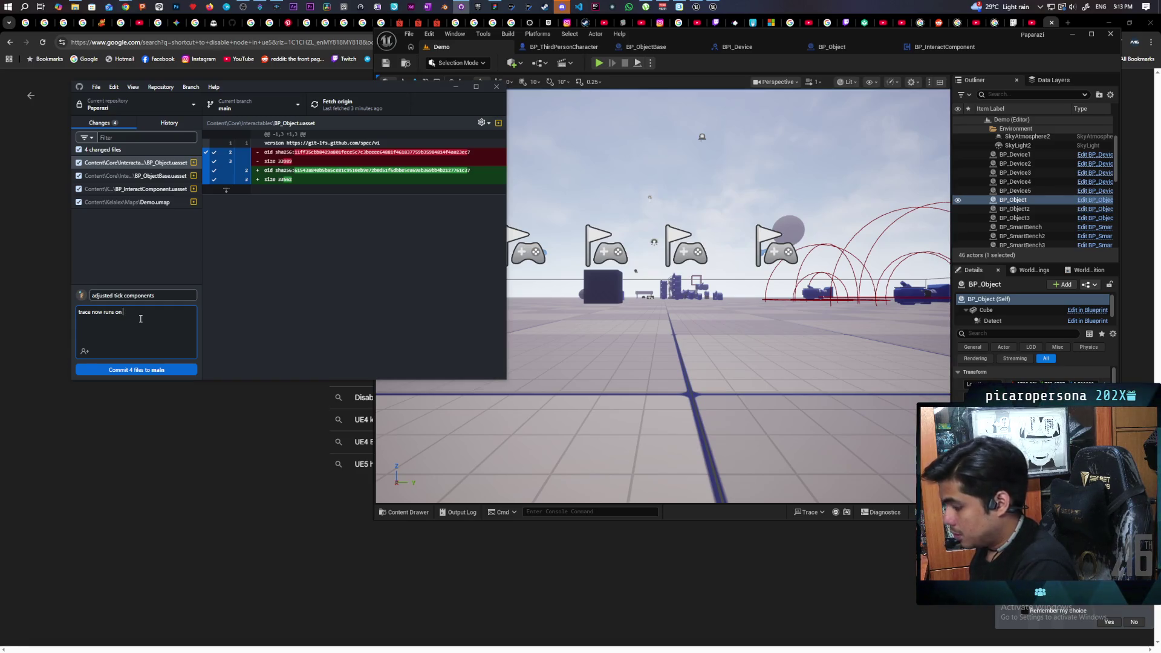
pyautogui.write('ick')
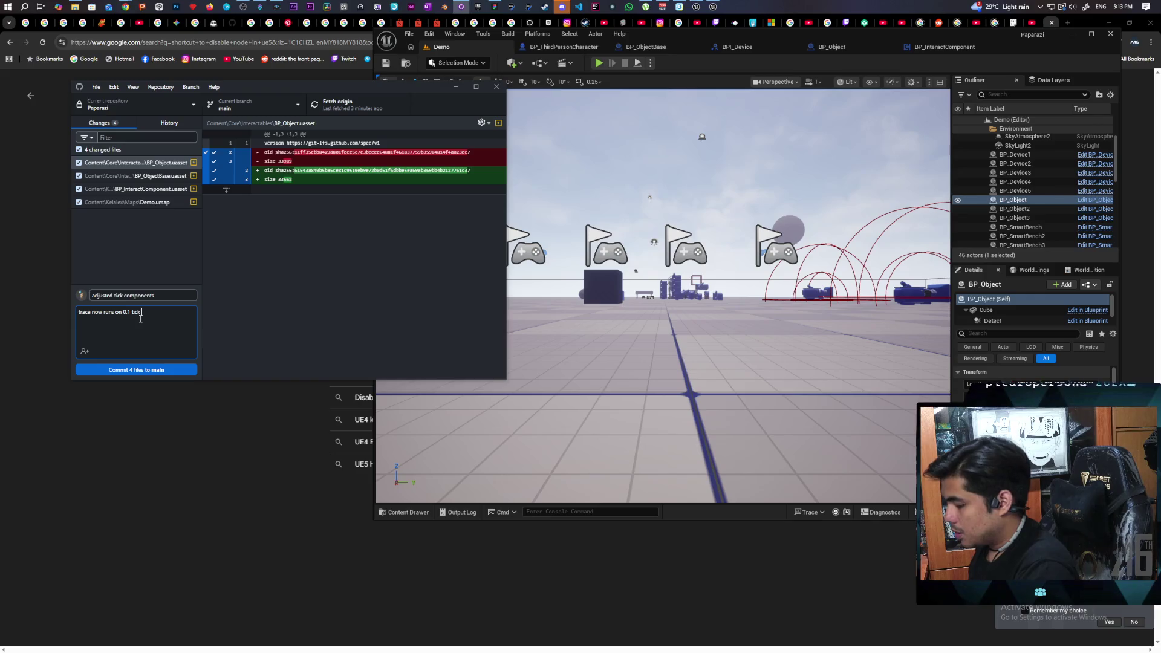
pyautogui.write(' fo')
pyautogui.press('BackSpace')
pyautogui.press('BackSpace')
pyautogui.press('BackSpace')
pyautogui.press('BackSpace')
pyautogui.write('interact')
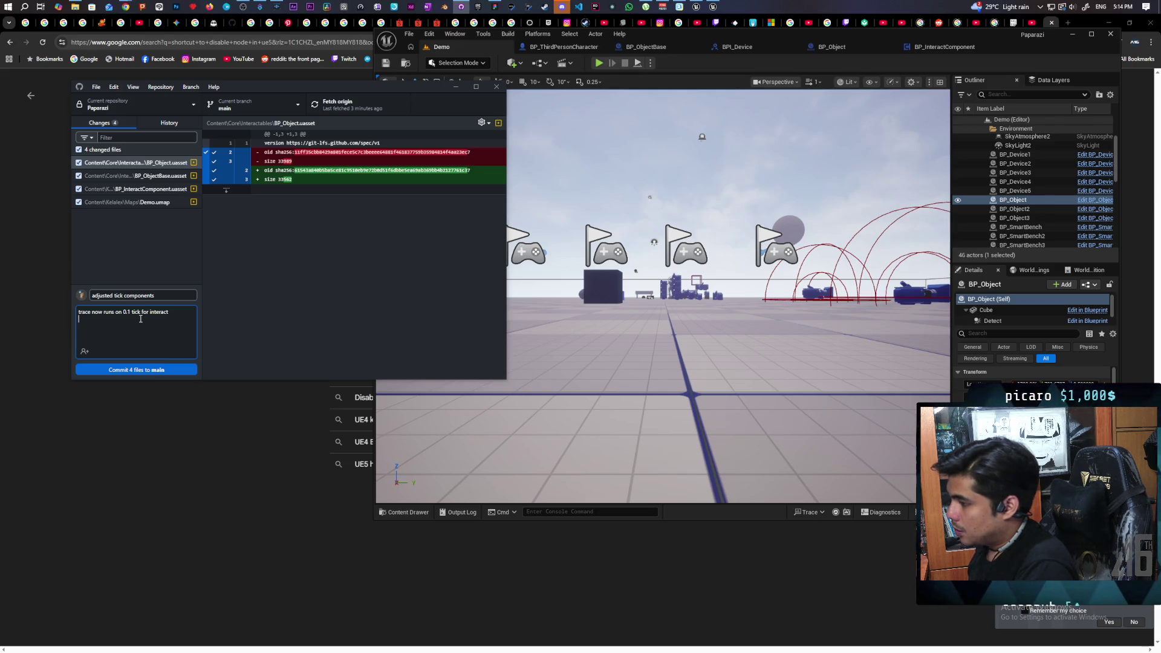
# Add the note that the spring arm stays ticking when picked up, then commit the 4 files to main
pyautogui.write('spri')
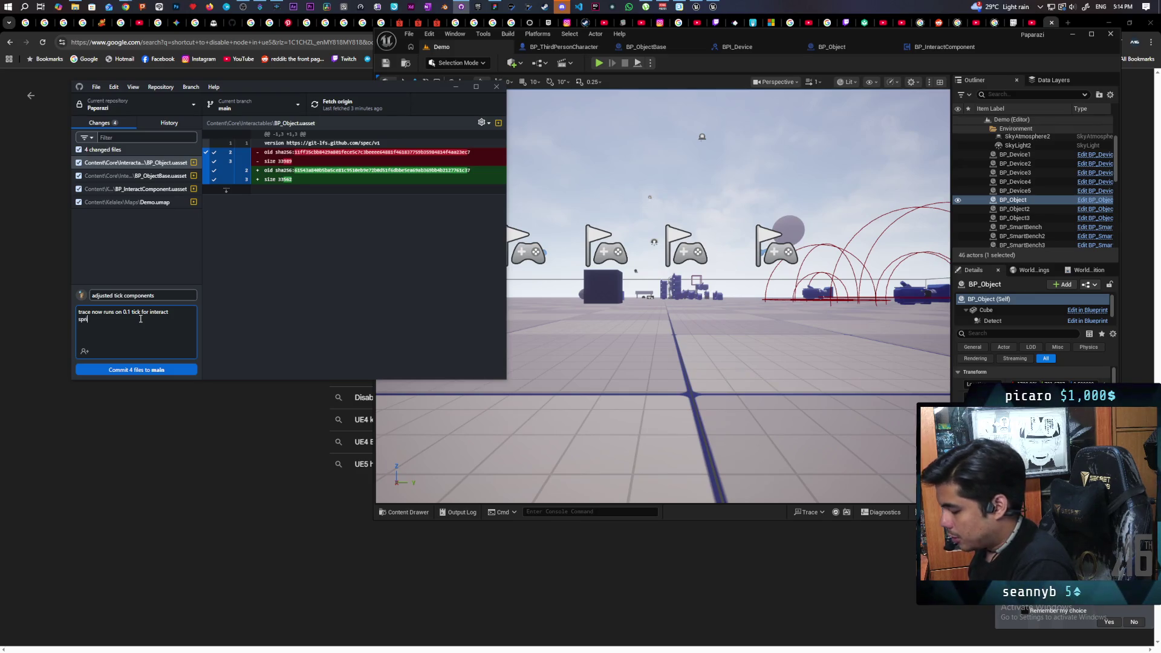
pyautogui.write('ng arm ')
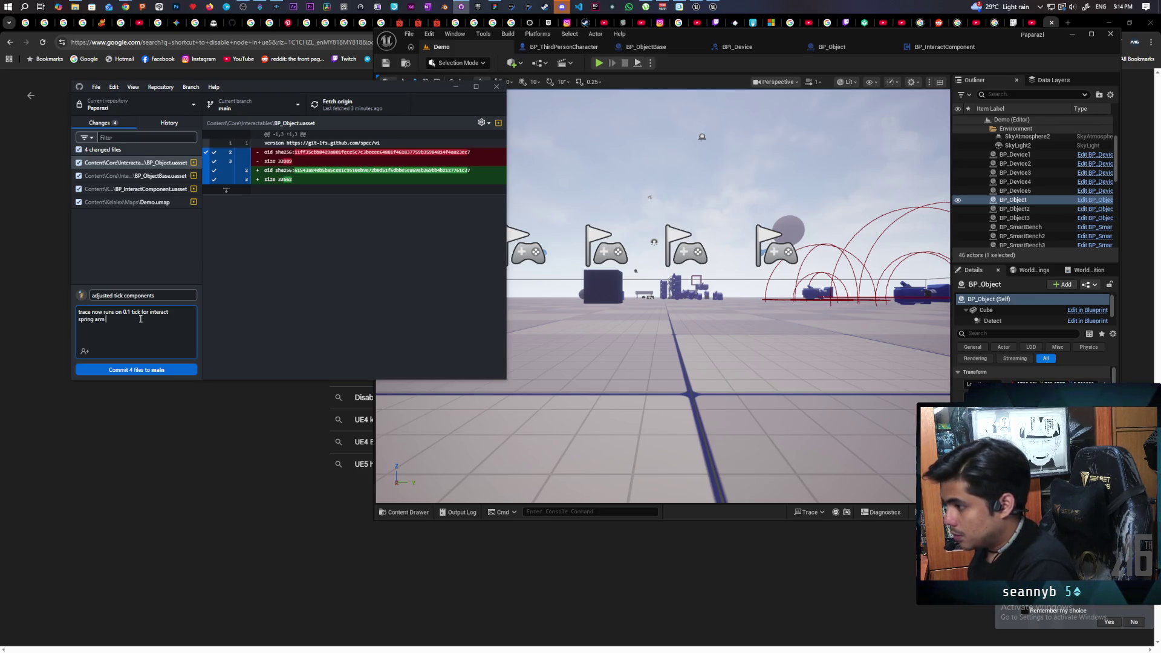
pyautogui.write('doesnt')
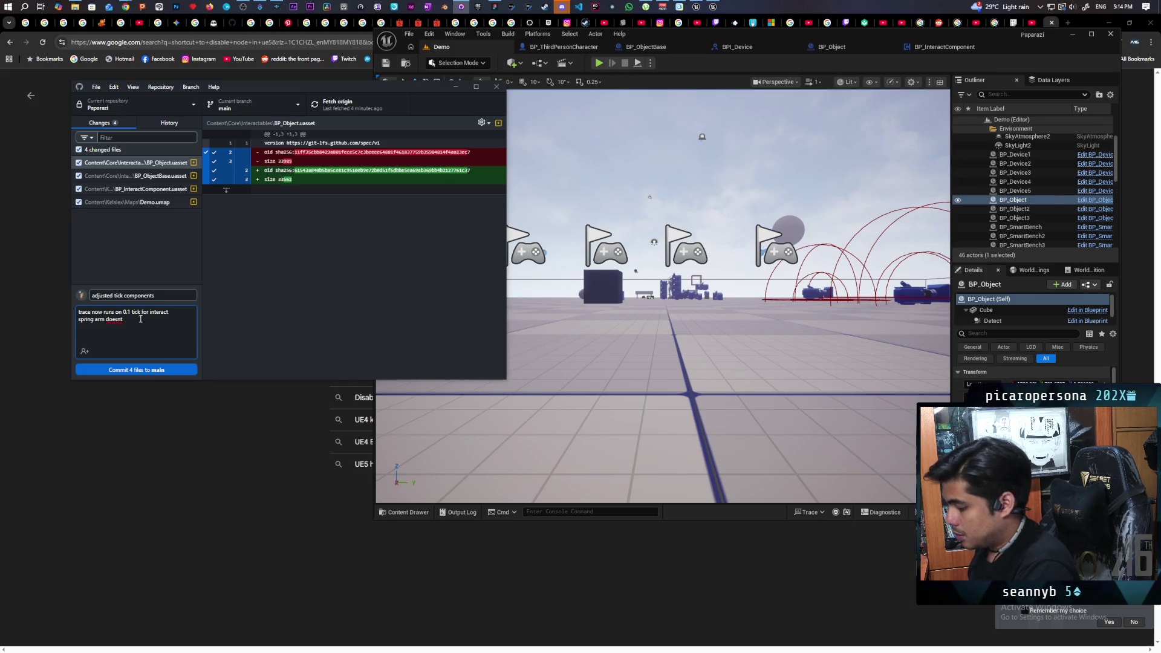
pyautogui.write(' get turned off')
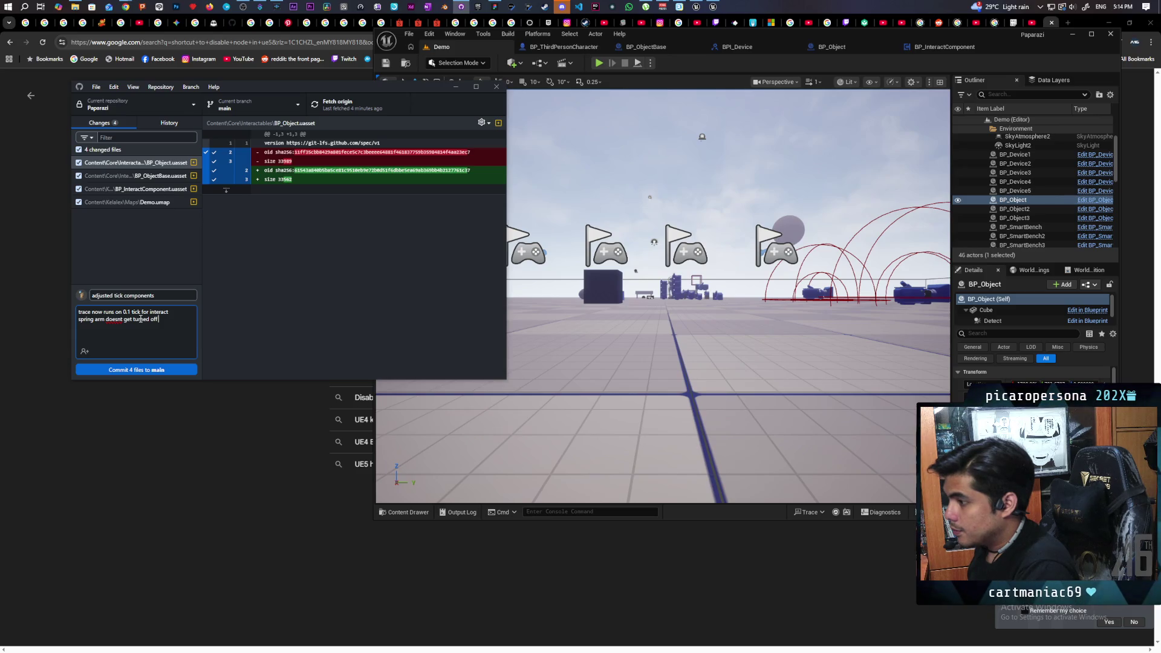
pyautogui.write(' when')
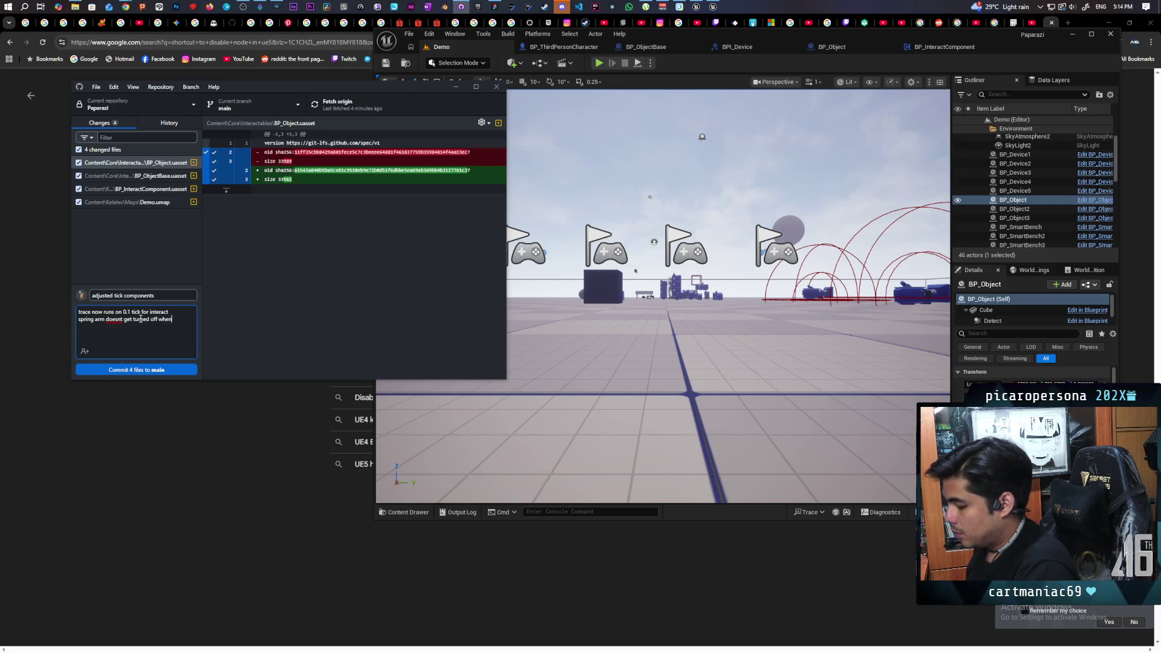
pyautogui.write(' picked up')
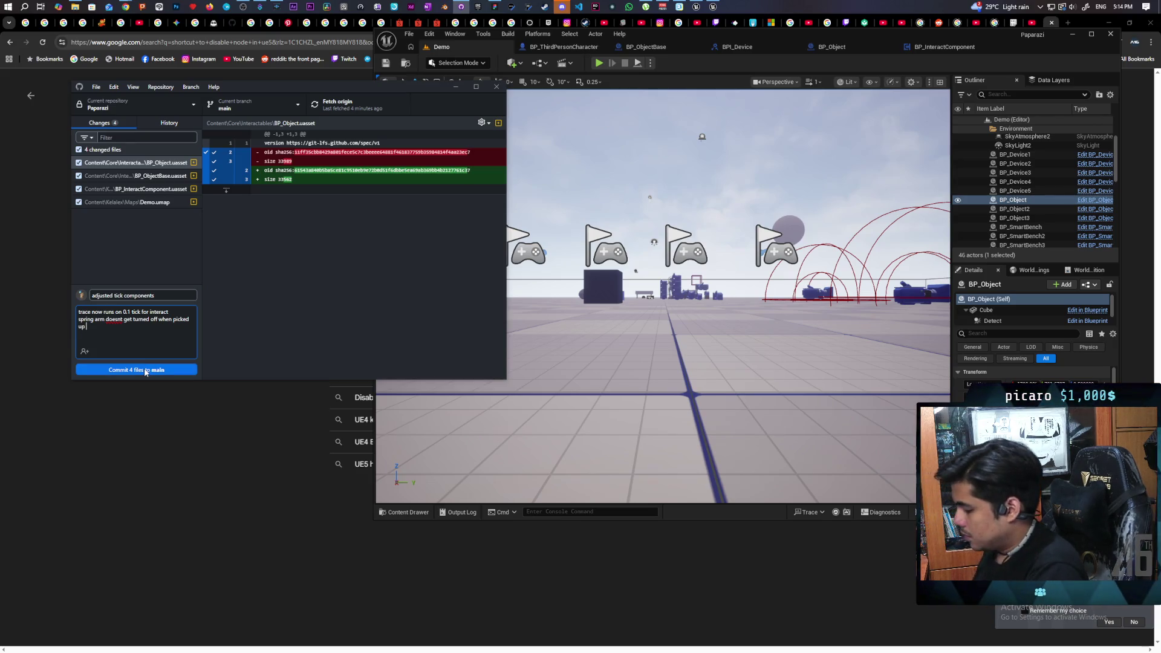
pyautogui.write(':)')
pyautogui.write('this allows')
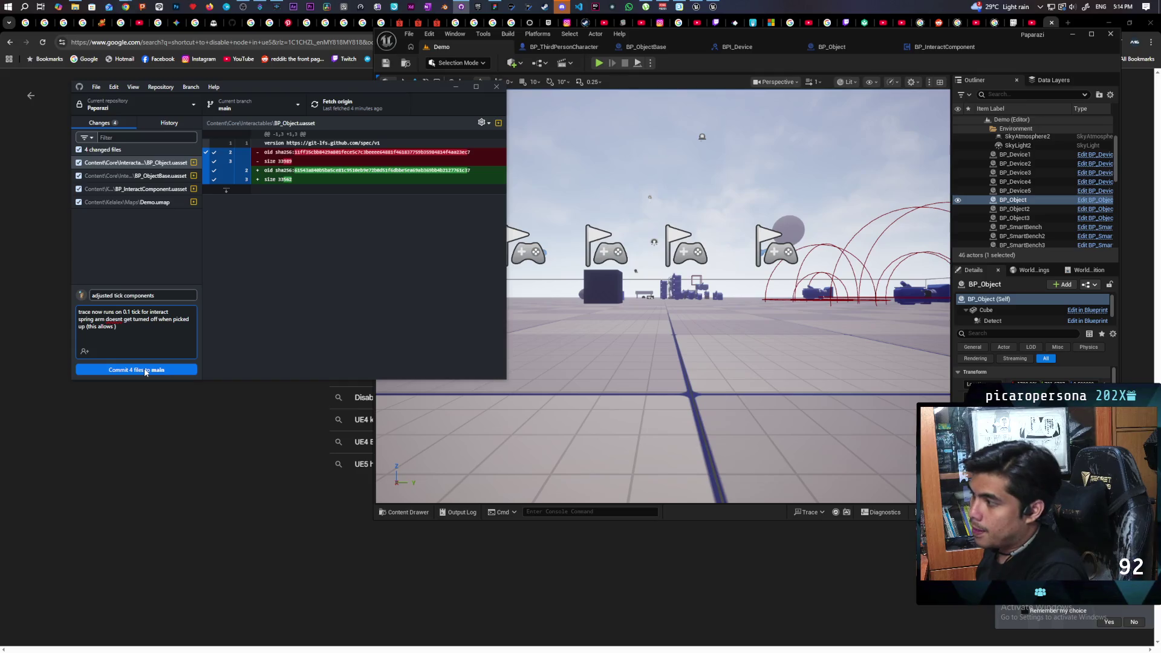
pyautogui.write(' the po')
pyautogui.write('sitioning t')
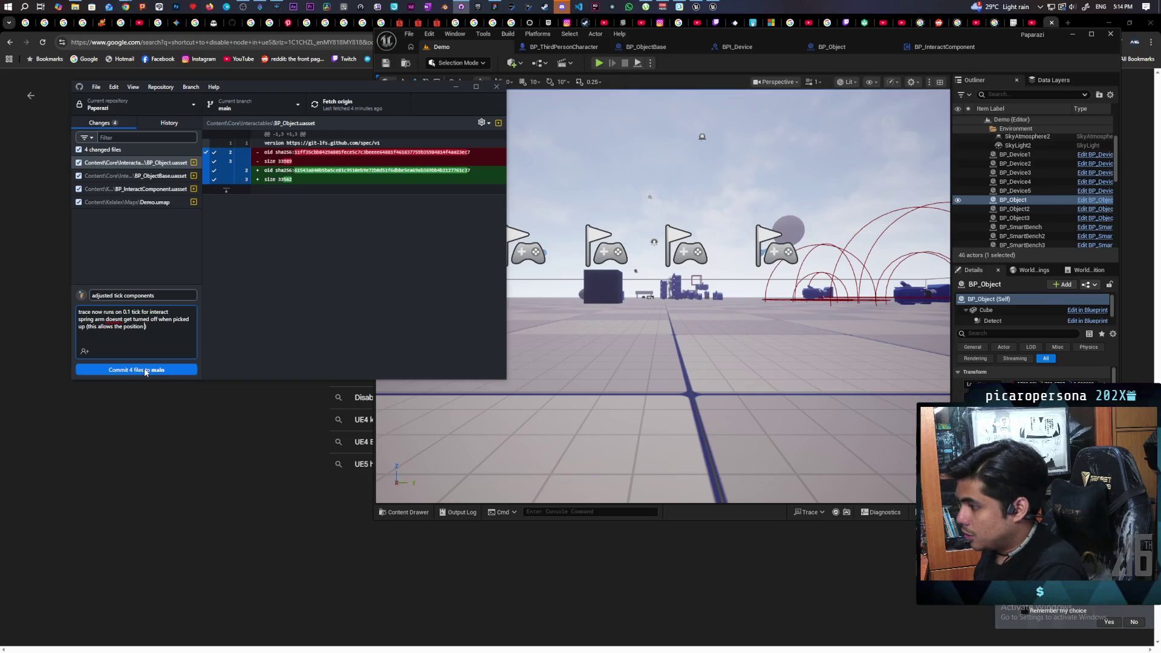
pyautogui.write('o not break')
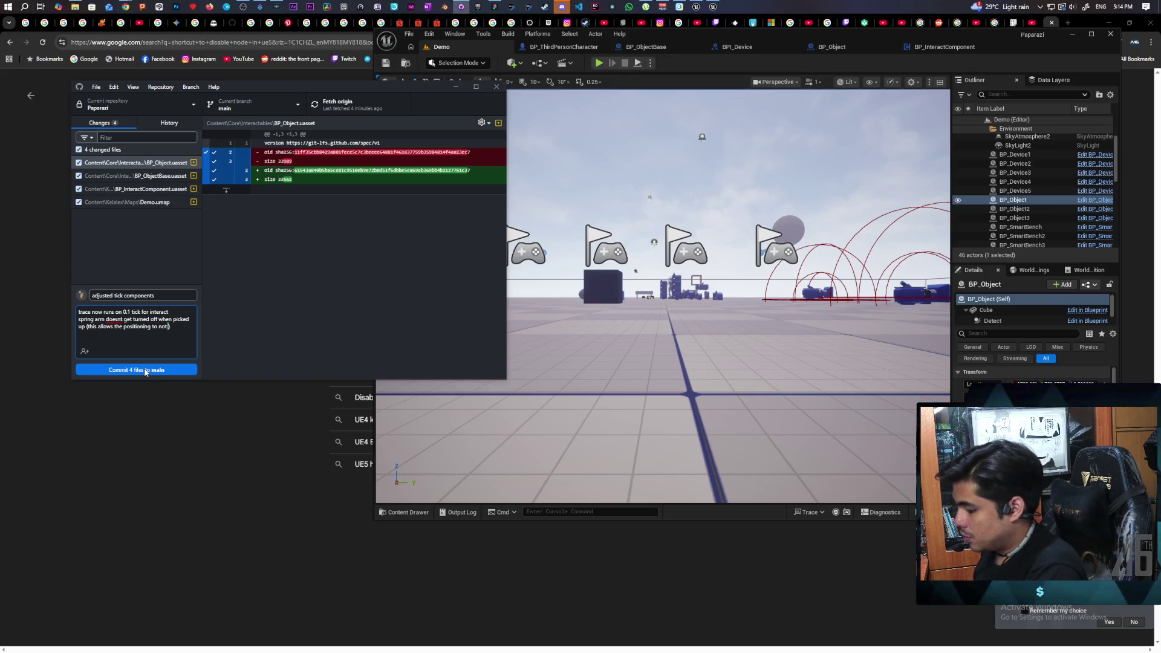
pyautogui.write(' when i')
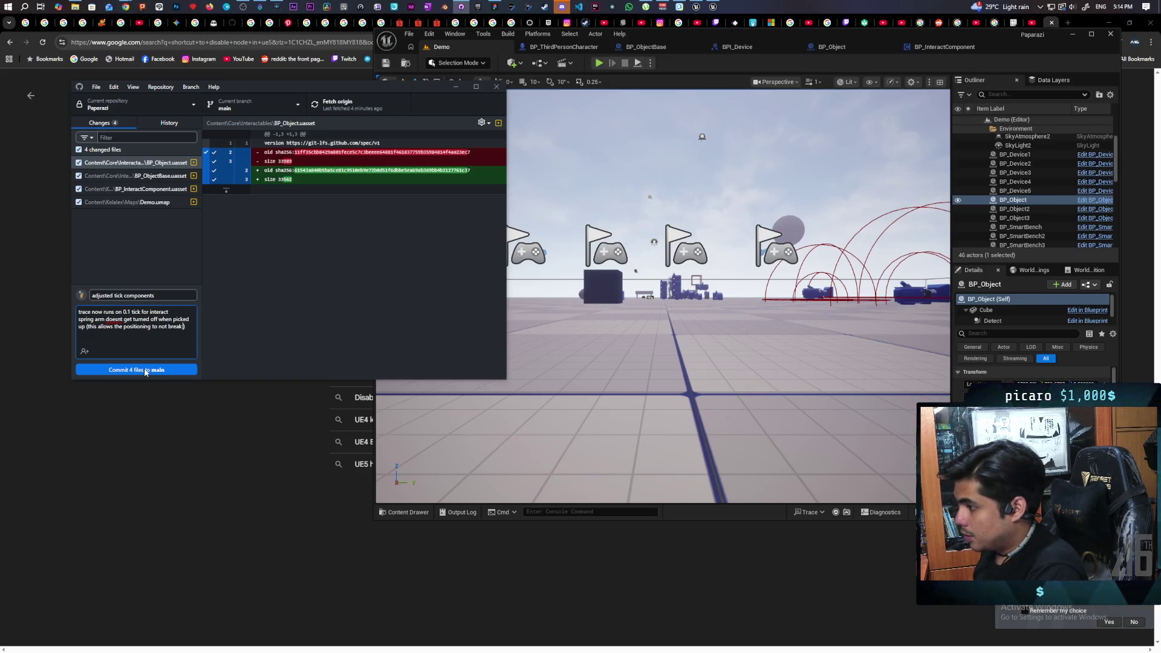
pyautogui.write('eleased')
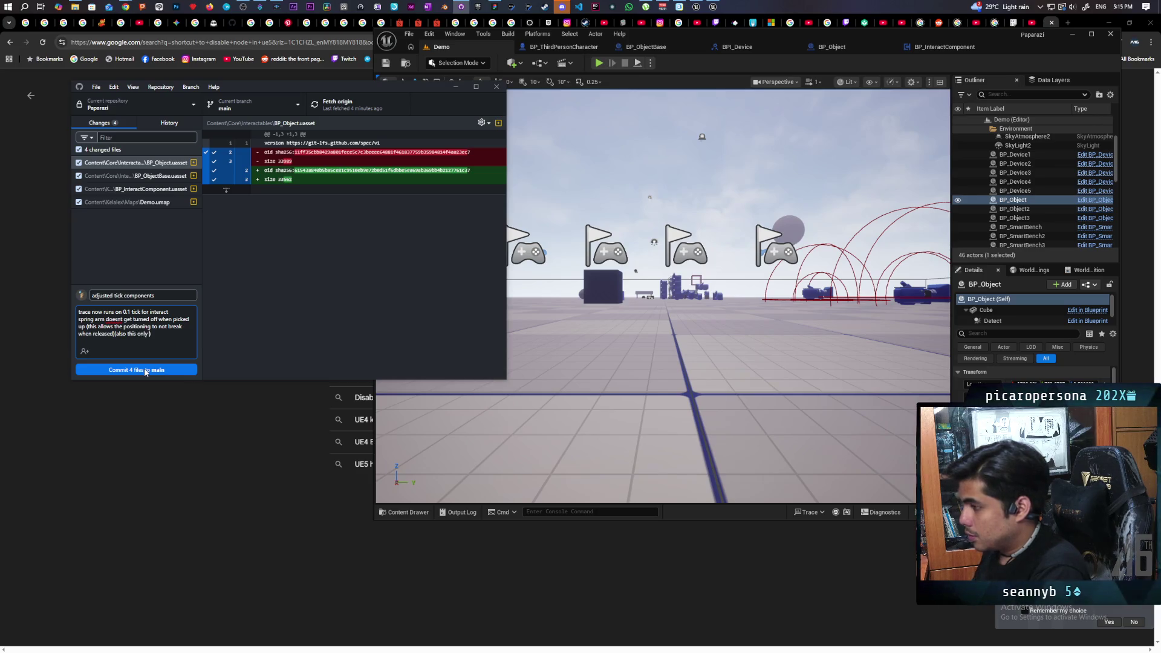
pyautogui.write('s on ser')
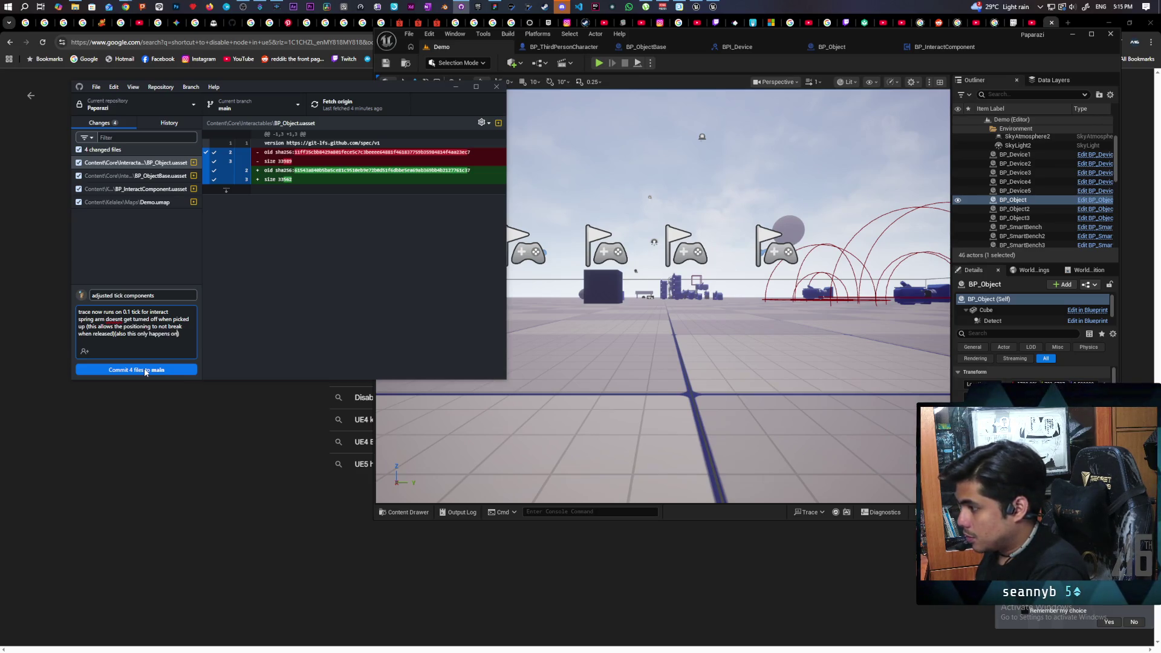
pyautogui.write('ver anyway)')
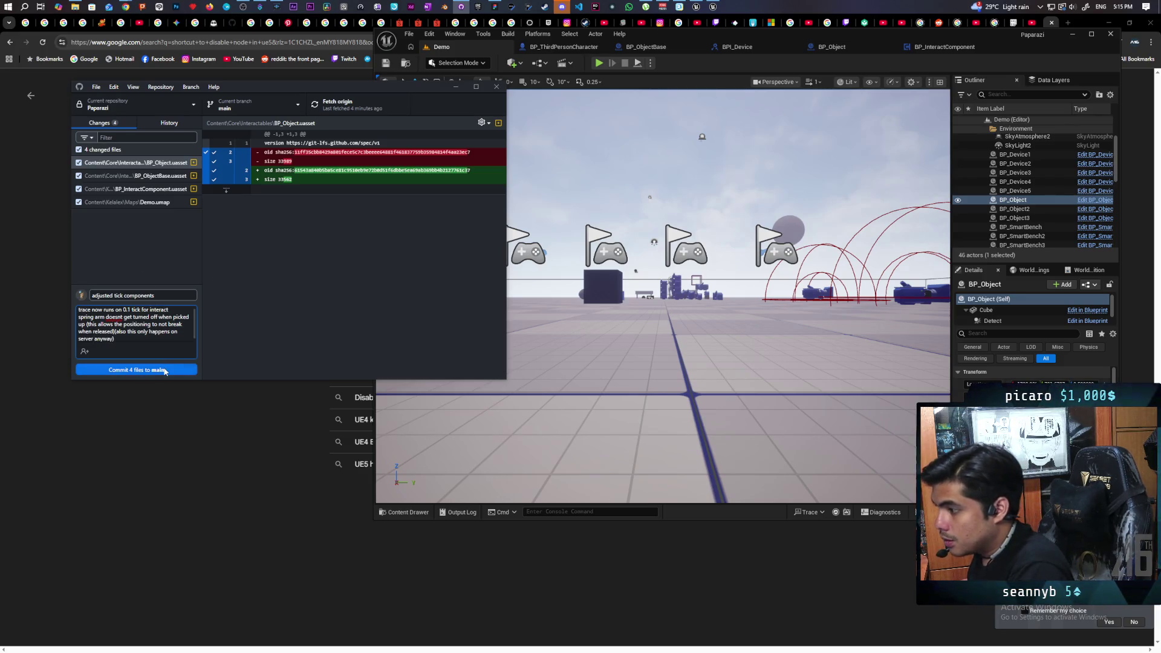
pyautogui.click(165, 370)
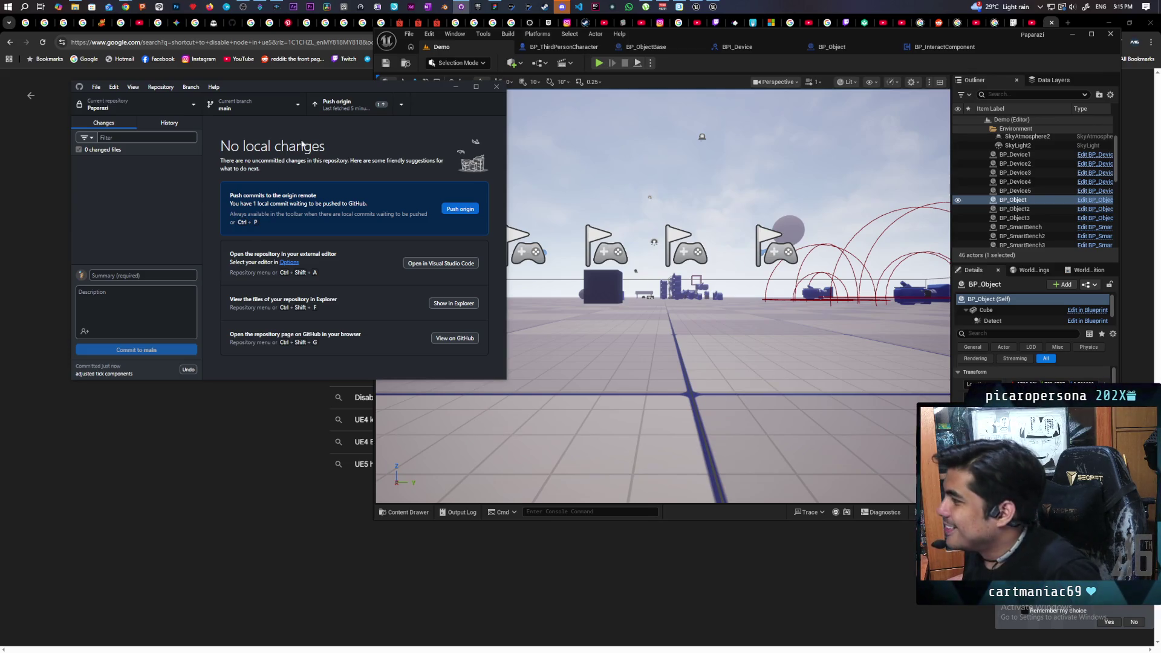
# Push the new commit to origin on GitHub, then switch back to the Unreal Editor
pyautogui.click(346, 112)
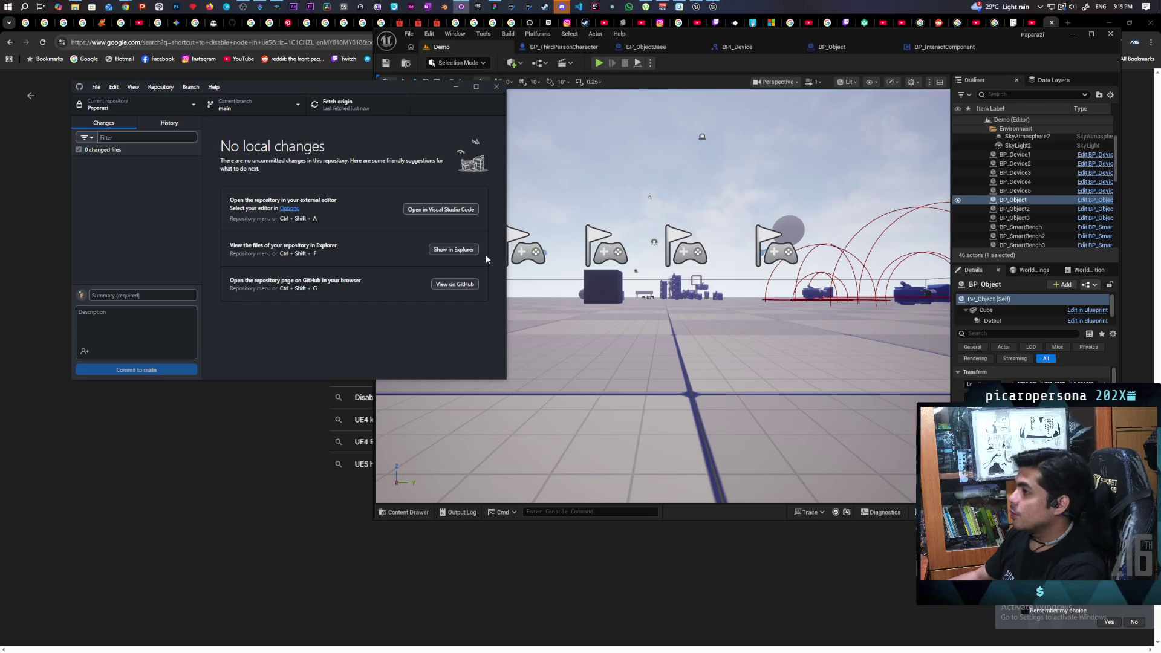
pyautogui.click(705, 68)
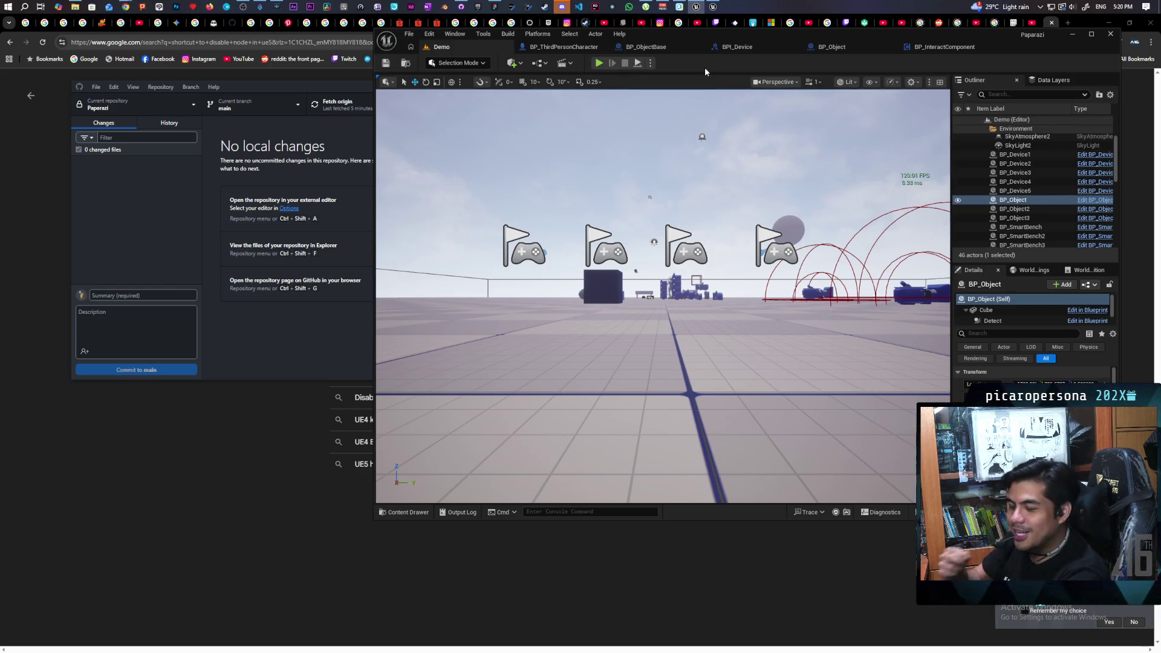
# Start a multiplayer Play In Editor session of the Demo level
pyautogui.click(599, 63)
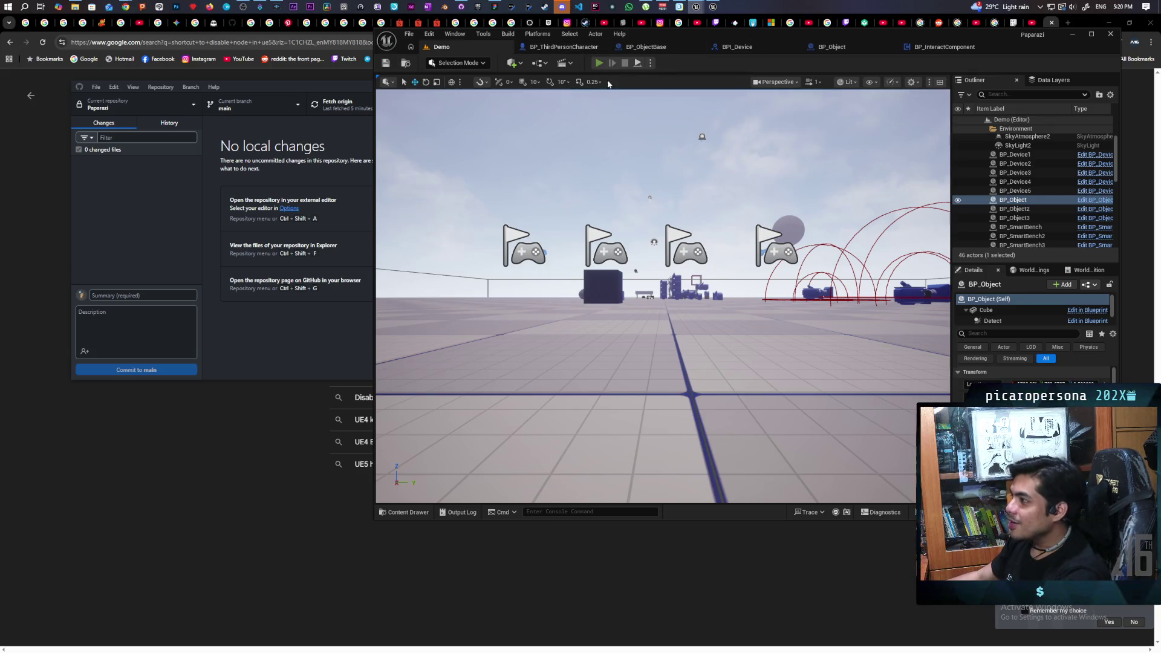